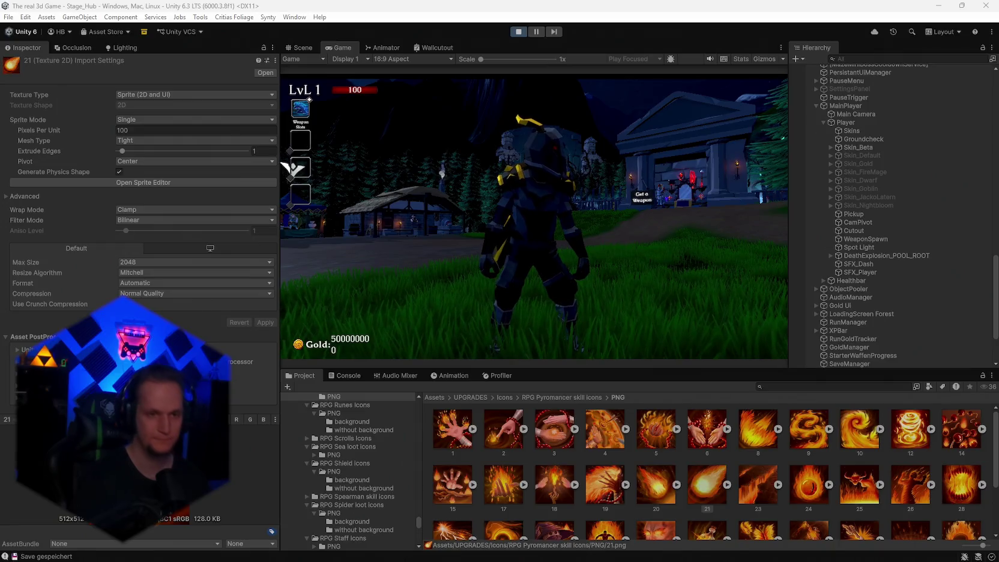
- Run into the village and equip the Jack o Latern skin in the Skin Shop
key(w)
key(w)
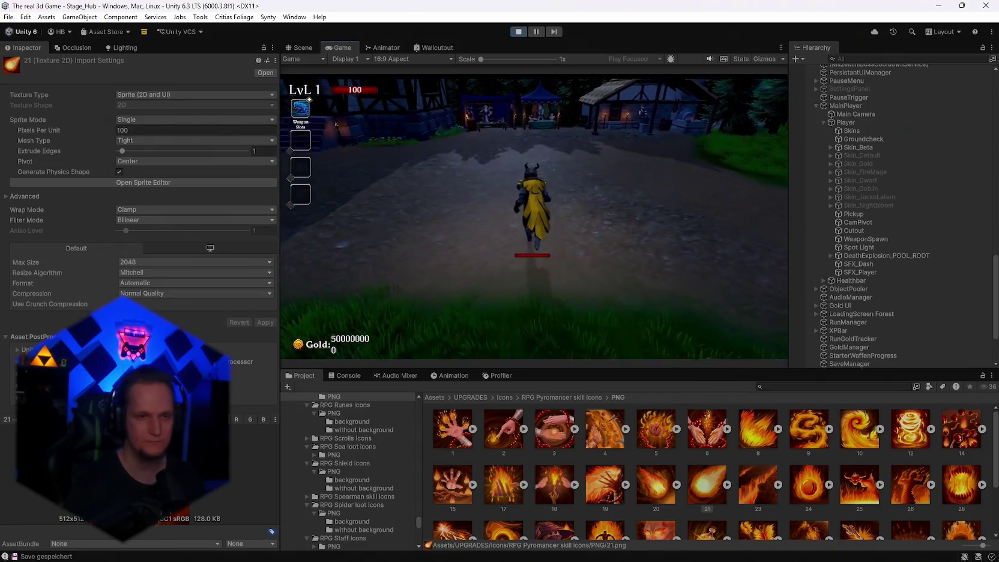
key(w)
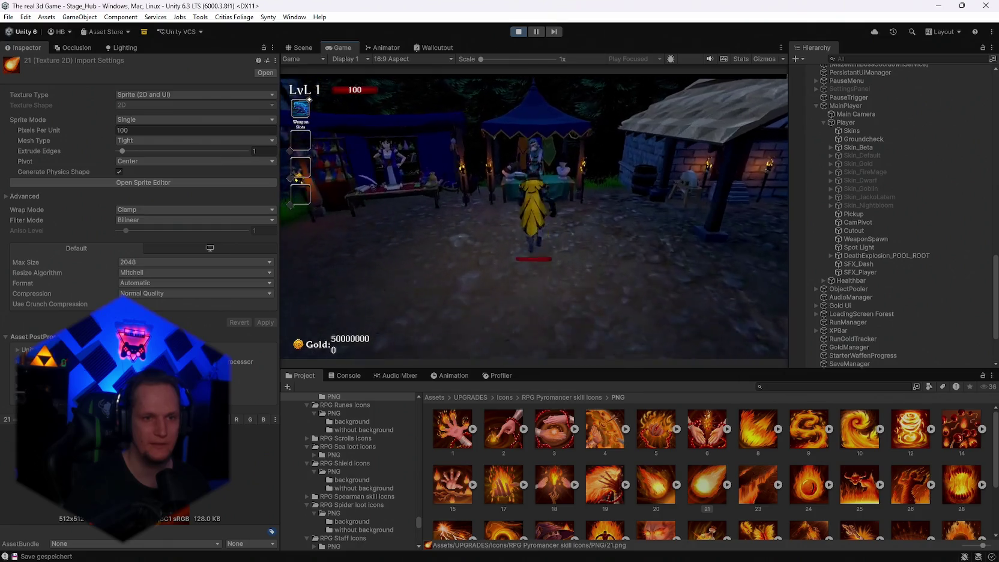
scroll(738, 295, down, 2)
click(728, 296)
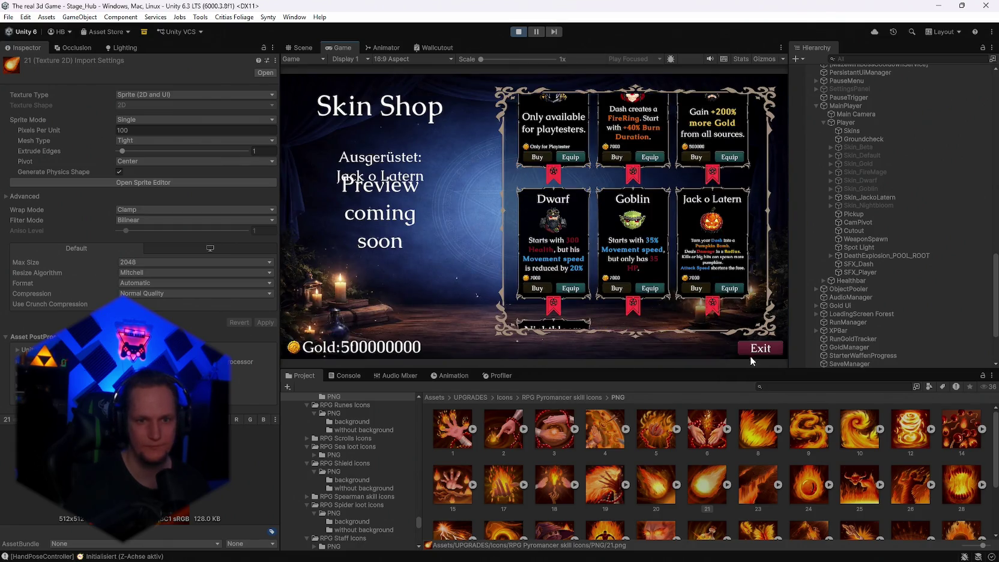
click(750, 351)
- Reroll the upgrade cards four times and pick Ice Barrier
key(w)
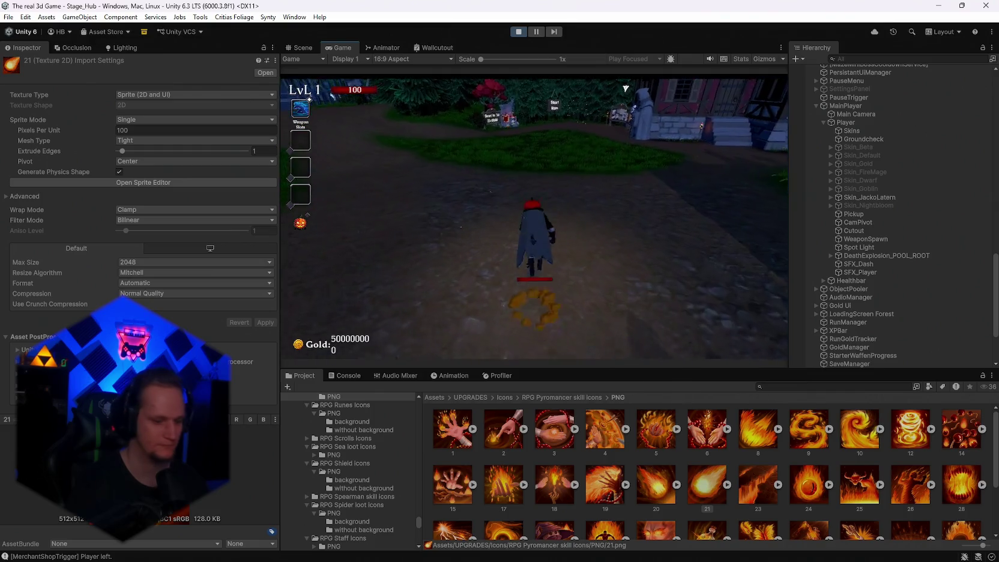
key(r)
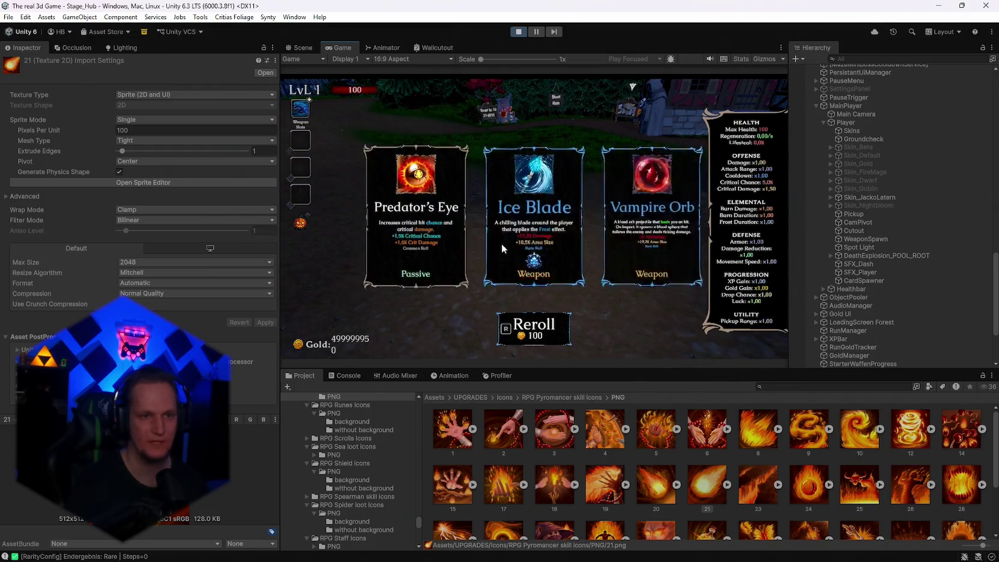
key(r)
key(r)
key(r)
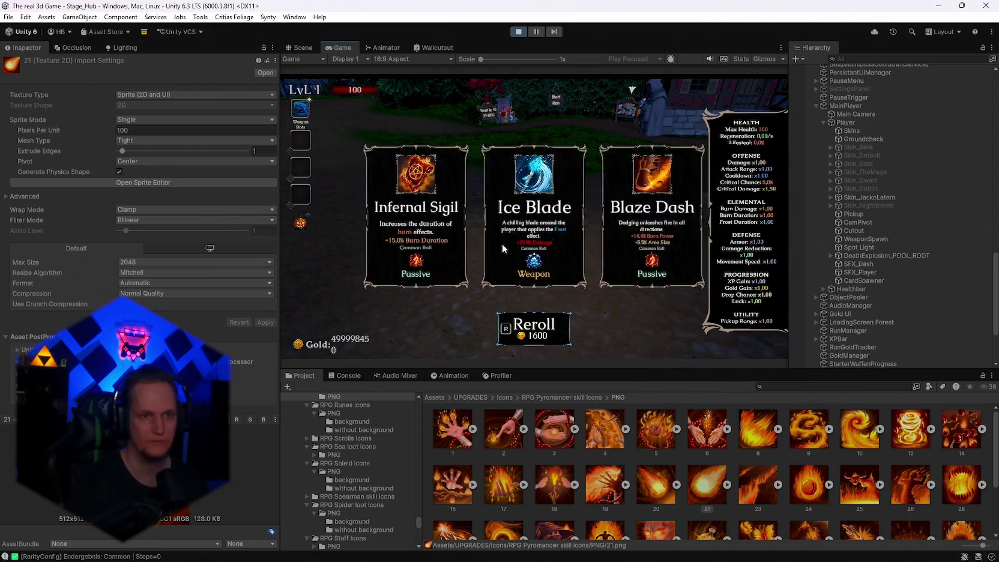
key(r)
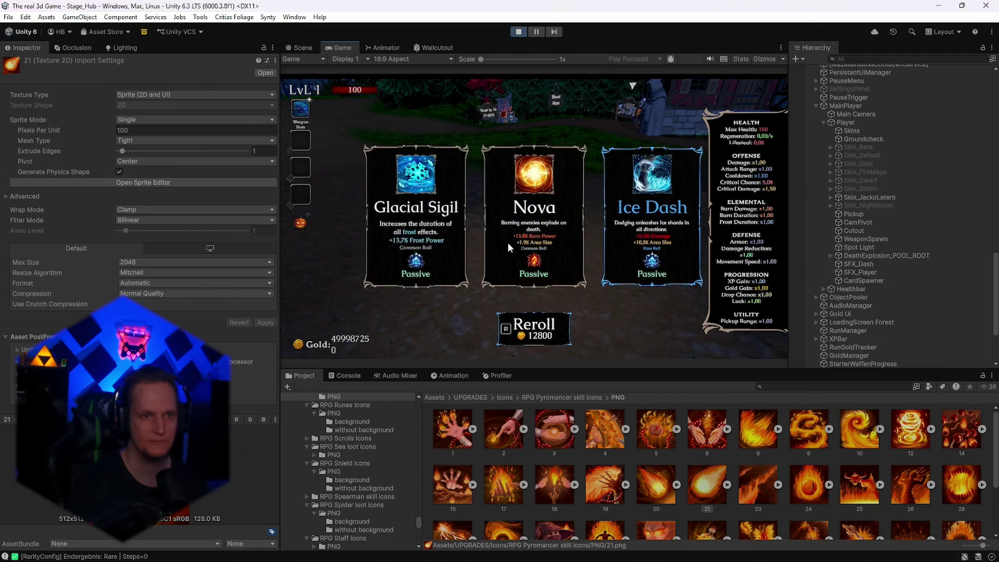
key(r)
click(507, 242)
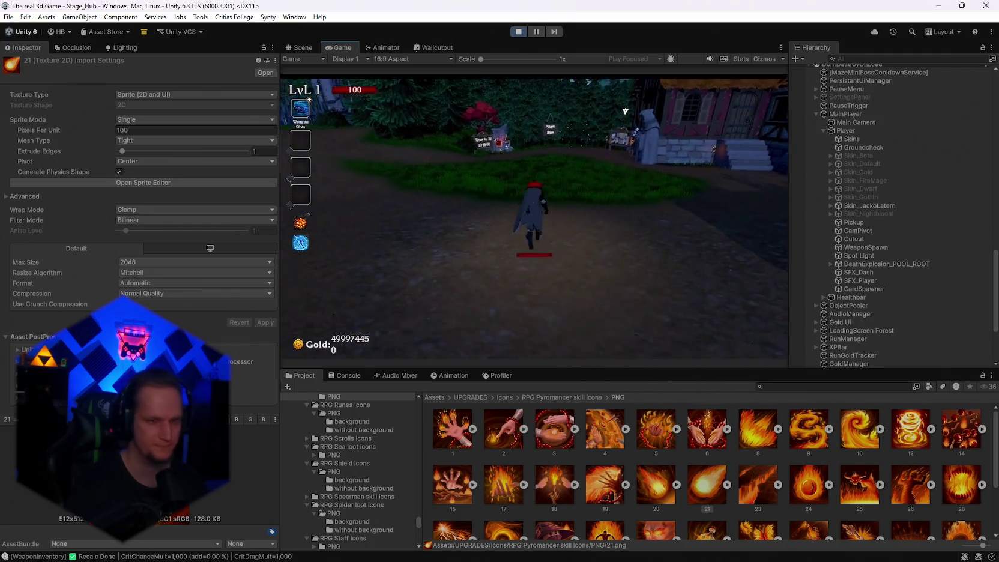
- Walk toward the fountain, pause, stop play mode, and switch to Visual Studio
key(w)
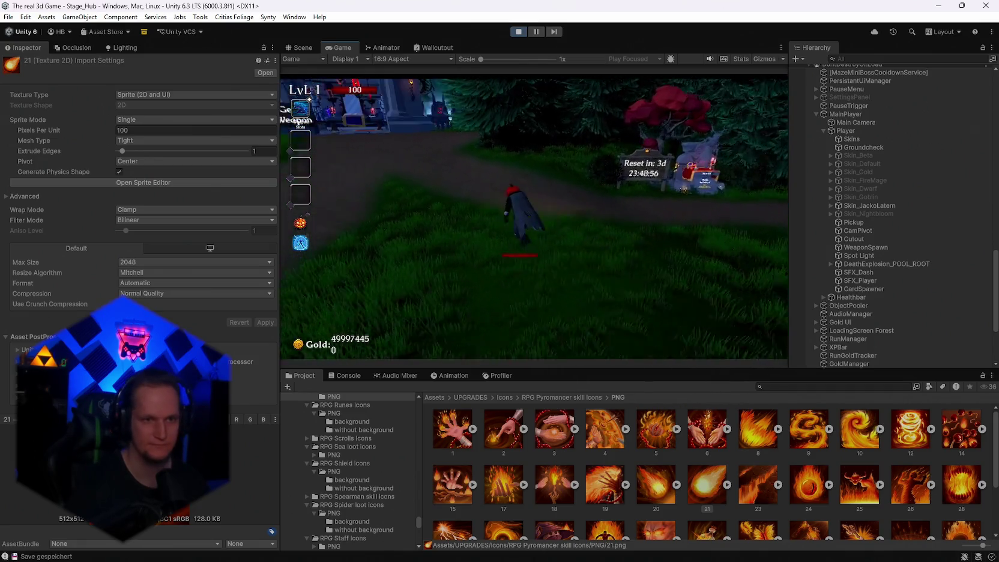
key(w)
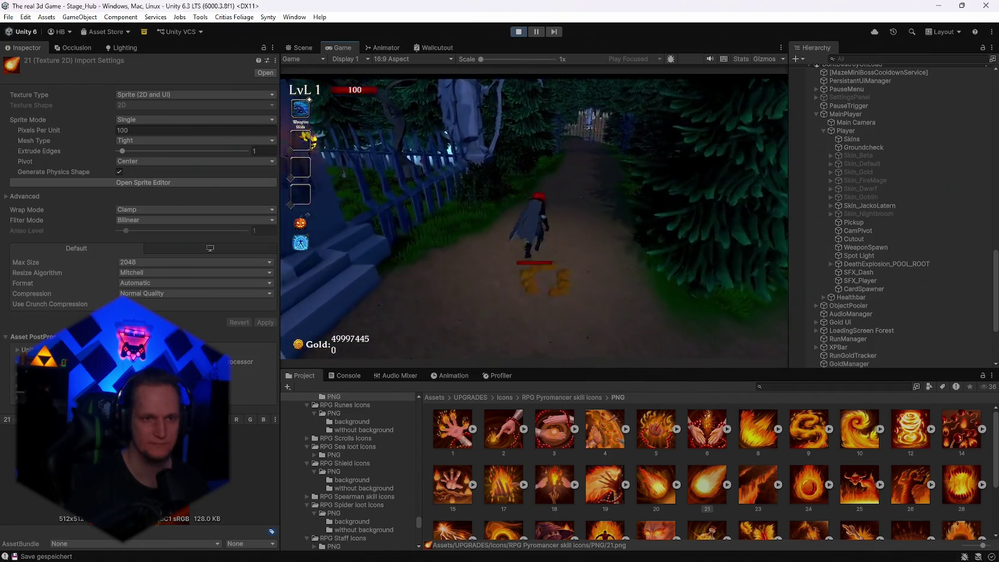
key(w)
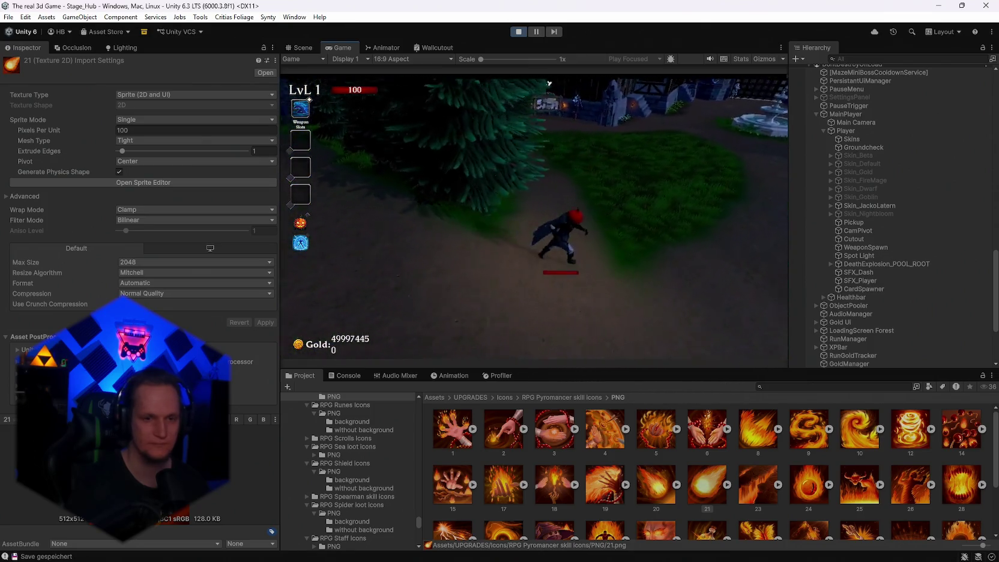
key(w)
key(Escape)
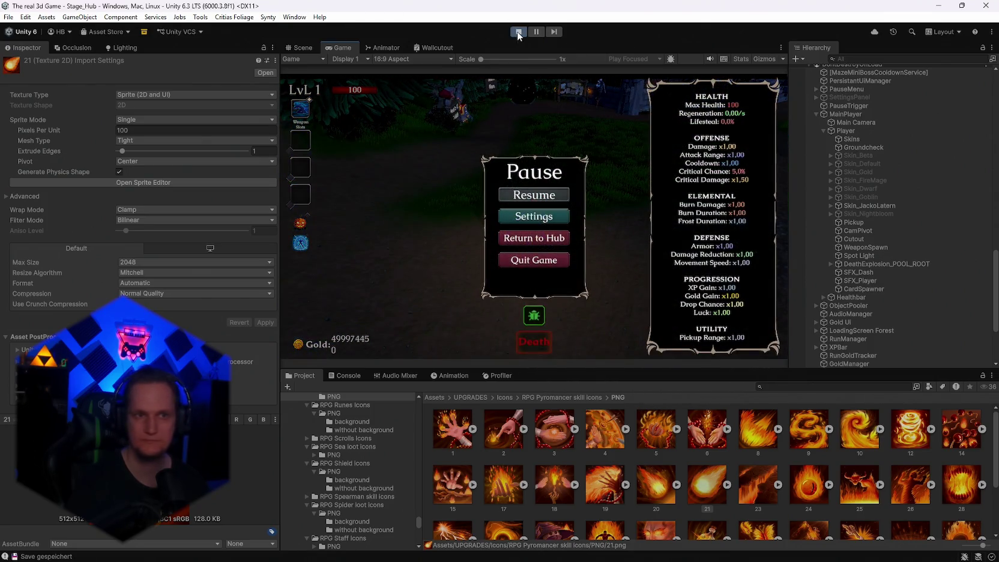
click(518, 33)
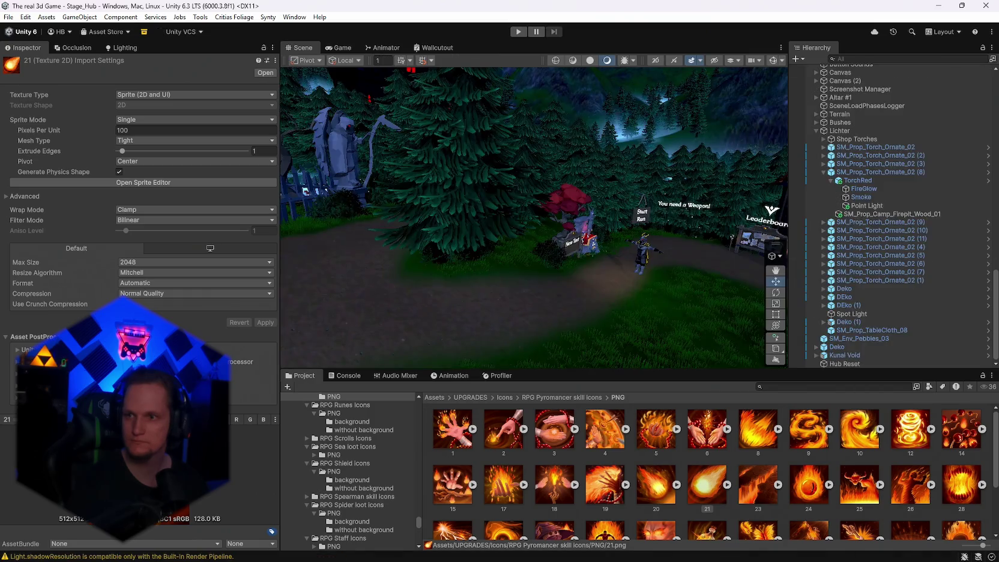
click(661, 549)
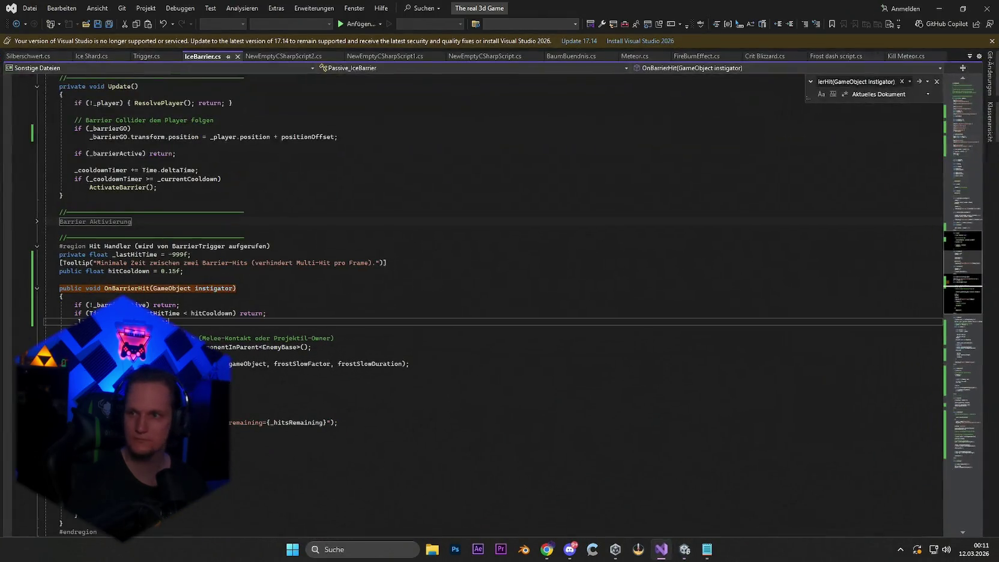
- Search the script for the OnTriggerEnter signature
click(466, 331)
key(ctrl+f)
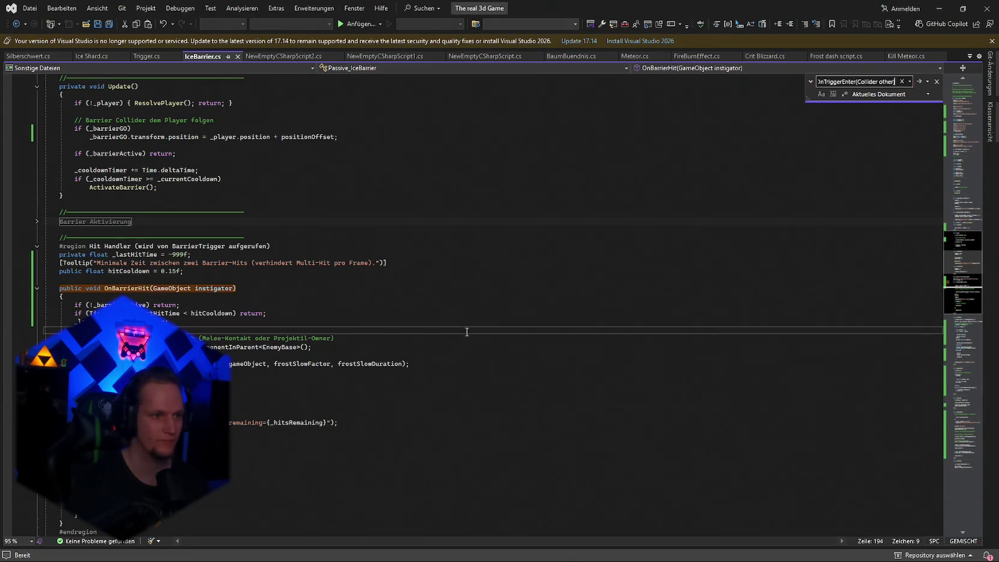
key(ctrl+v)
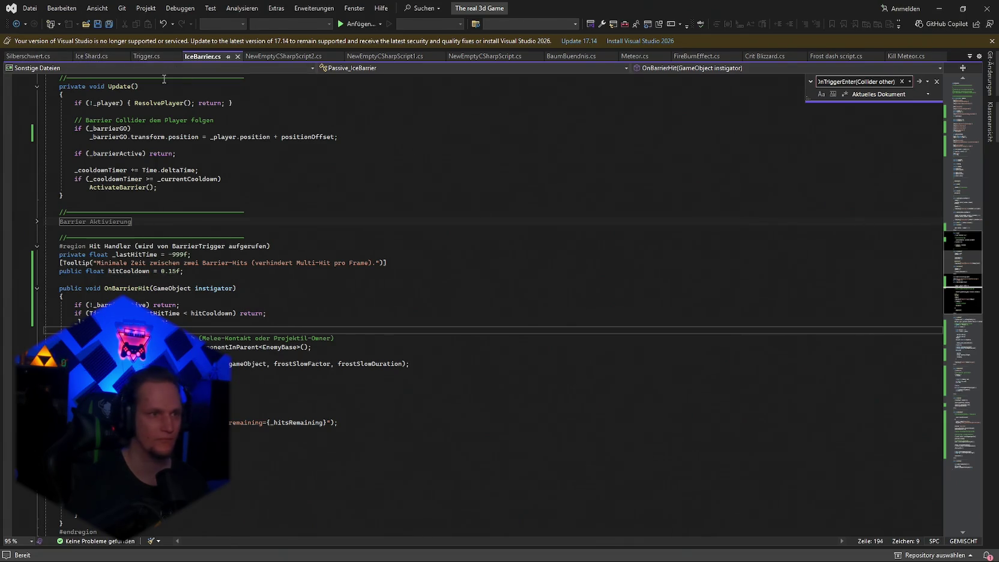
- Replace Trigger.cs's OnTriggerEnter with the new layer-based code, then return to Unity
click(147, 56)
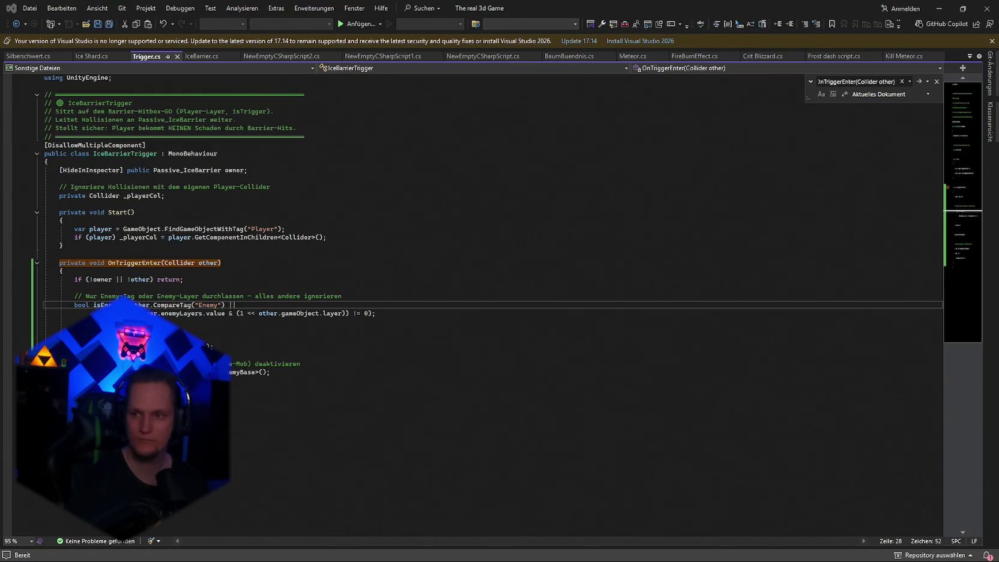
click(84, 287)
mouse_move(58, 263)
mouse_down()
mouse_move(375, 313)
mouse_move(271, 372)
mouse_up()
key(ctrl+v)
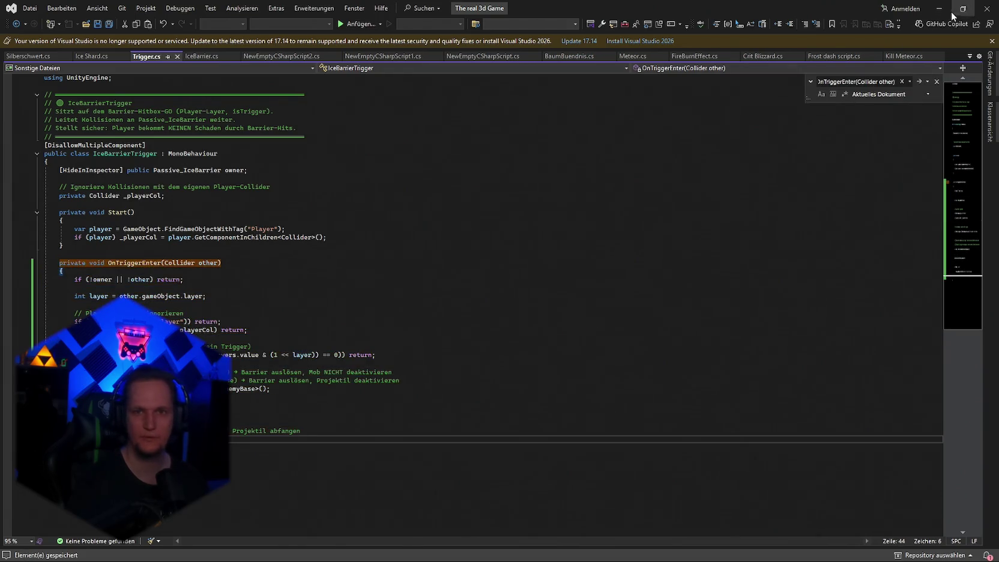
key(alt+Tab)
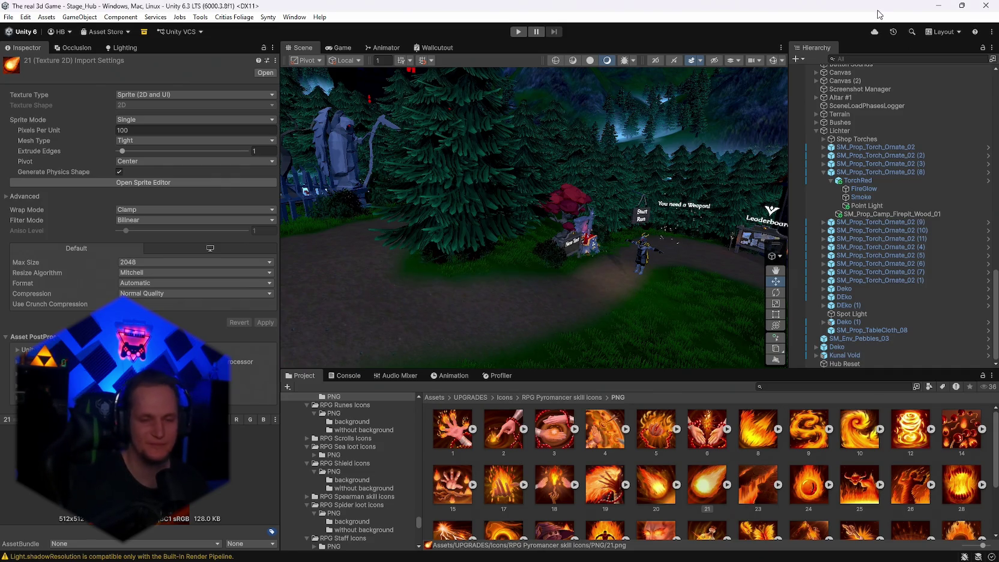
- Let the script import finish, then enter play mode with Ctrl+P
click(8, 19)
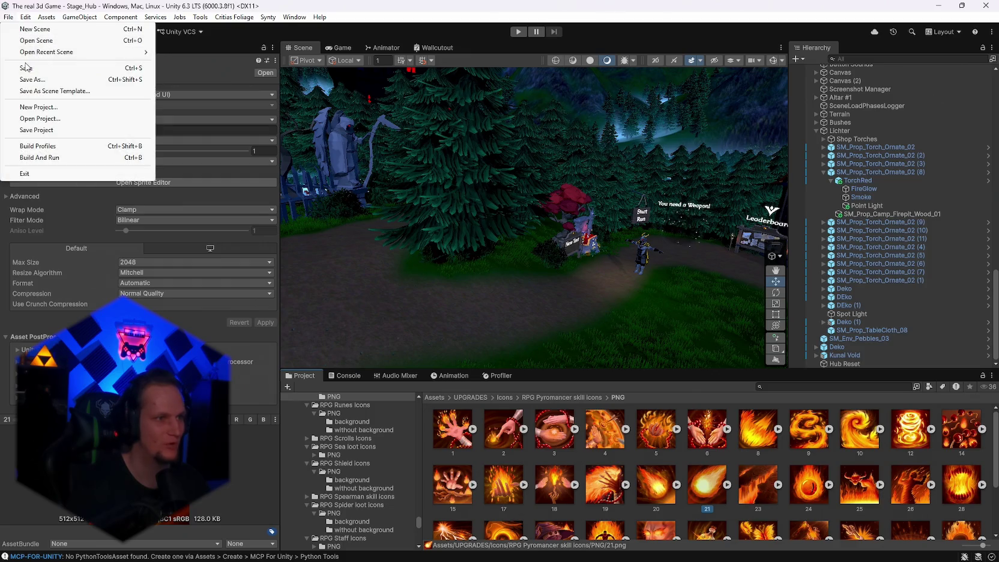
click(14, 20)
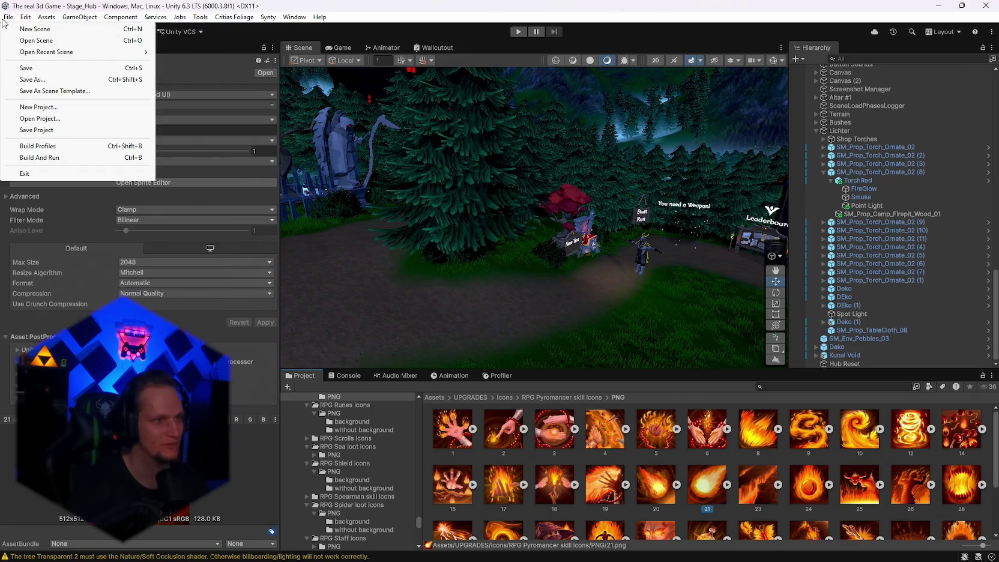
click(574, 57)
key(ctrl+p)
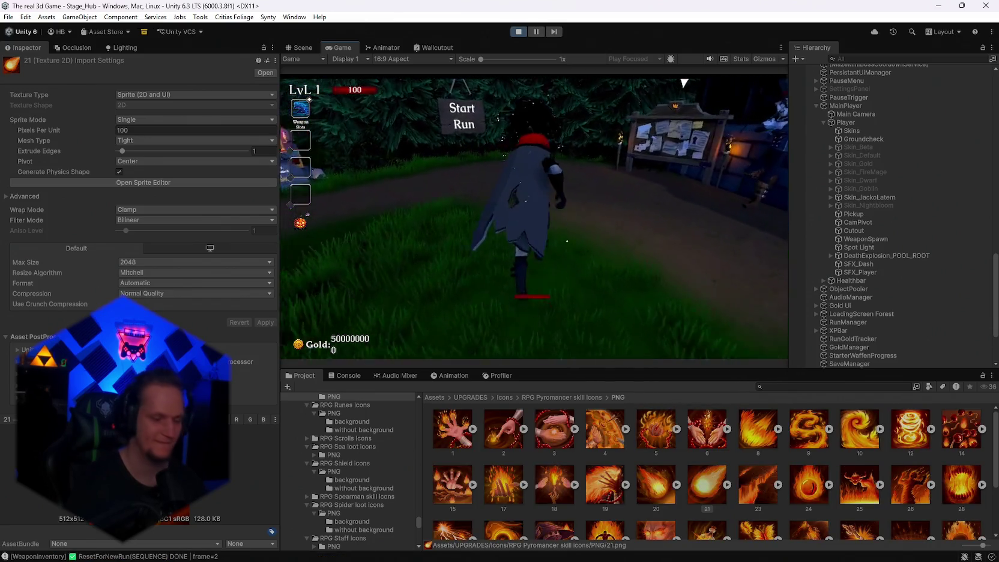
- Run to the Get a Weapon altar and choose the Infernal Torch
key(w)
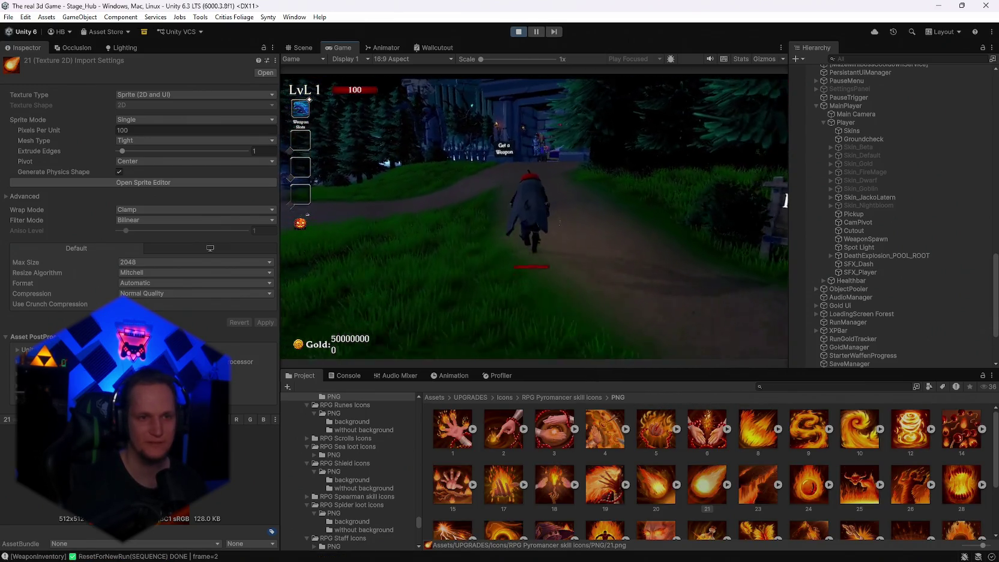
key(w)
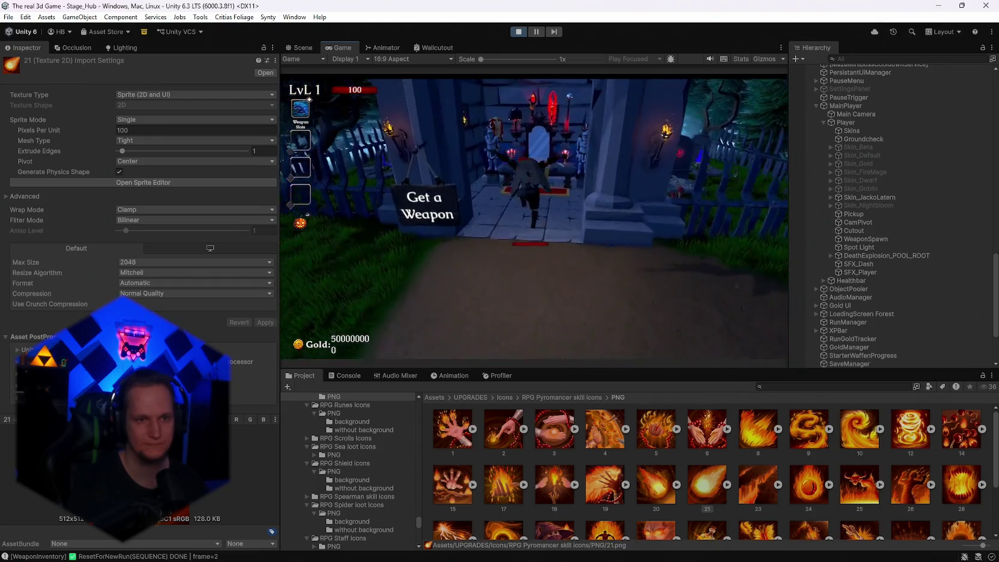
key(w)
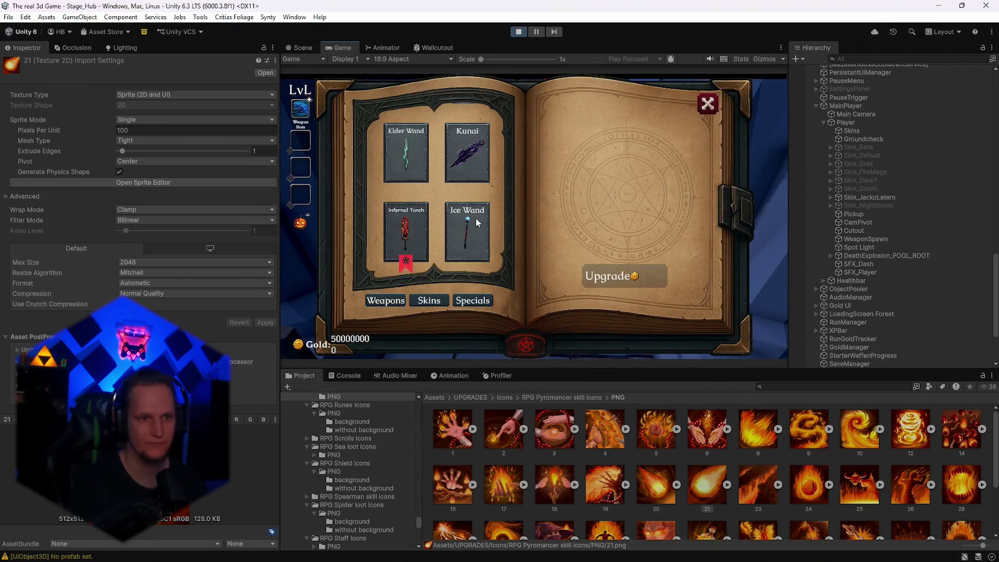
click(707, 103)
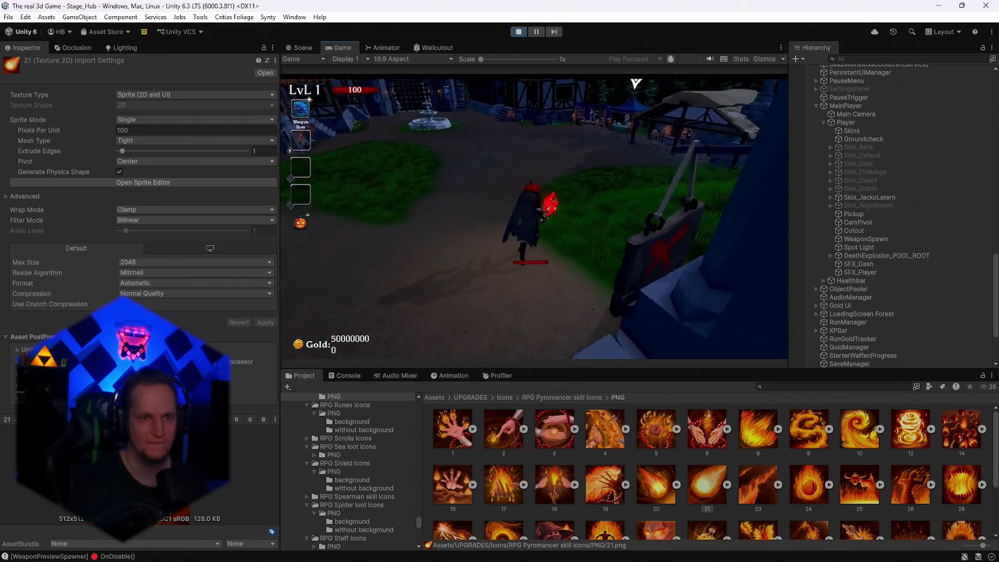
- Browse and leave the Skin Shop, then maximize the Game view with Shift+Space
key(w)
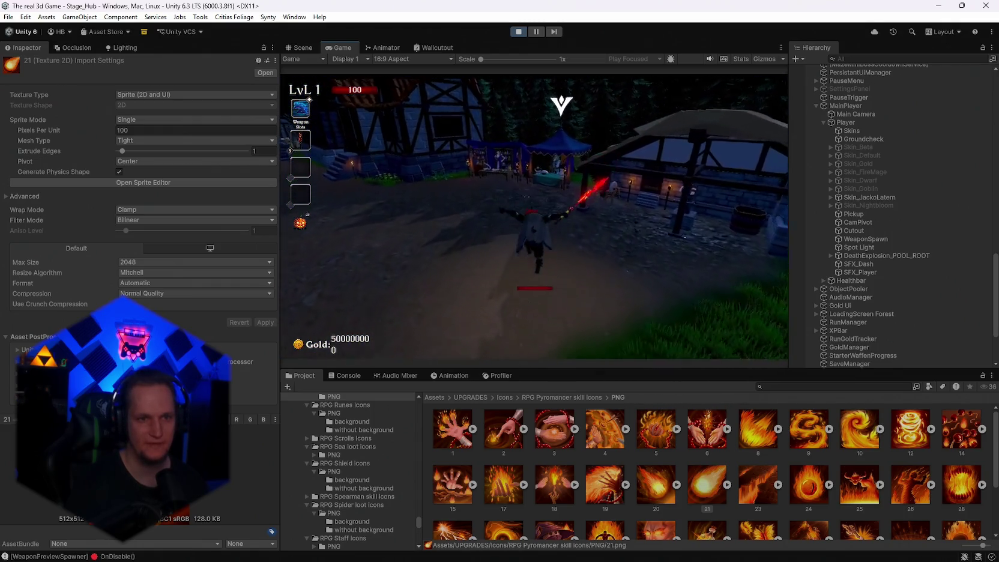
key(w)
scroll(640, 274, down, 2)
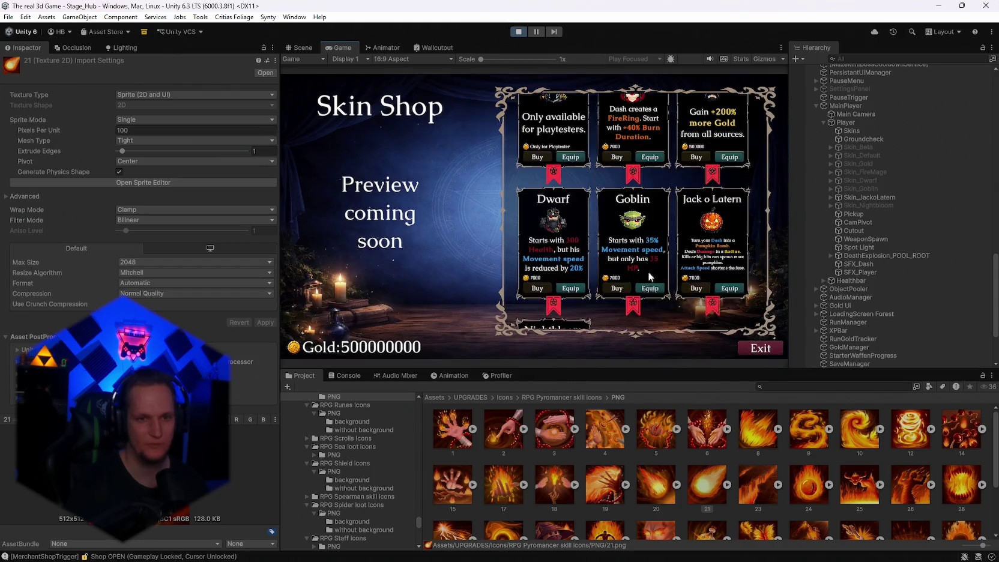
scroll(640, 274, down, 3)
key(Escape)
key(w)
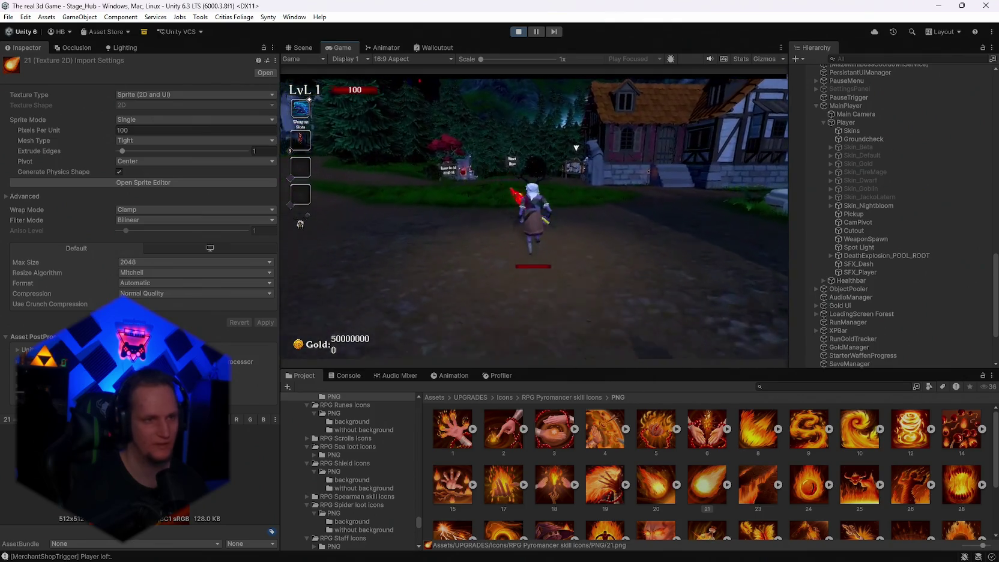
key(Escape)
key(shift+space)
key(Escape)
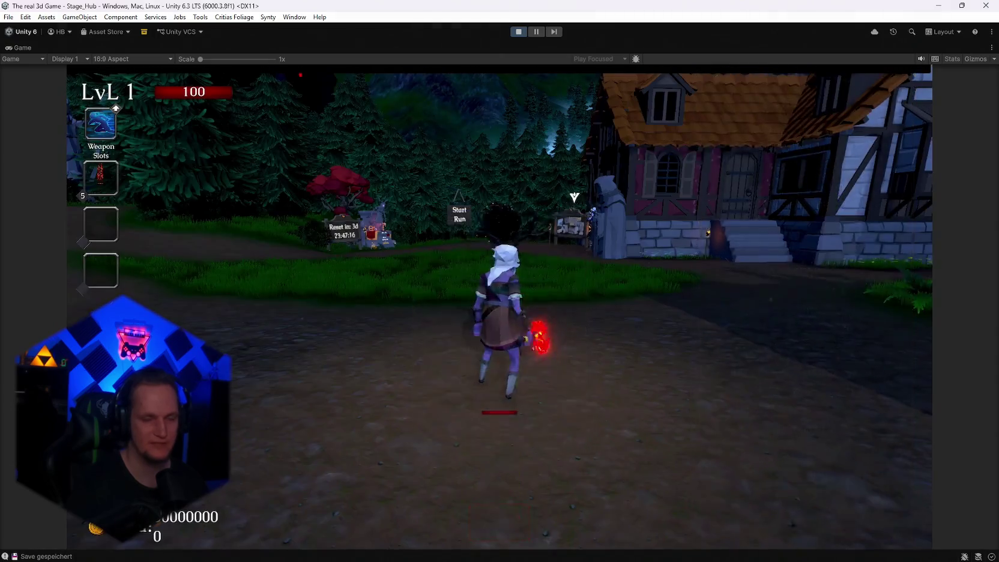
- Enter the portal to start Cursed Forest Stage 1 and run into the forest
key(w)
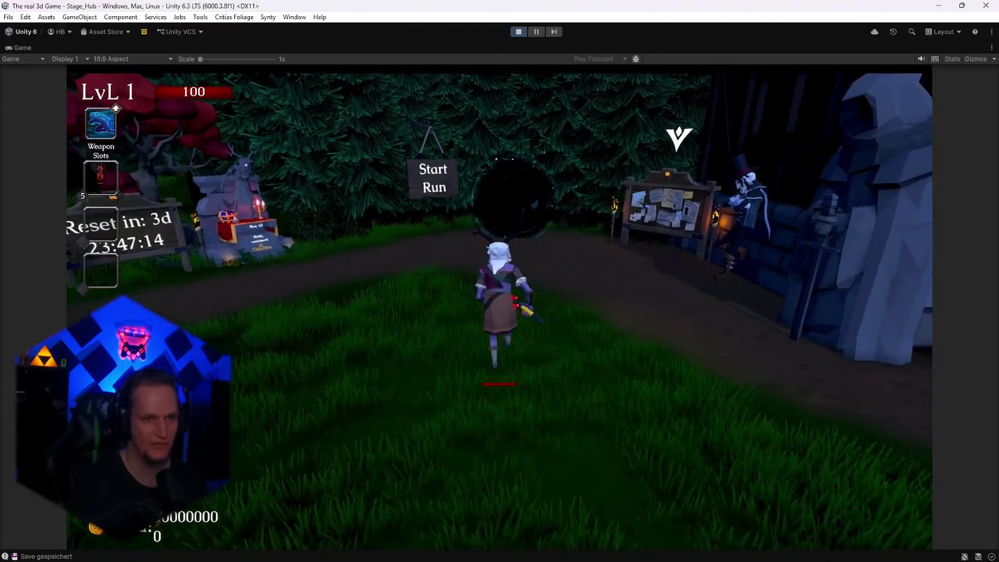
key(e)
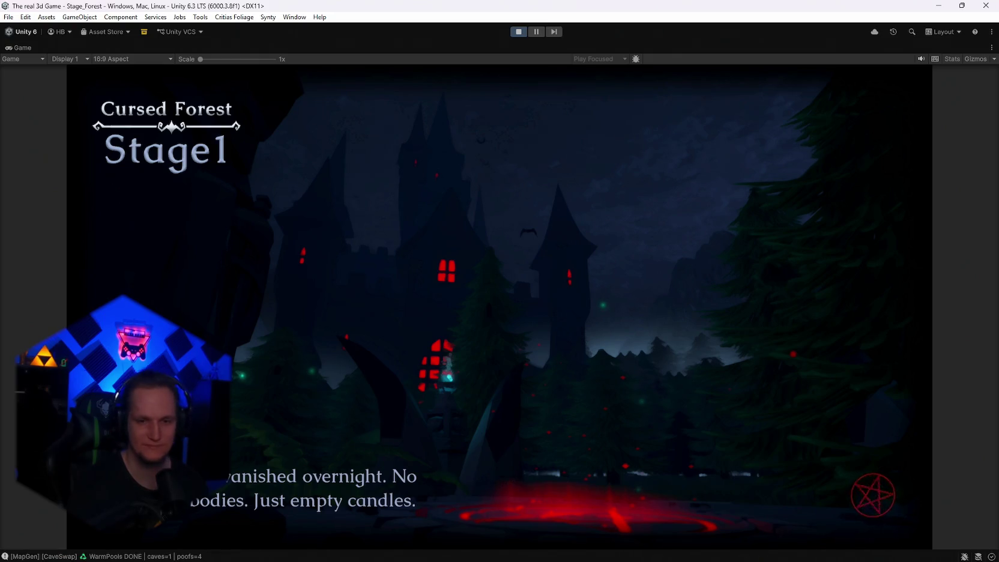
key(w)
key(w)
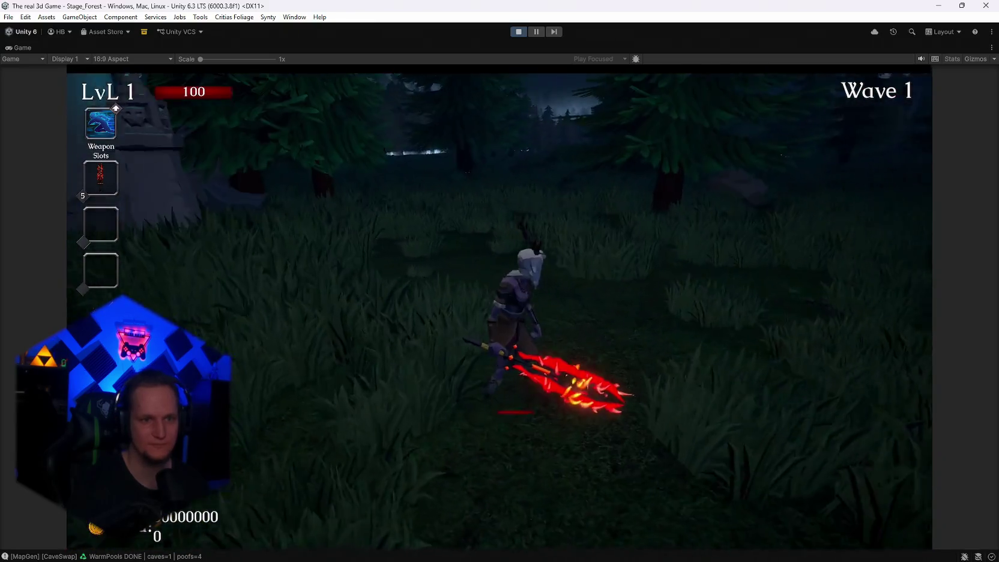
- Reroll the level-up cards seven times until Ice Barrier appears, then take it
key(s)
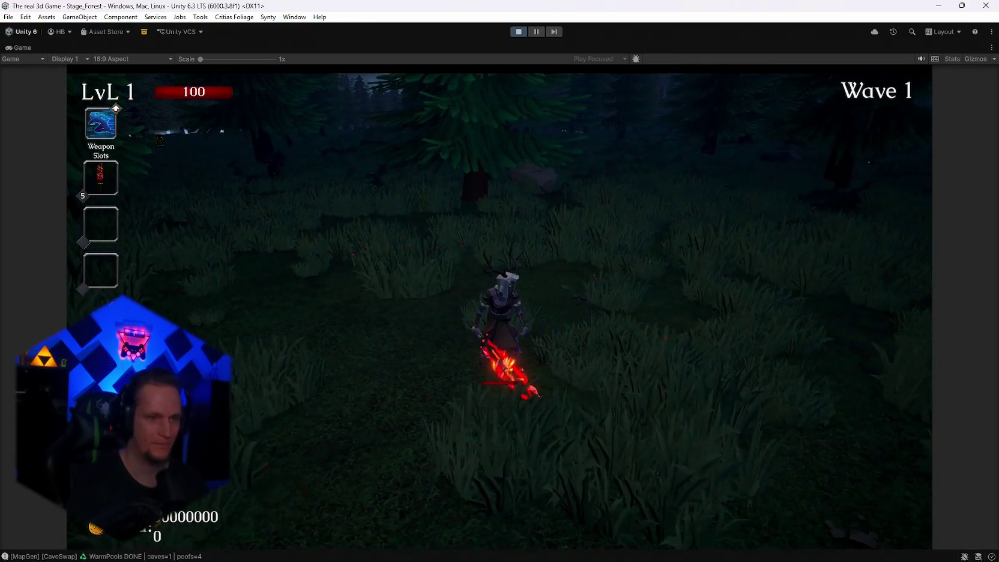
key(r)
key(r)
key(r)
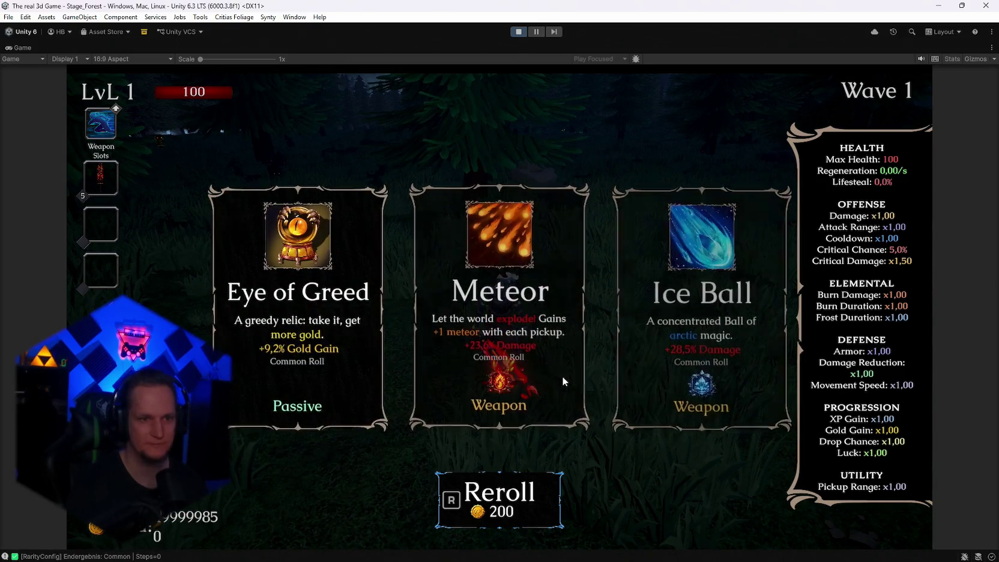
key(r)
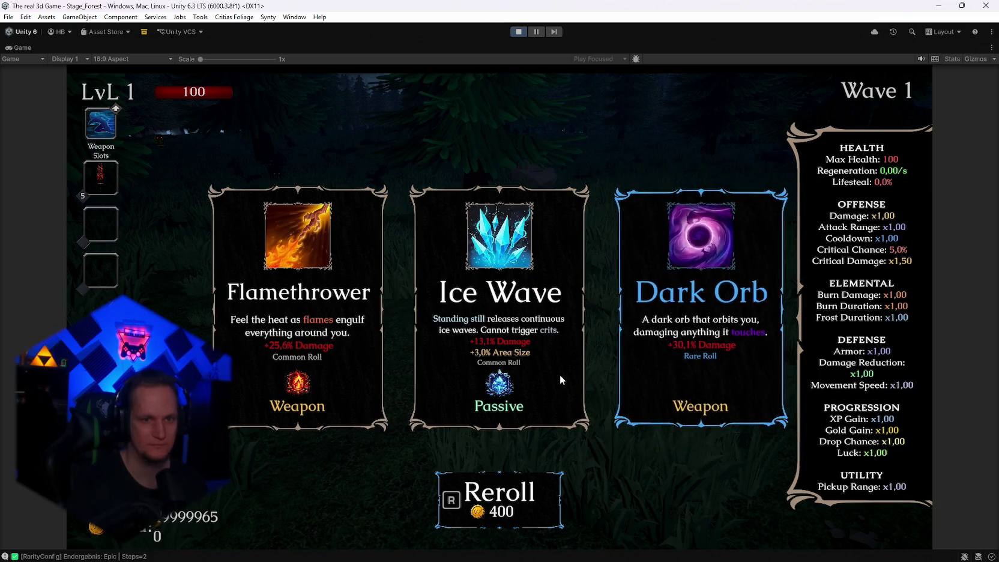
key(r)
key(r)
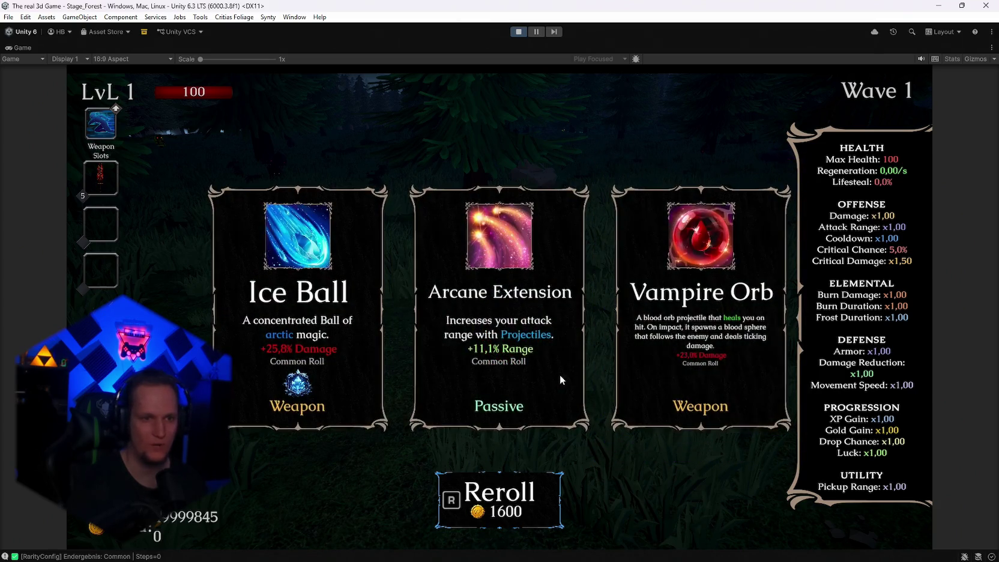
key(r)
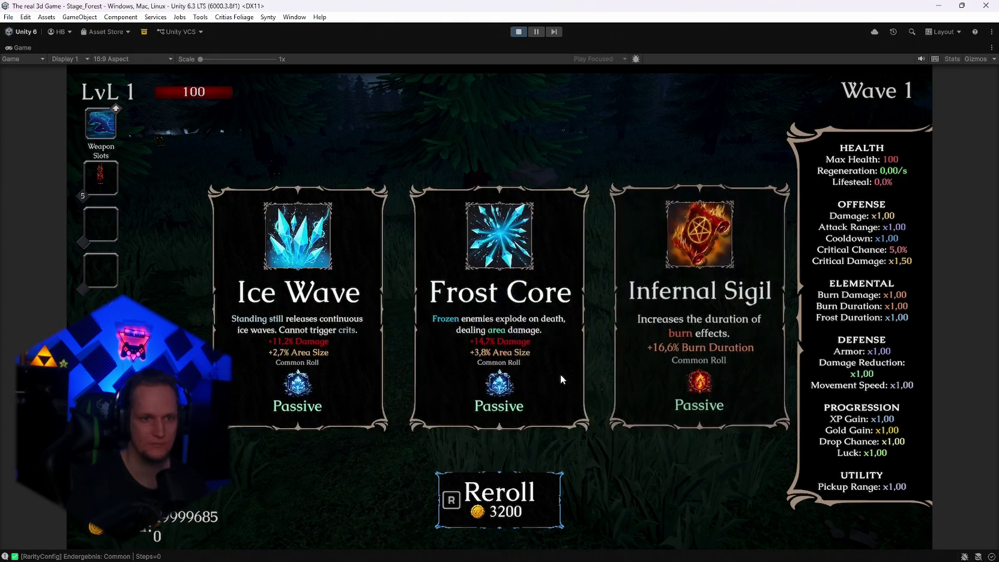
key(r)
key(r)
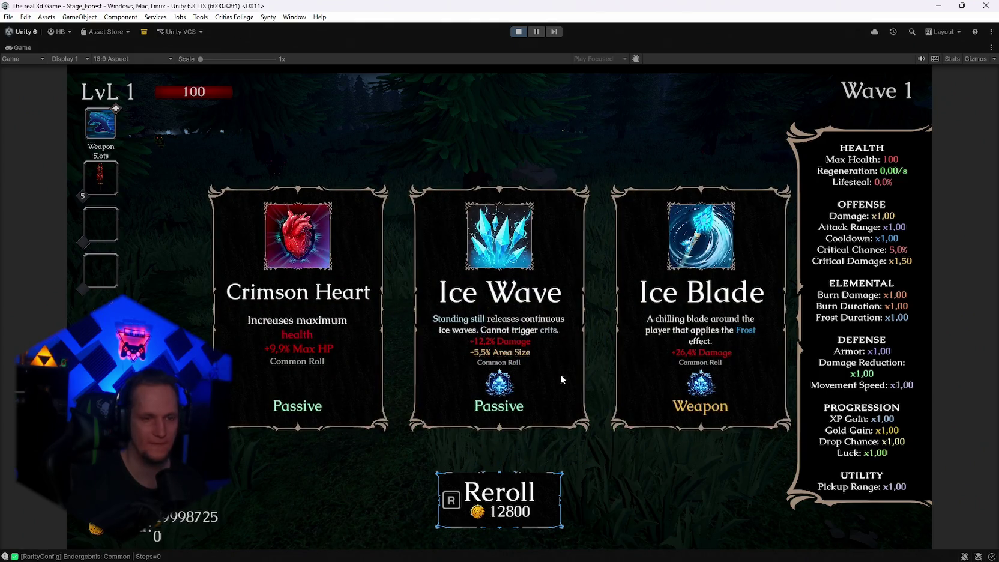
key(r)
key(r)
key(r)
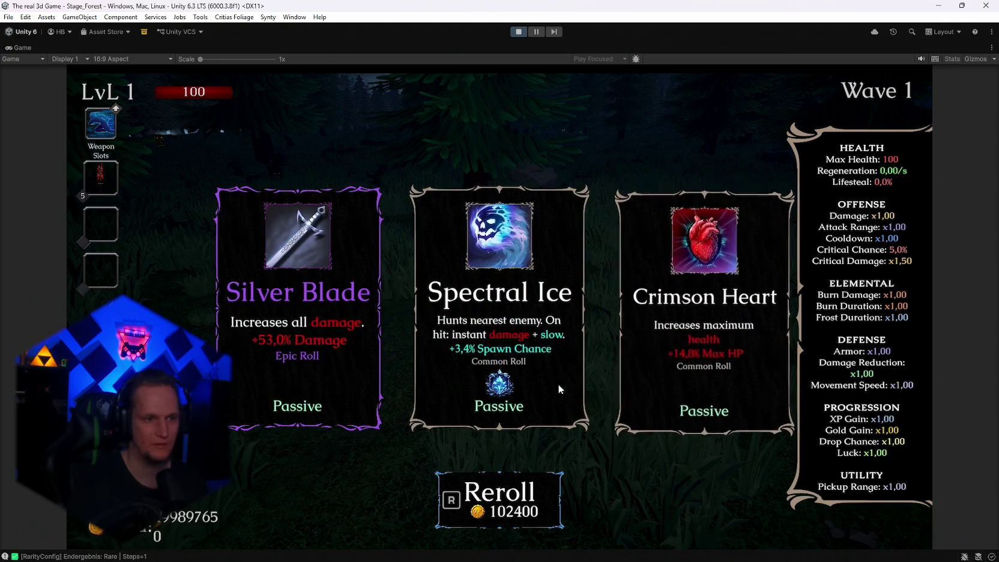
key(r)
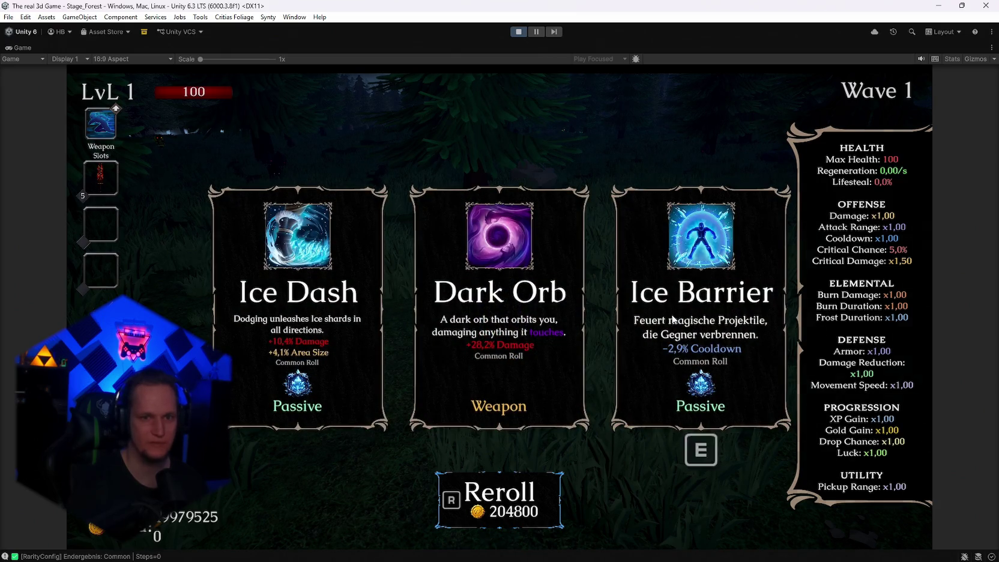
key(e)
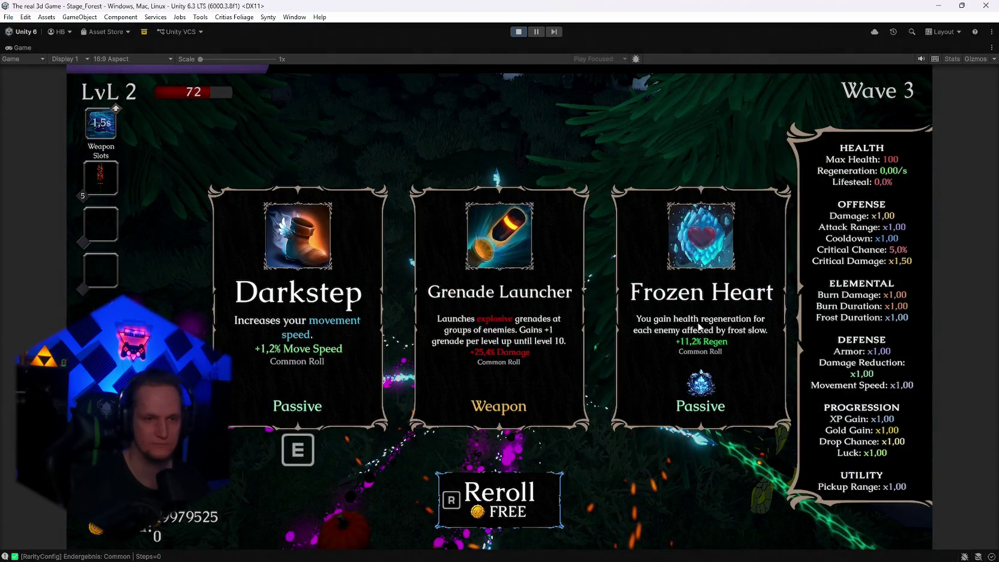
- Take Frozen Heart, pause the game, and exit play mode with Ctrl+P
click(699, 420)
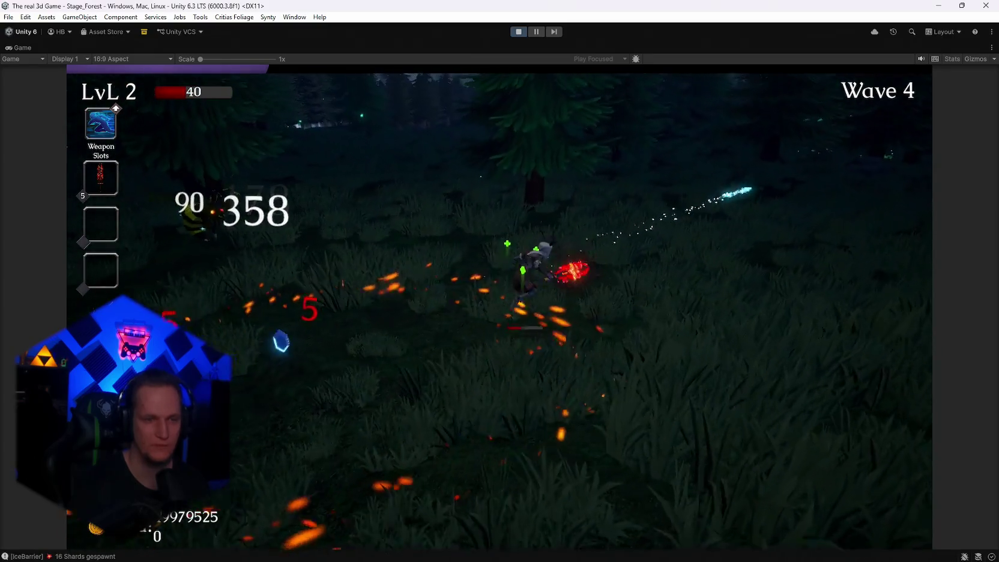
key(Escape)
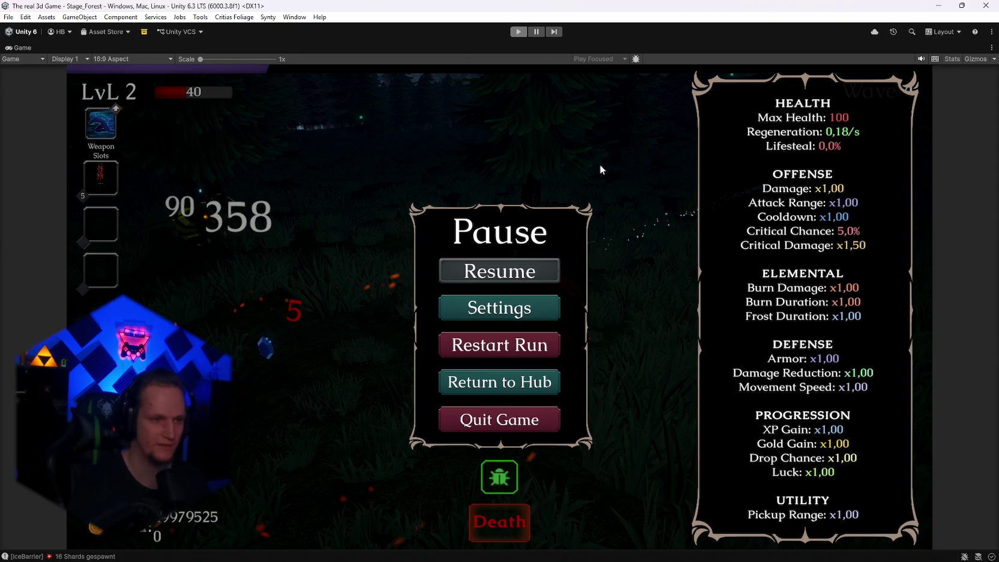
key(ctrl+p)
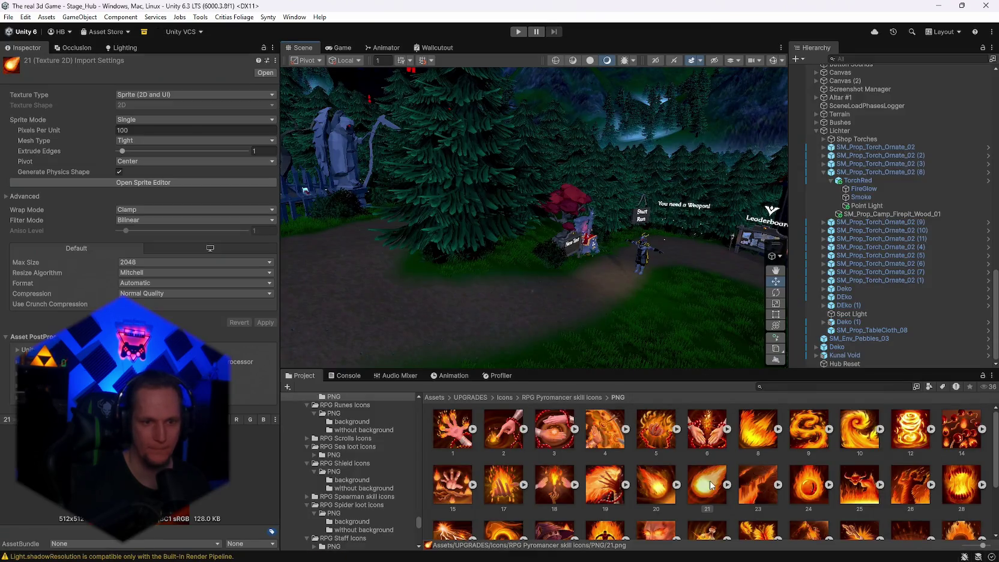
- Open the Ice Barrier folder, select its prefab, and set Shard Count to 30
scroll(376, 485, down, 5)
scroll(377, 480, down, 5)
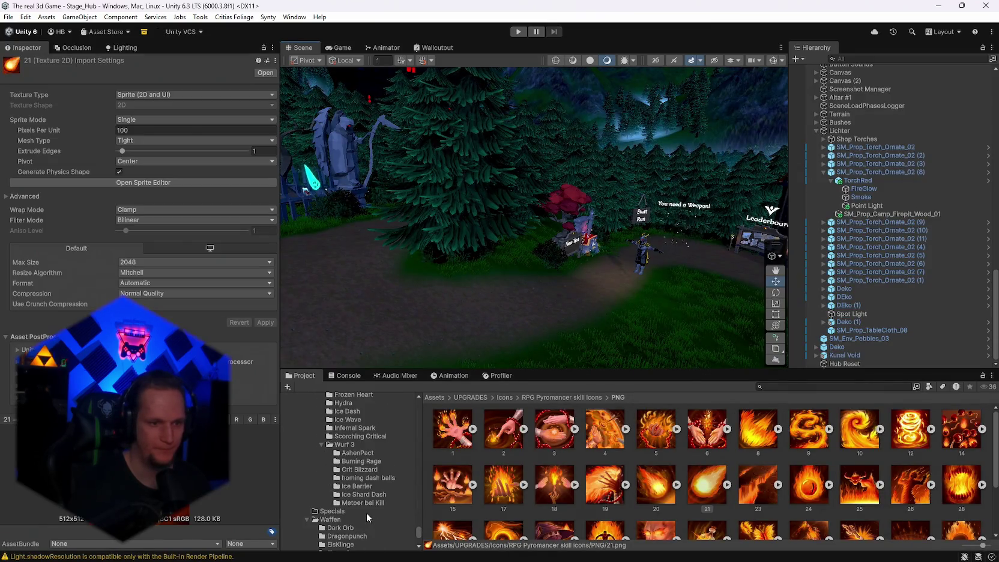
click(356, 478)
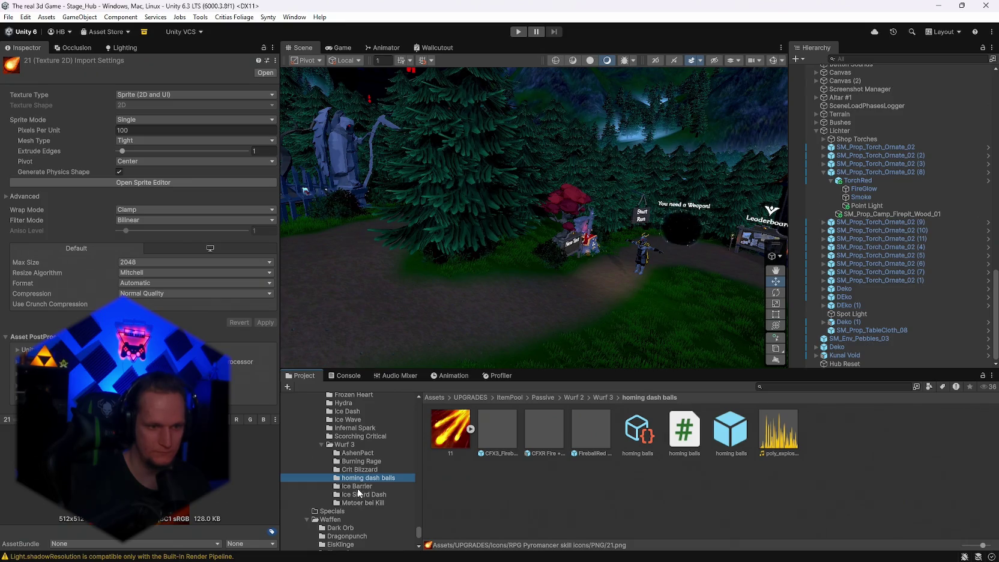
click(357, 486)
click(566, 445)
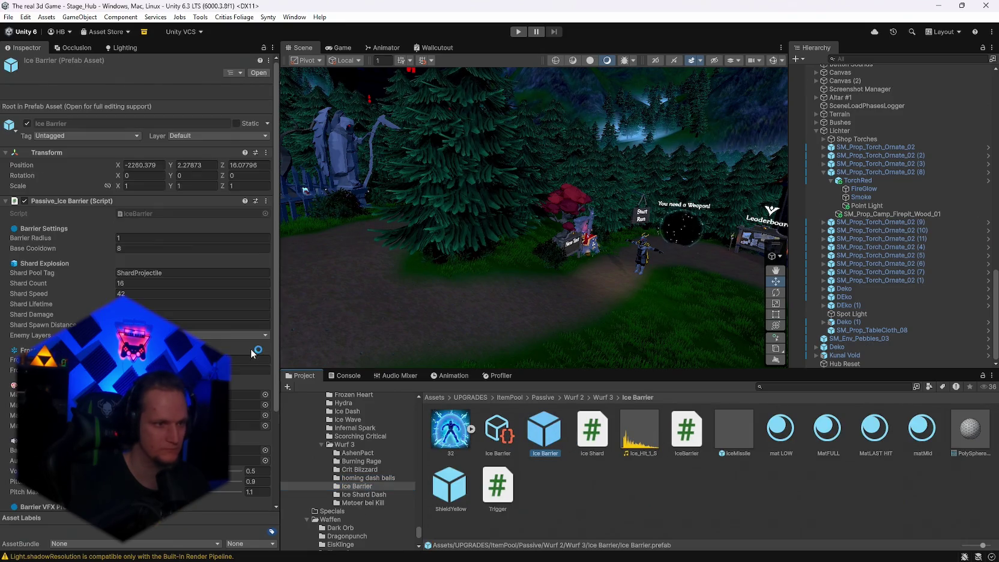
click(140, 285)
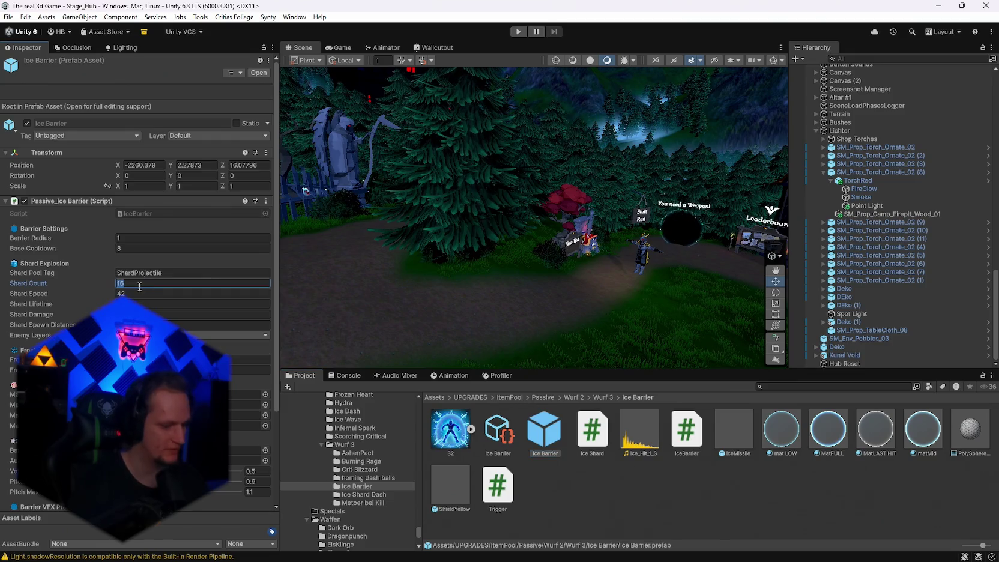
text(30)
click(140, 325)
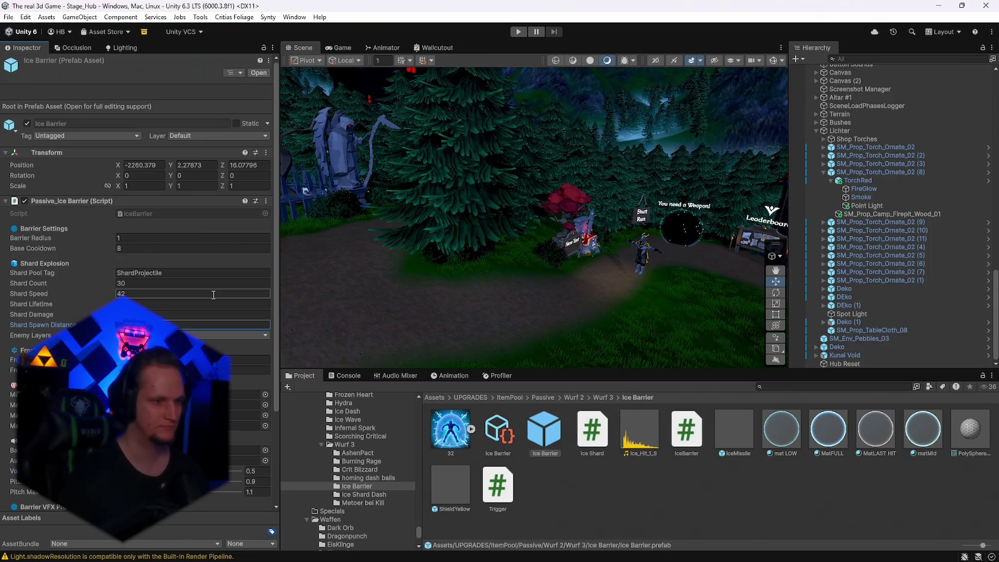
scroll(213, 294, down, 3)
scroll(213, 295, down, 3)
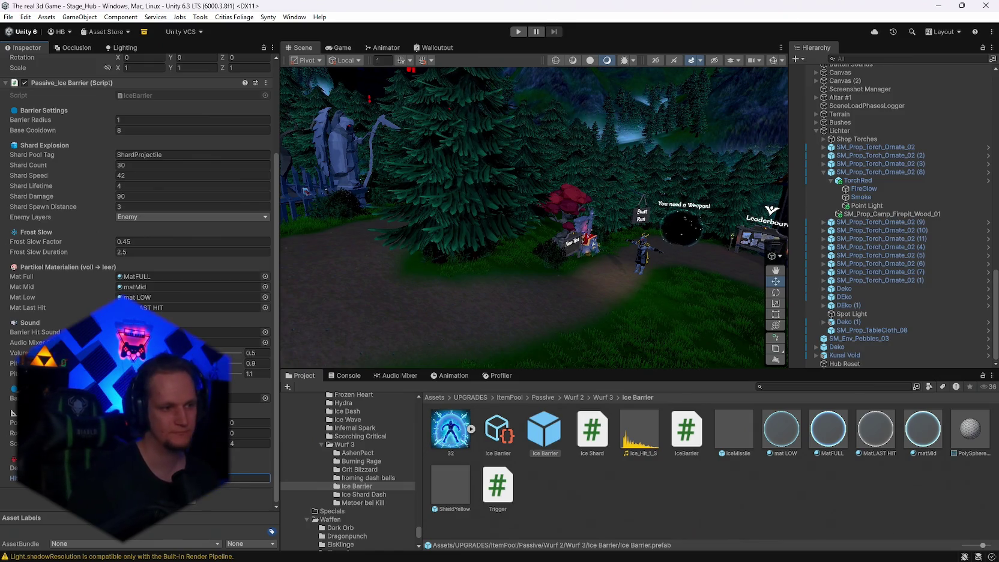
scroll(213, 295, up, 6)
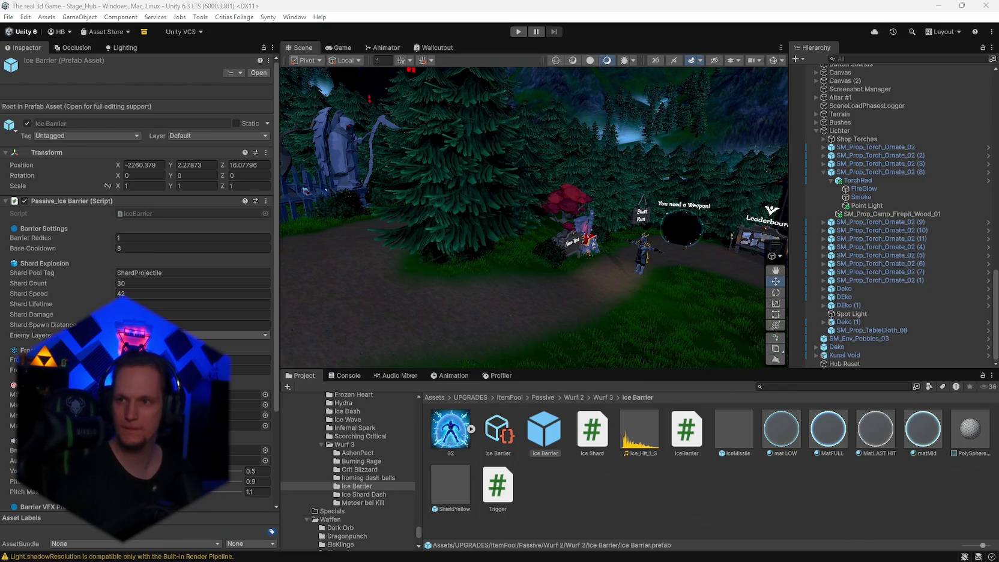
- Set the prefab's Base Cooldown to 15 and select the Ice Barrier Upgrade Data asset
click(130, 248)
text(12)
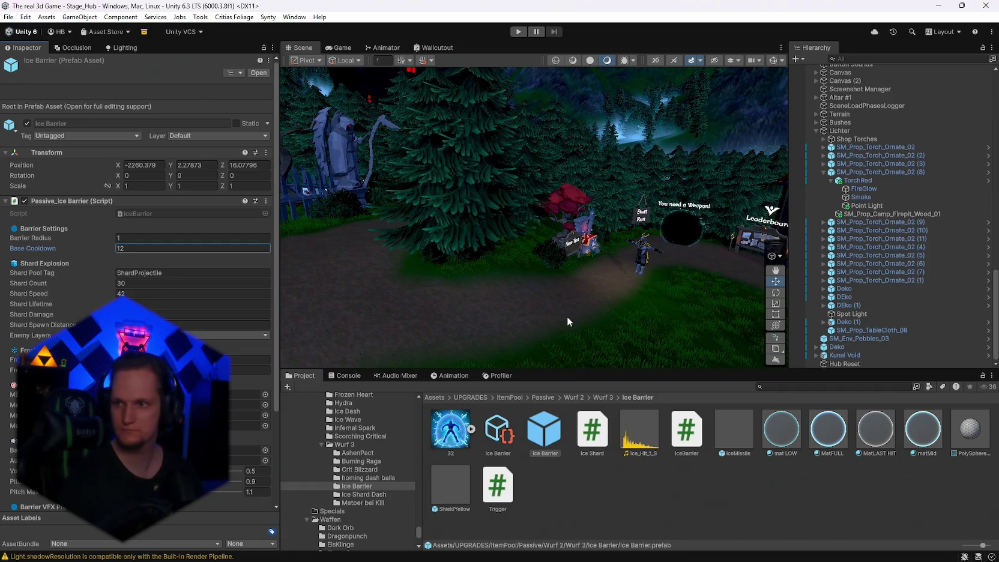
key(BackSpace)
text(5)
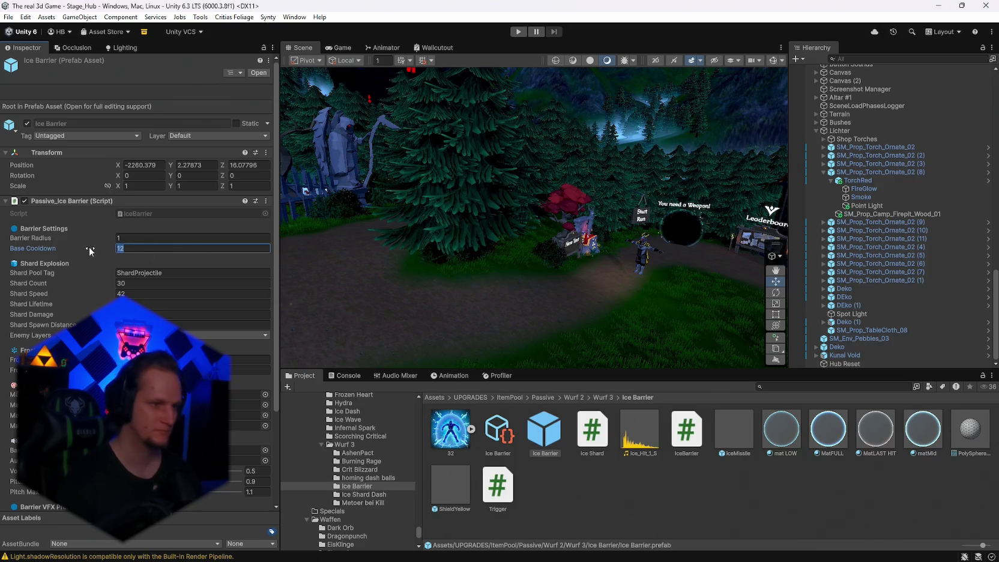
key(Return)
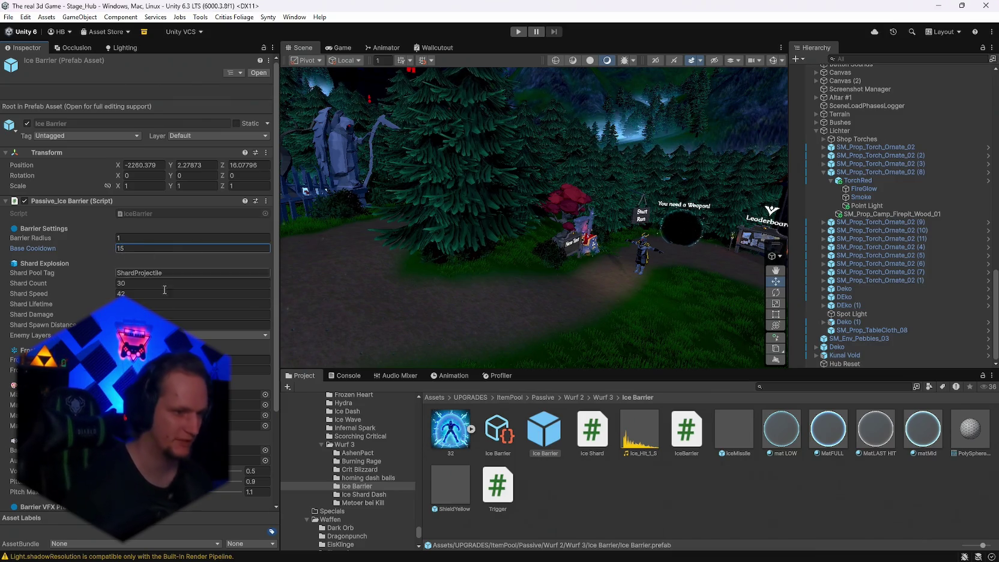
scroll(155, 279, down, 3)
scroll(155, 279, up, 3)
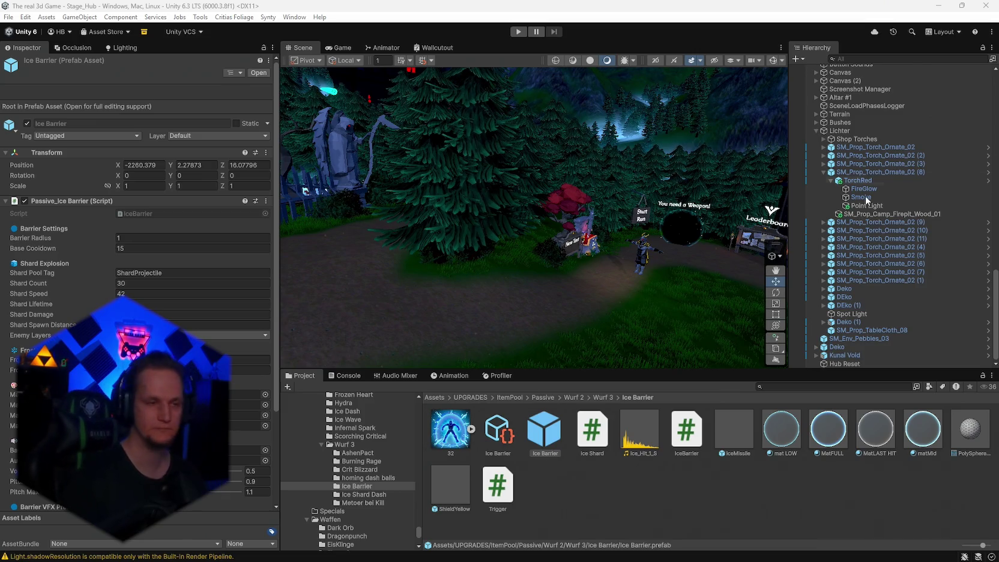
click(486, 435)
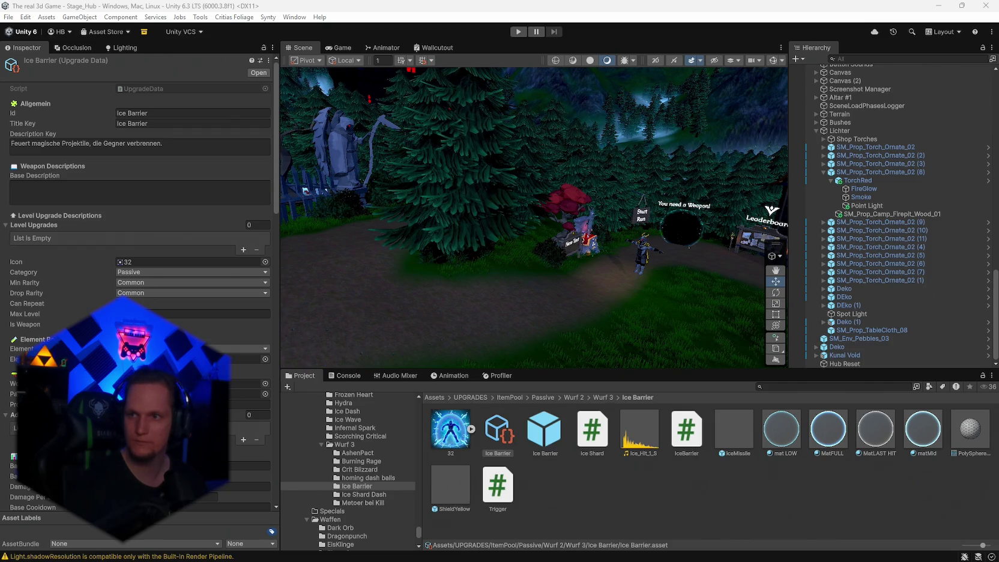
- Select the German description text in the Ice Barrier Upgrade Data asset
click(188, 151)
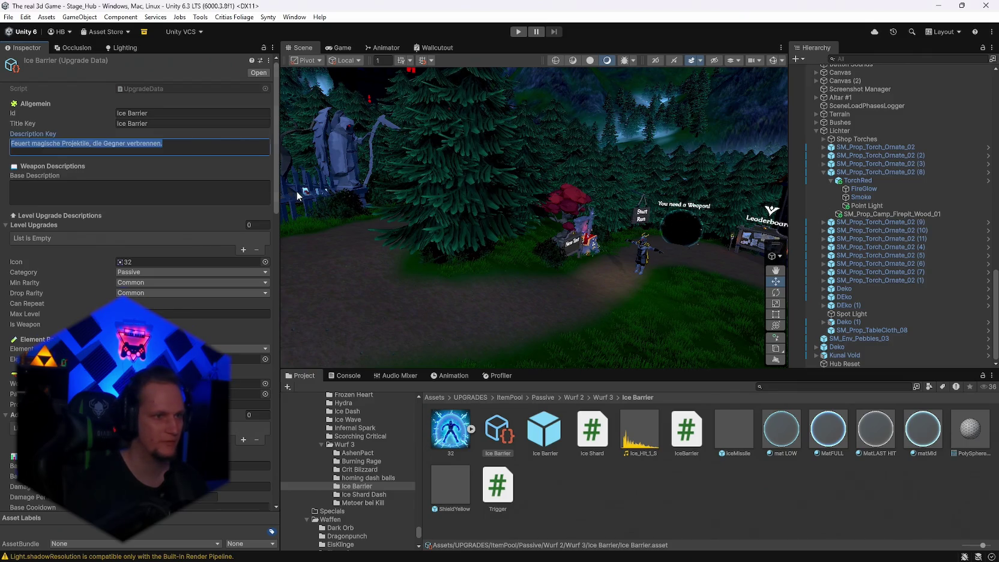
- Paste the English rich-text Ice Barrier description and start the game in play mode
key(ctrl+v)
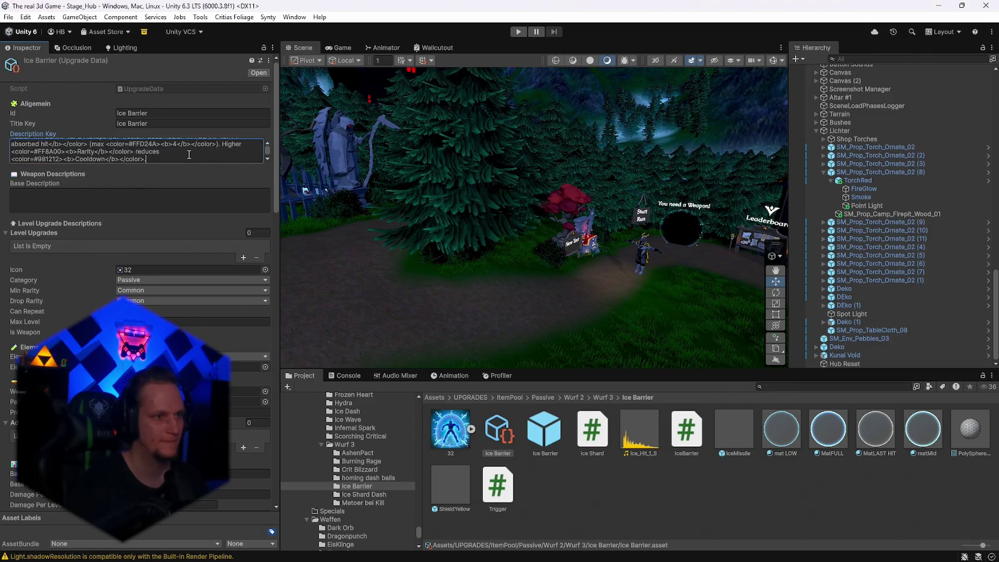
scroll(191, 240, down, 10)
scroll(193, 276, down, 15)
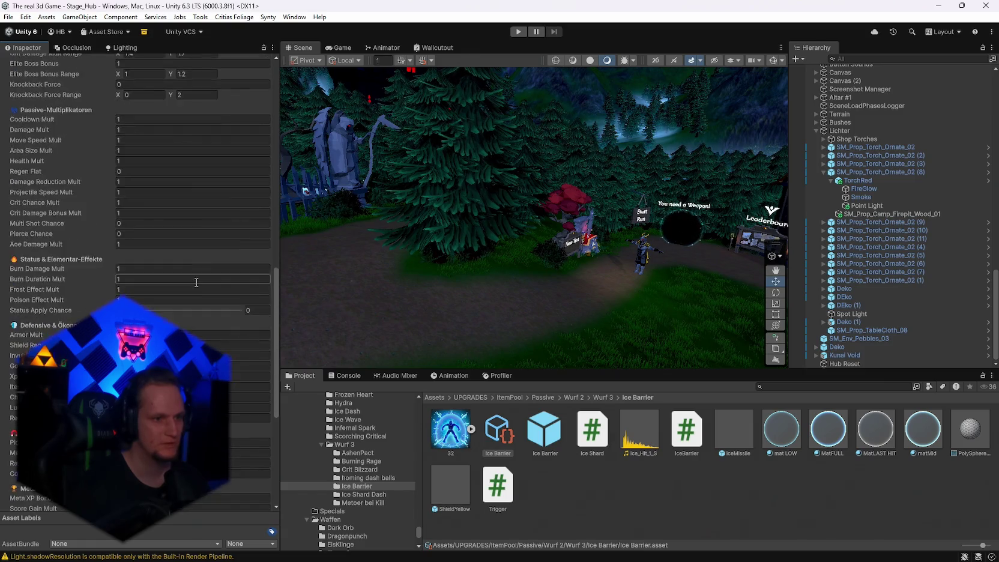
click(519, 30)
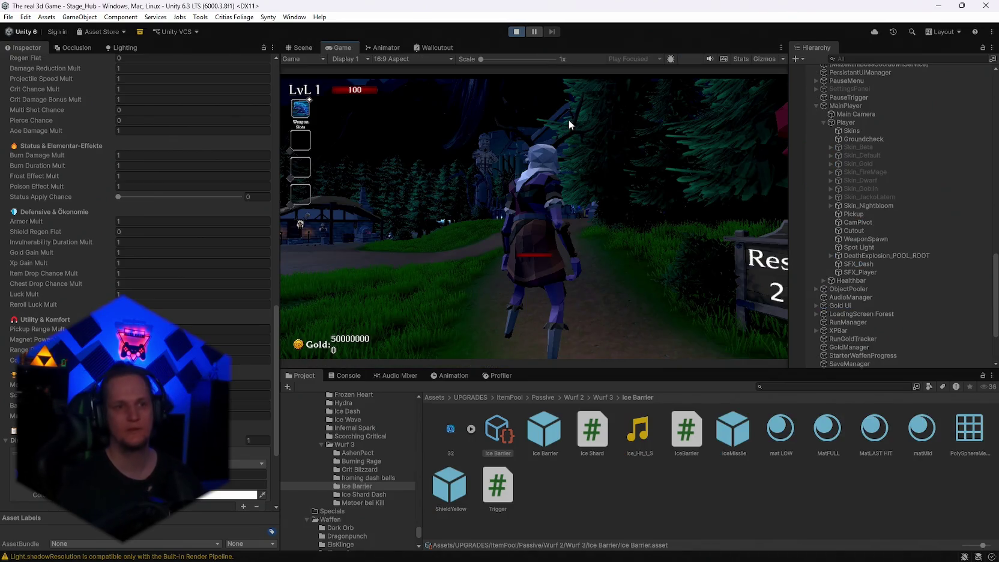
- Pause the running game, return to the hub, and stop play mode
click(535, 177)
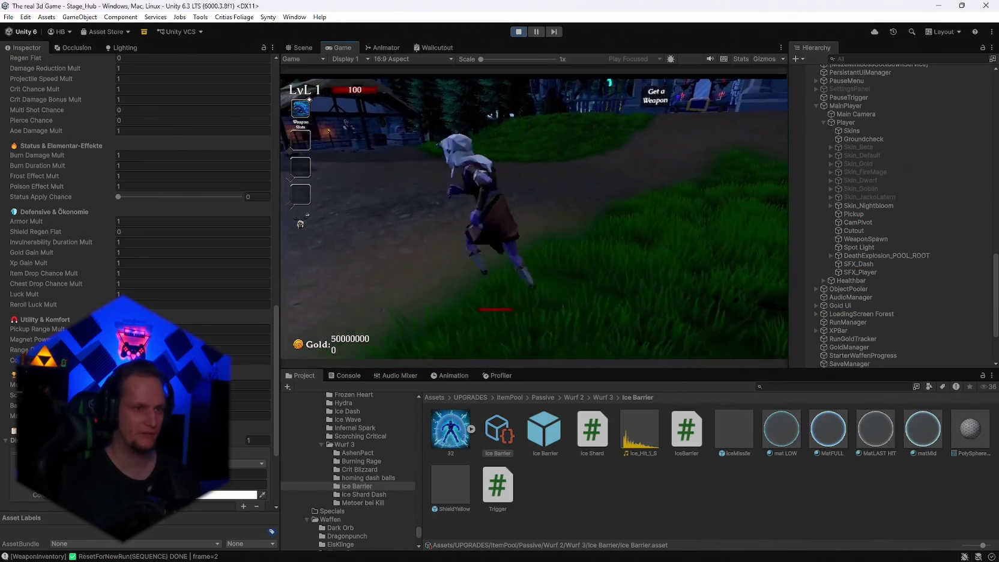
key(Escape)
scroll(137, 193, down, 4)
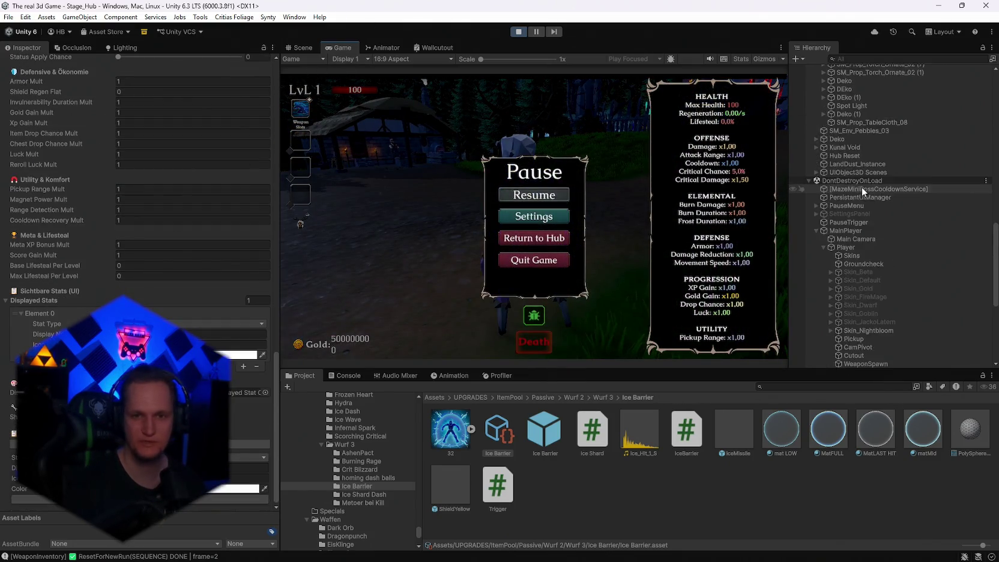
click(518, 242)
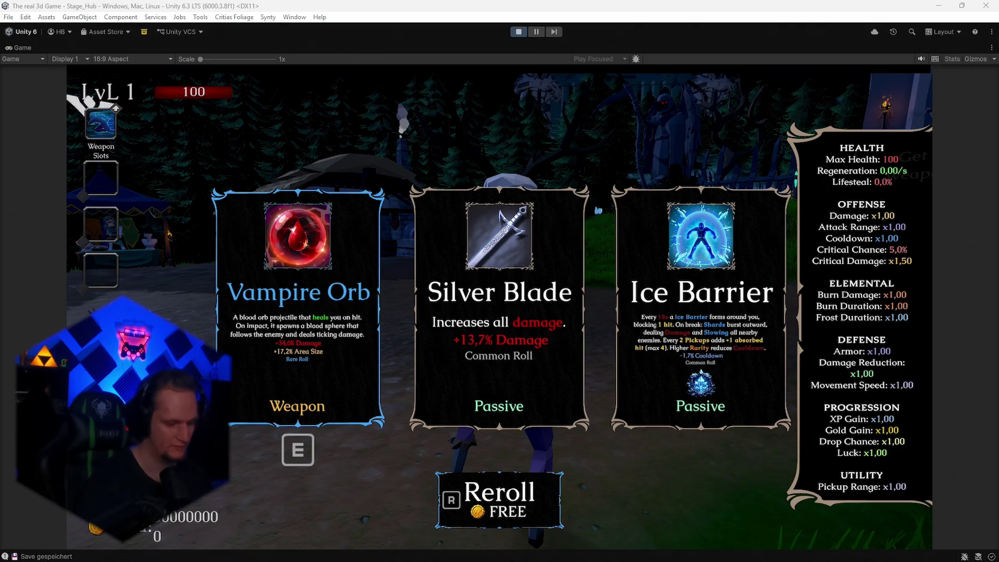
click(518, 31)
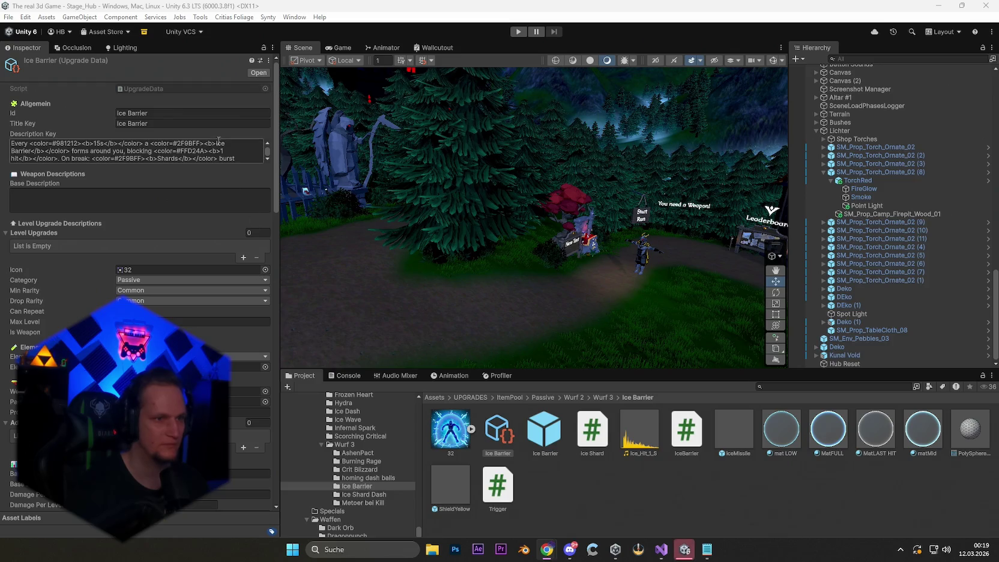
- Replace the Description Key with the new text about blocking hits and bursting into Slowing Shards
click(241, 160)
key(ctrl+a)
key(ctrl+v)
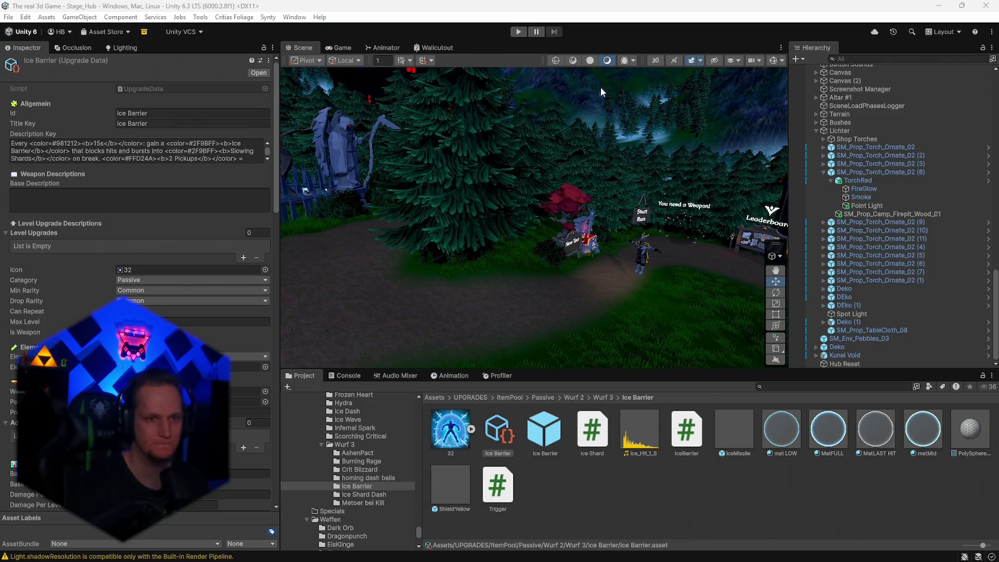
scroll(234, 420, down, 15)
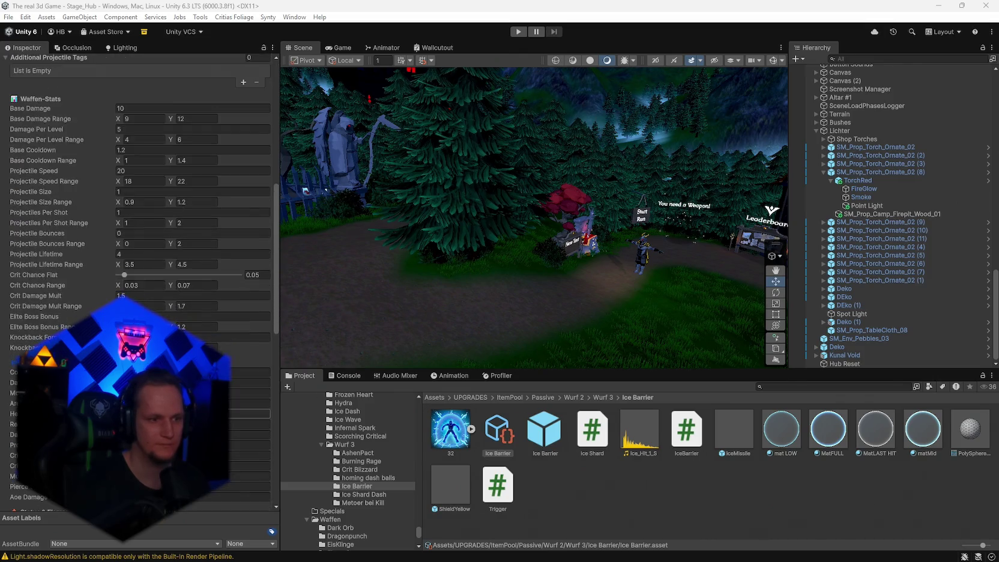
scroll(180, 300, down, 5)
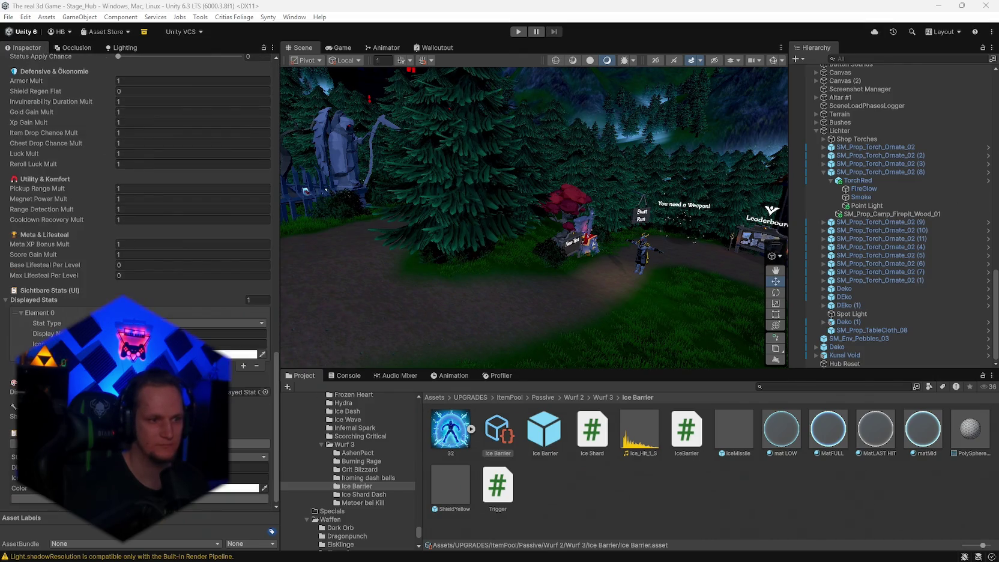
- Open DisplayedStatOverrideConfig and inspect the Cooldown stat colour (120, 170, 255)
double_click(249, 392)
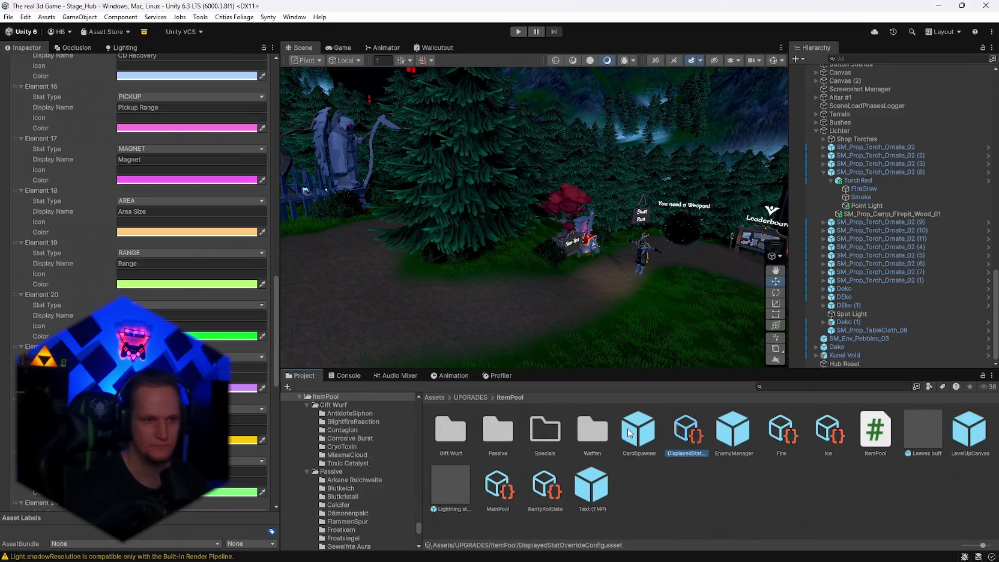
scroll(193, 335, up, 2)
scroll(193, 335, up, 15)
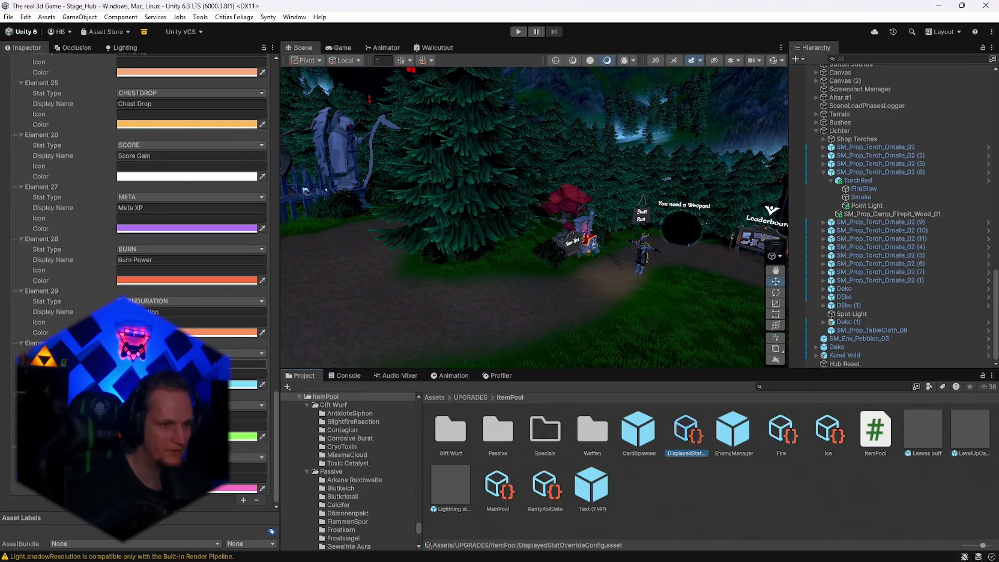
scroll(180, 270, up, 6)
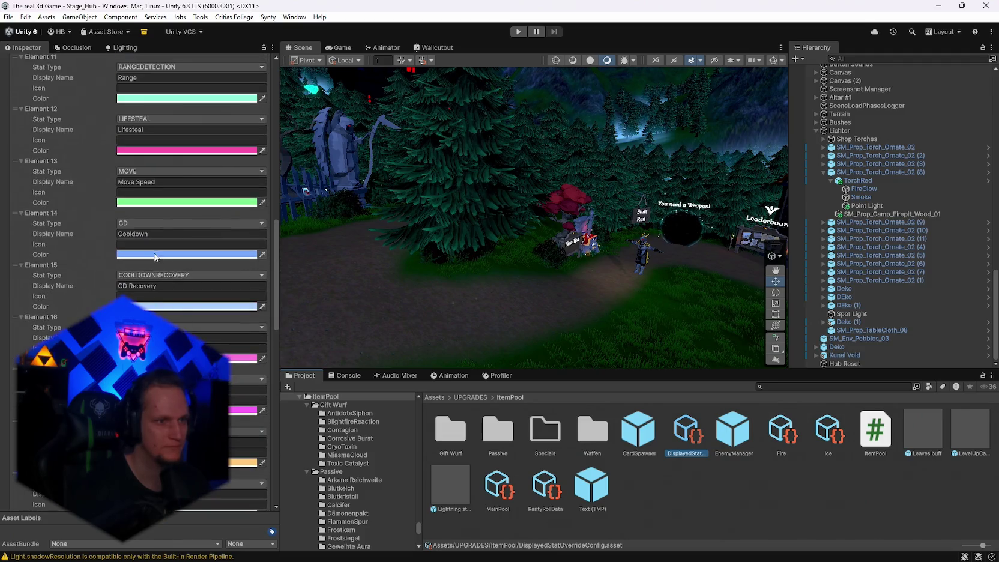
click(158, 255)
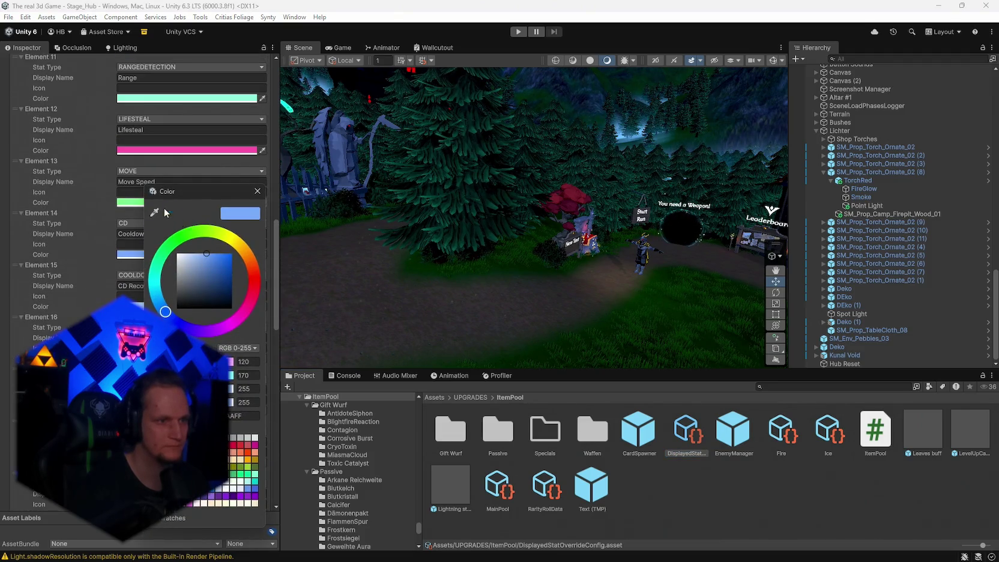
- Screenshot the Cooldown colour values and reopen the Ice Barrier folder
key(super+shift+s)
drag(133, 179, 289, 453)
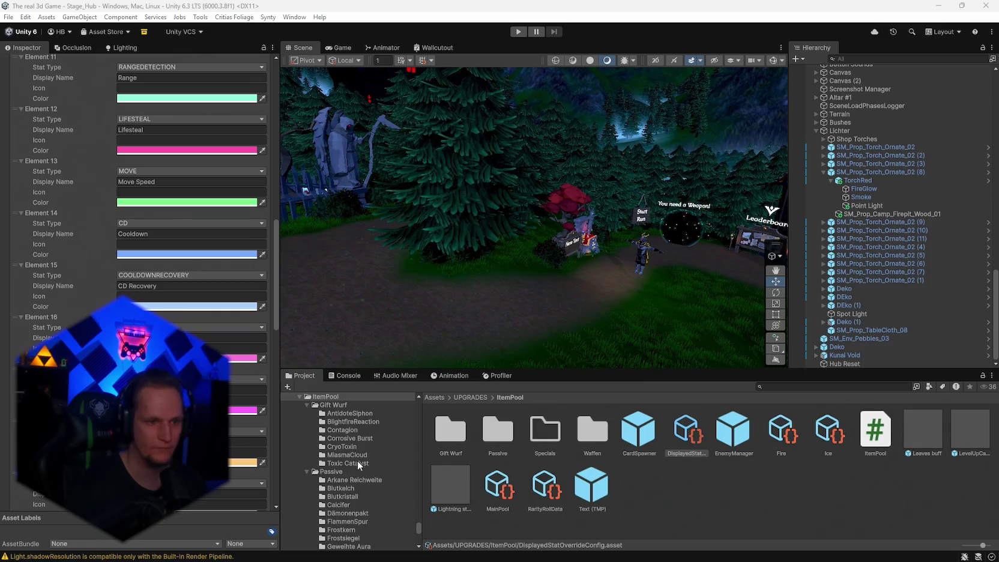
scroll(356, 463, down, 10)
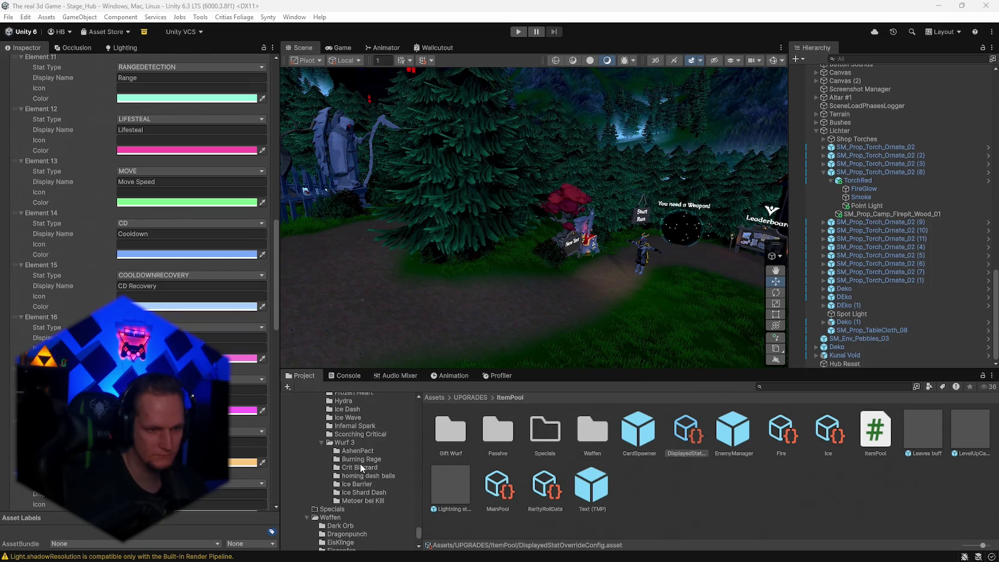
click(357, 485)
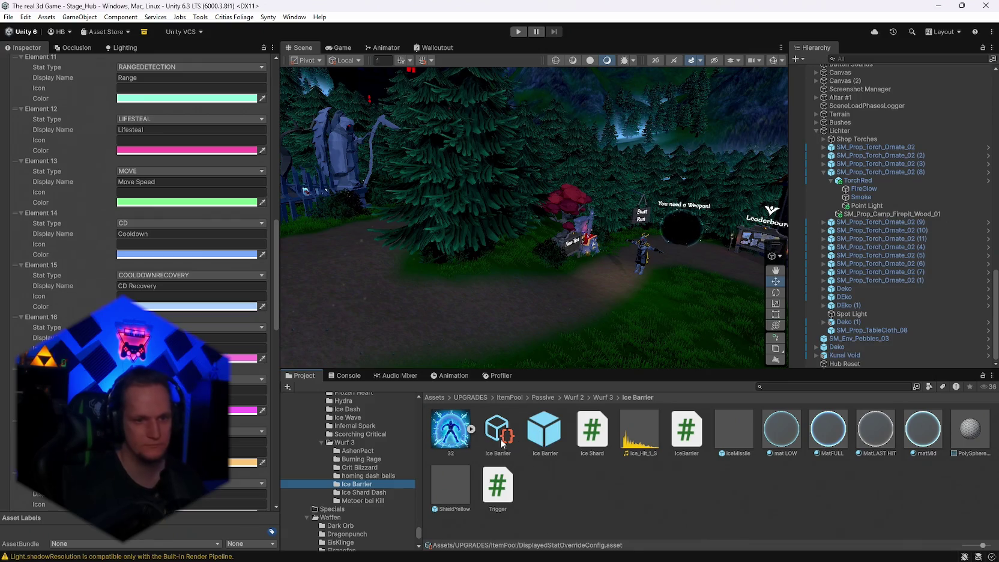
- Select the Ice Barrier upgrade data asset and paste the new description text
click(502, 441)
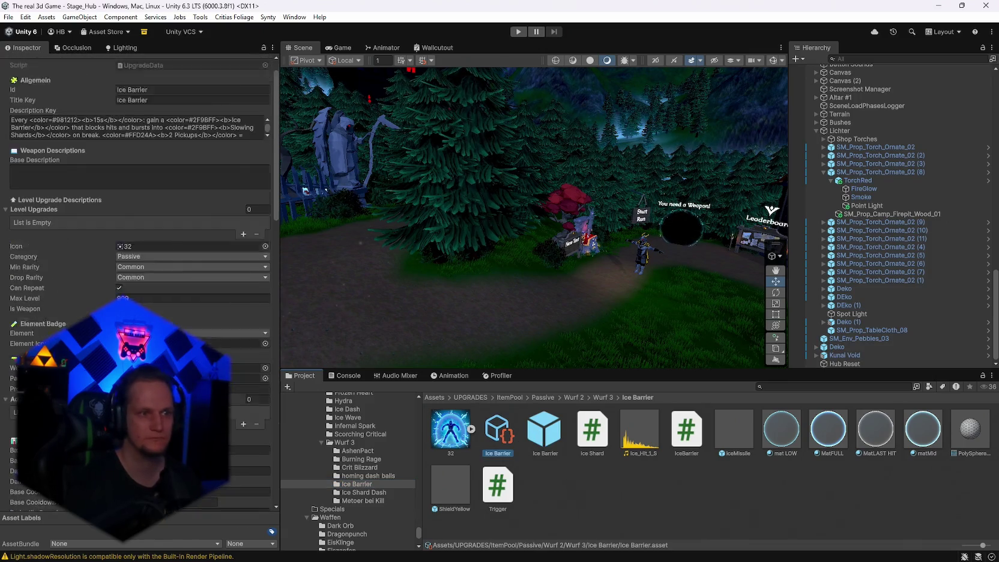
key(alt+Tab)
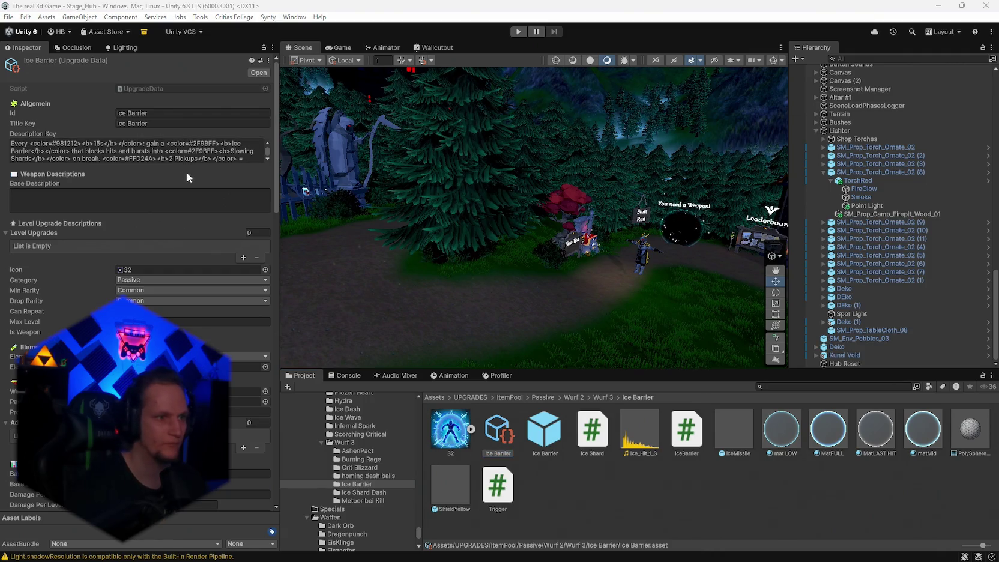
click(169, 158)
key(ctrl+v)
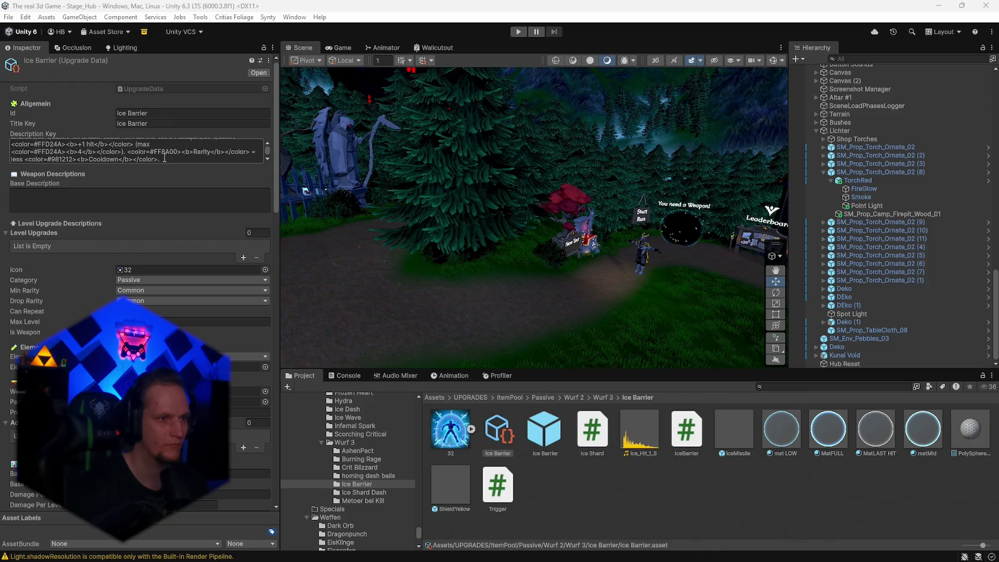
- Recolour the Cooldown tag from #981212 to #78AAFF and start play mode
key(ctrl+a)
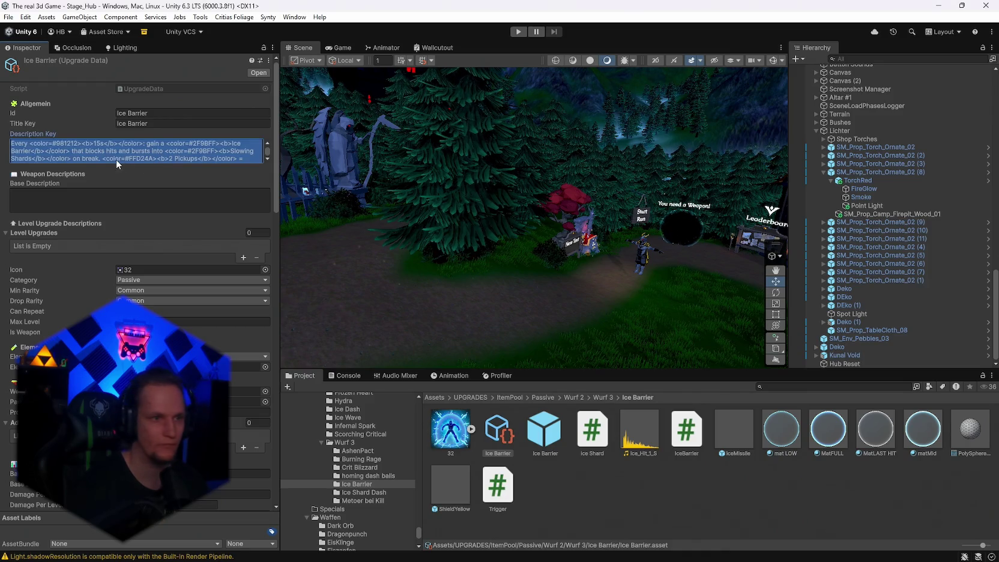
click(108, 161)
key(End)
double_click(141, 159)
drag(139, 159, 28, 156)
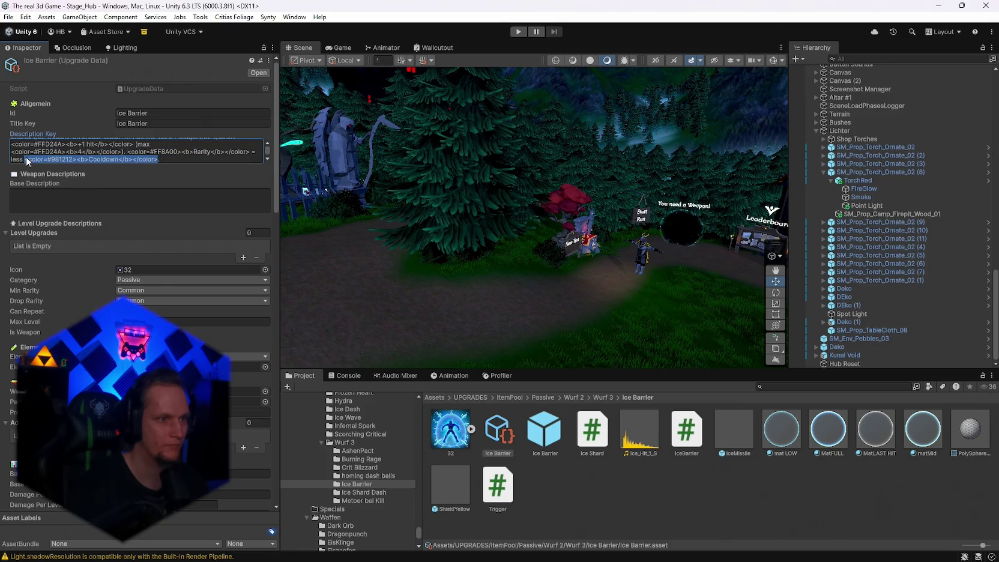
text(<color=#78AAFF><b>Cooldown</b></color>)
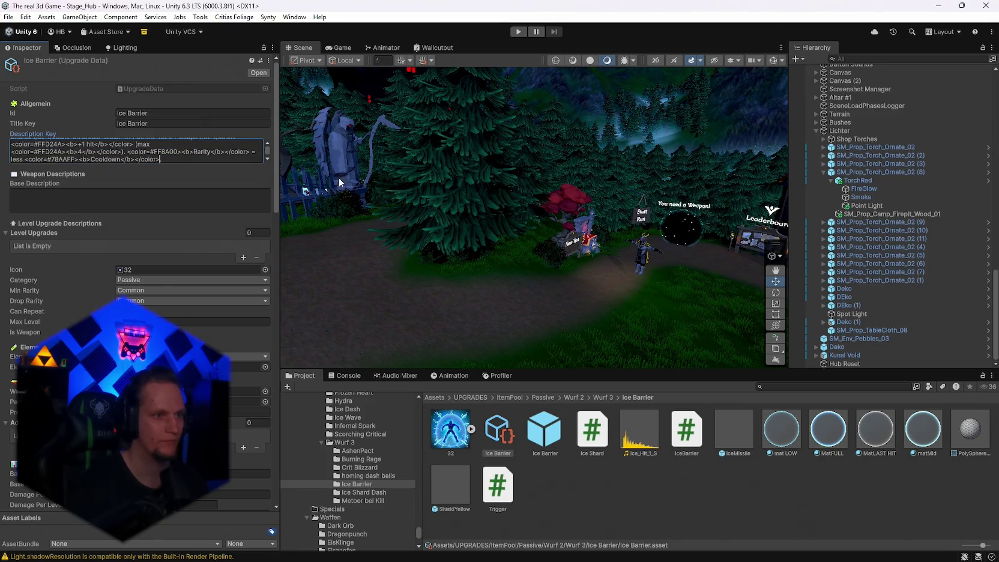
click(518, 31)
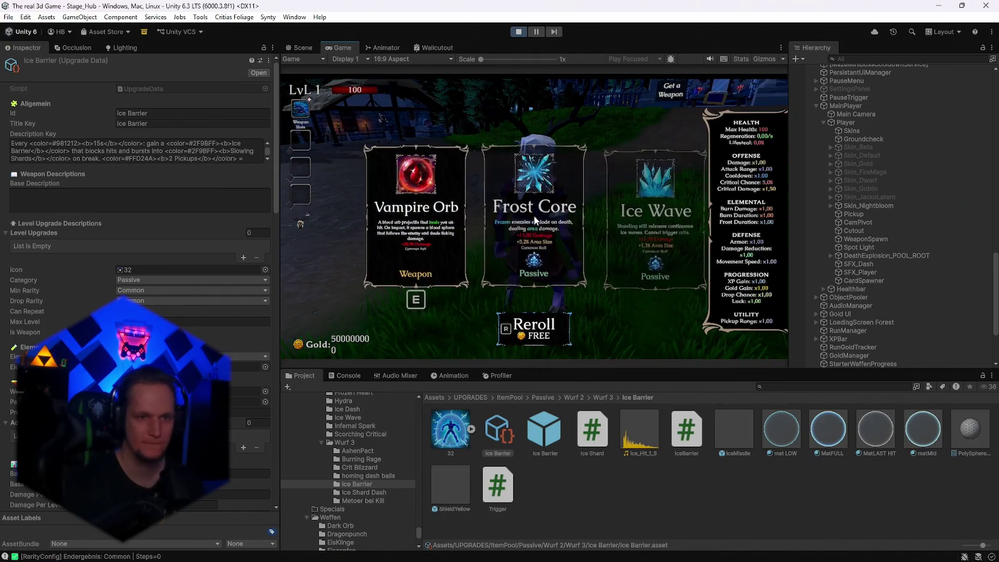
- Maximize the Game view and reroll the level-up cards repeatedly to find Ice Barrier
double_click(335, 48)
key(r)
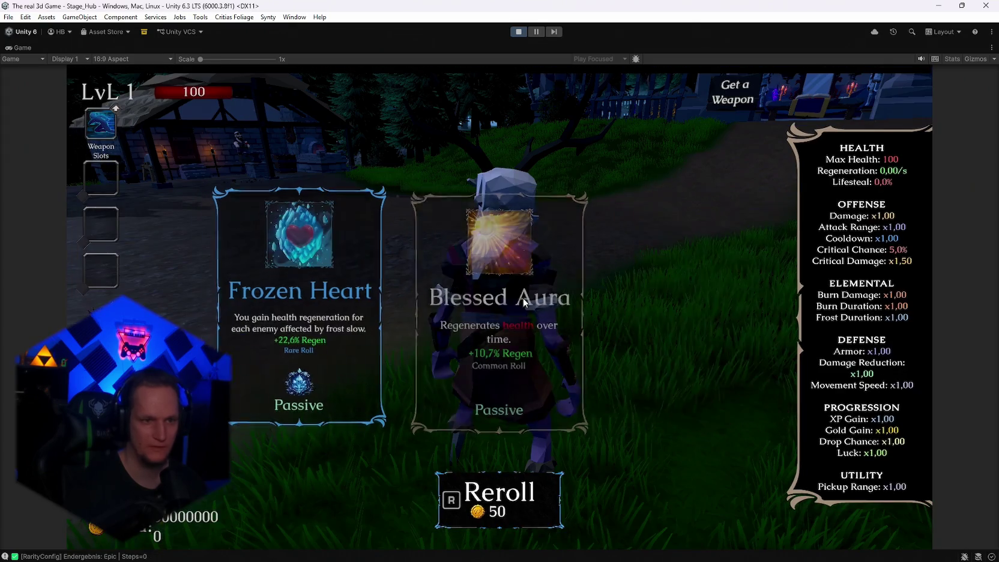
key(r)
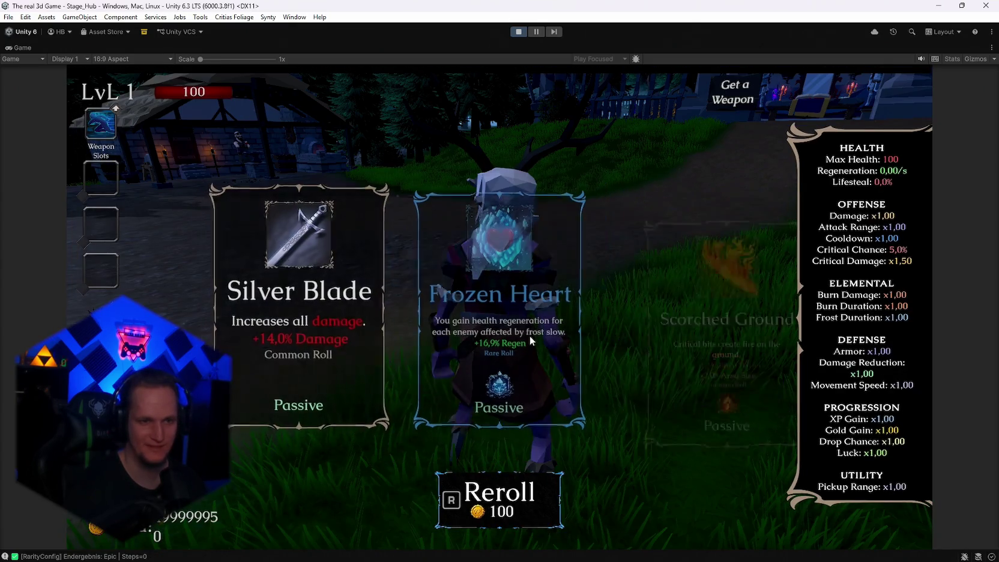
key(r)
key(r)
key(r)
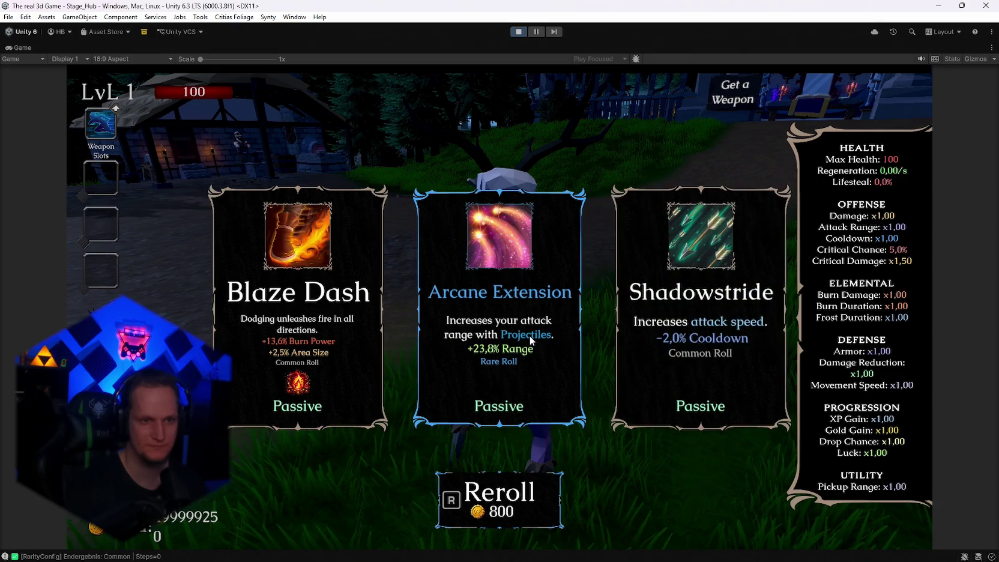
key(r)
key(r)
key(r)
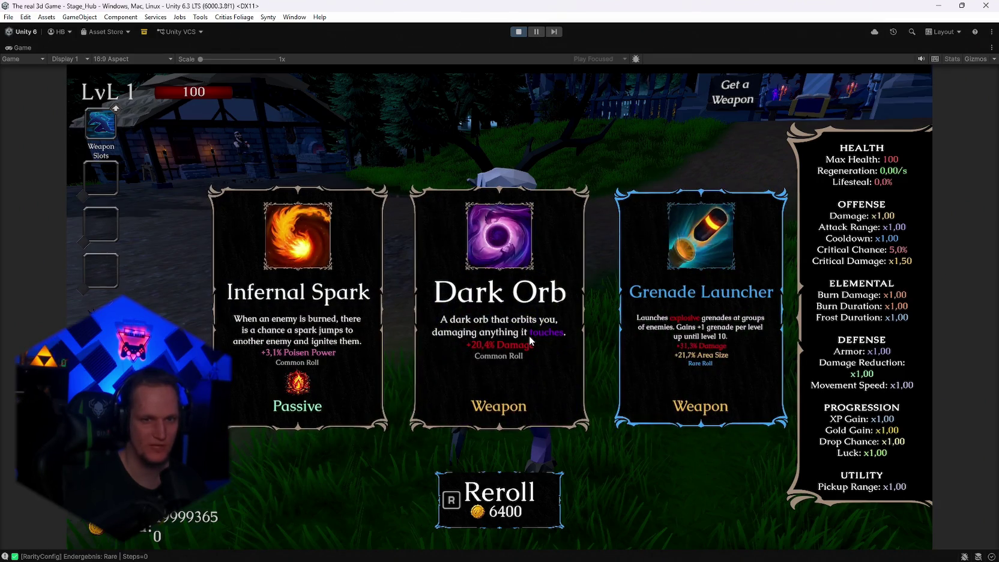
key(r)
key(r)
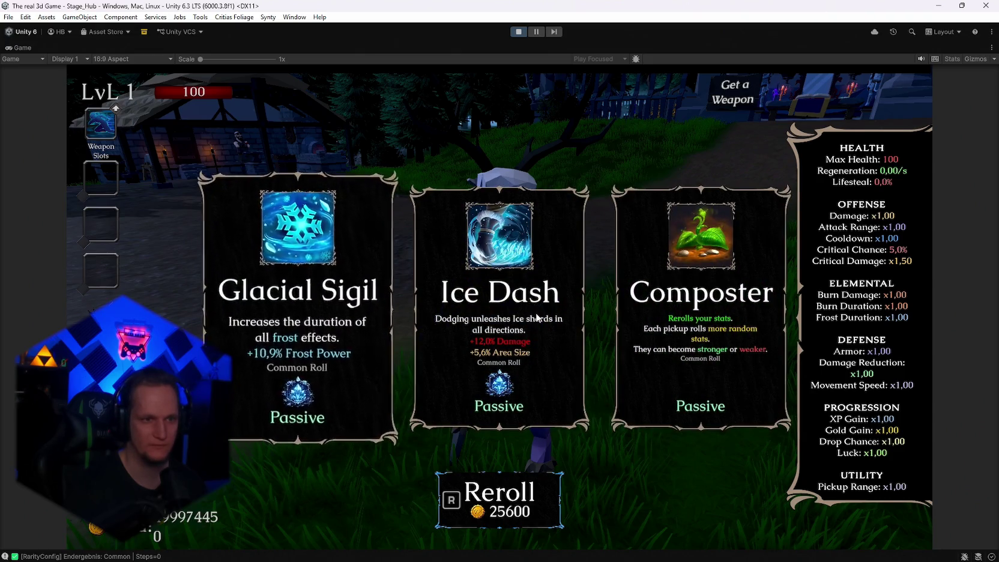
key(r)
key(r)
key(r)
key(r)
key(r)
key(r)
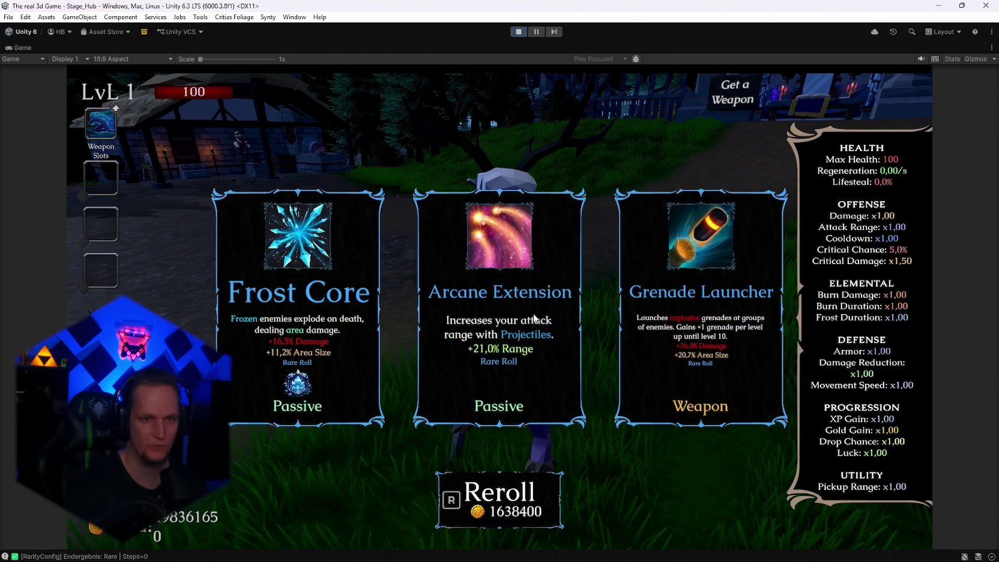
key(r)
key(r)
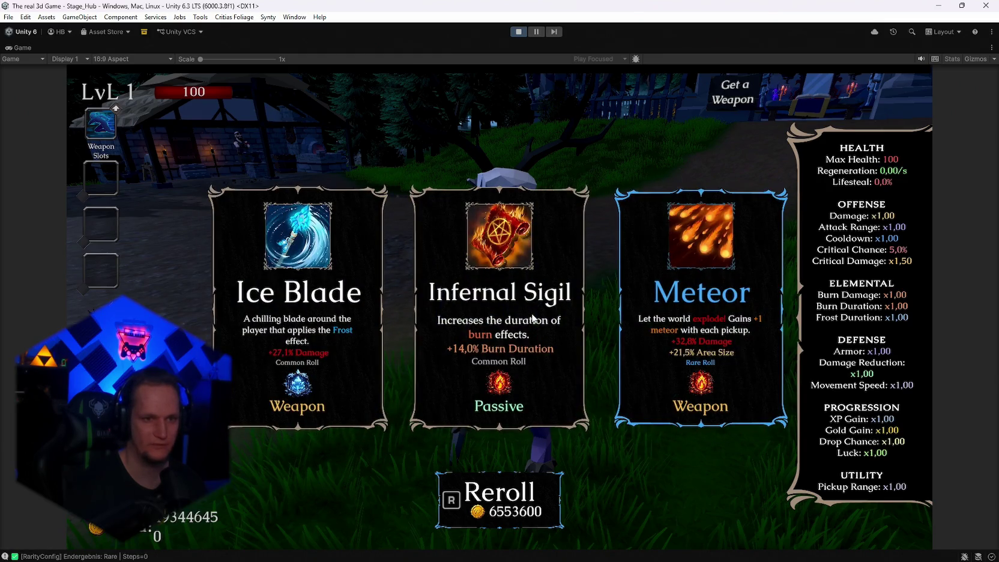
key(r)
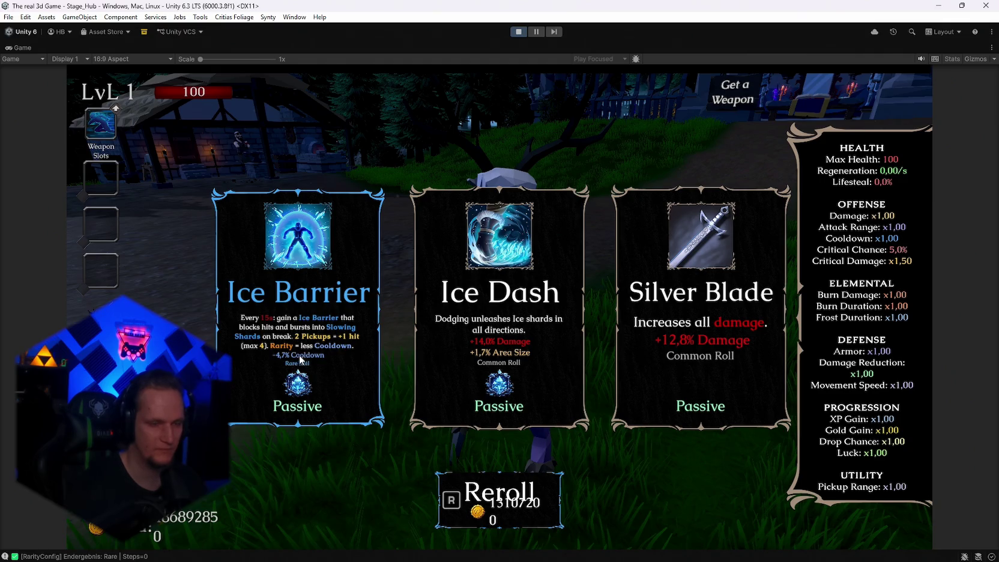
- Pick the Ice Barrier card and run along the forest path into the arena
click(328, 277)
key(w)
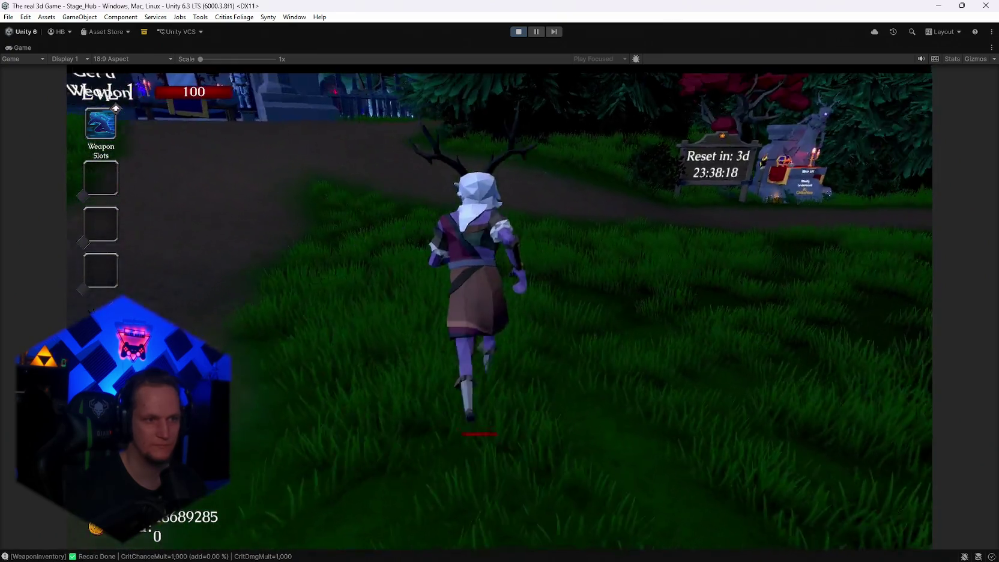
key(s)
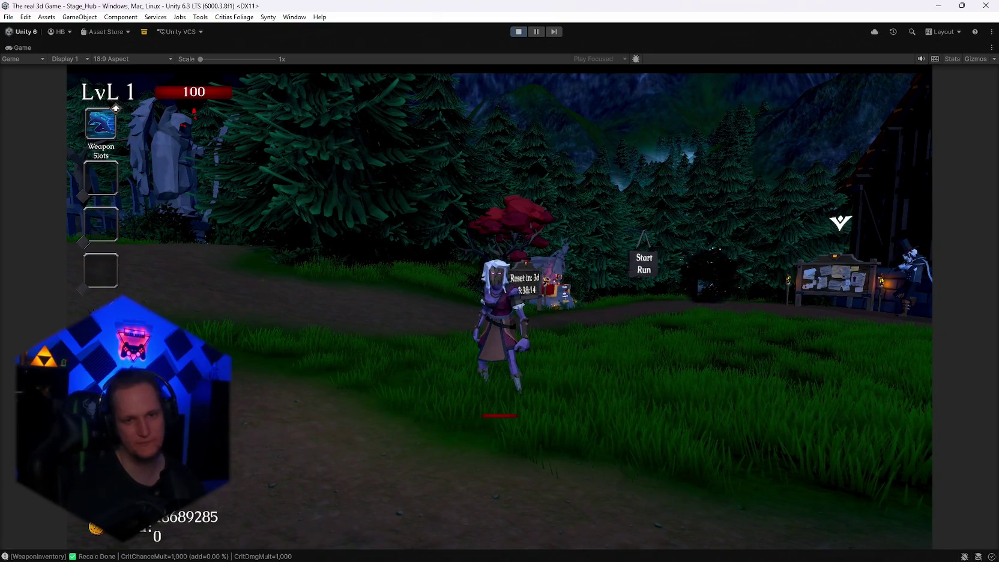
key(w)
key(a)
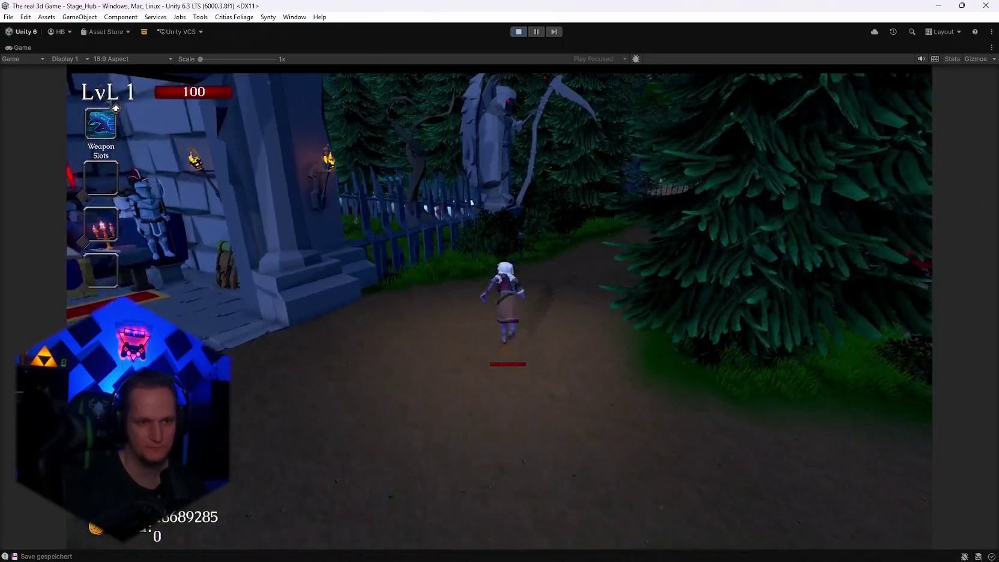
key(w)
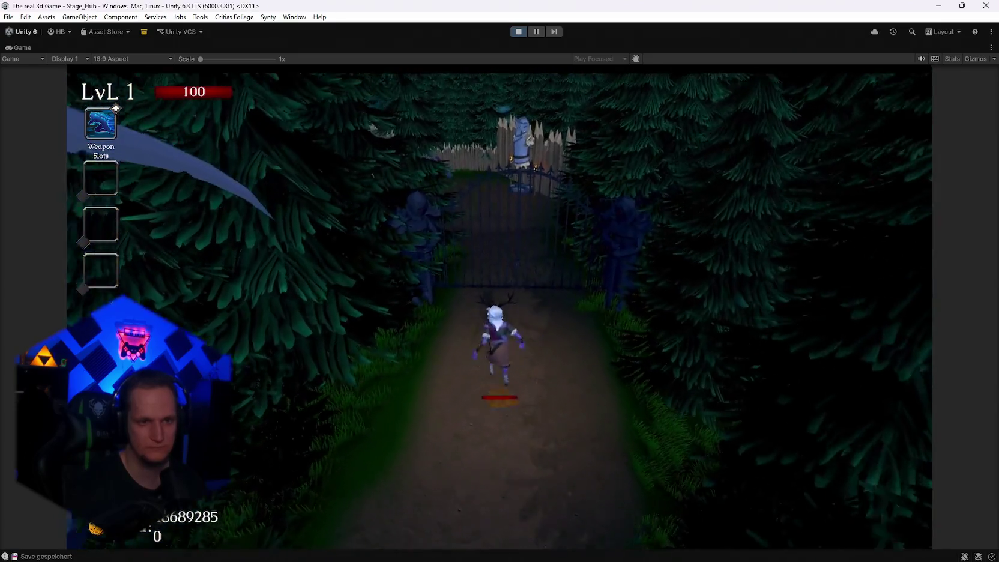
key(w)
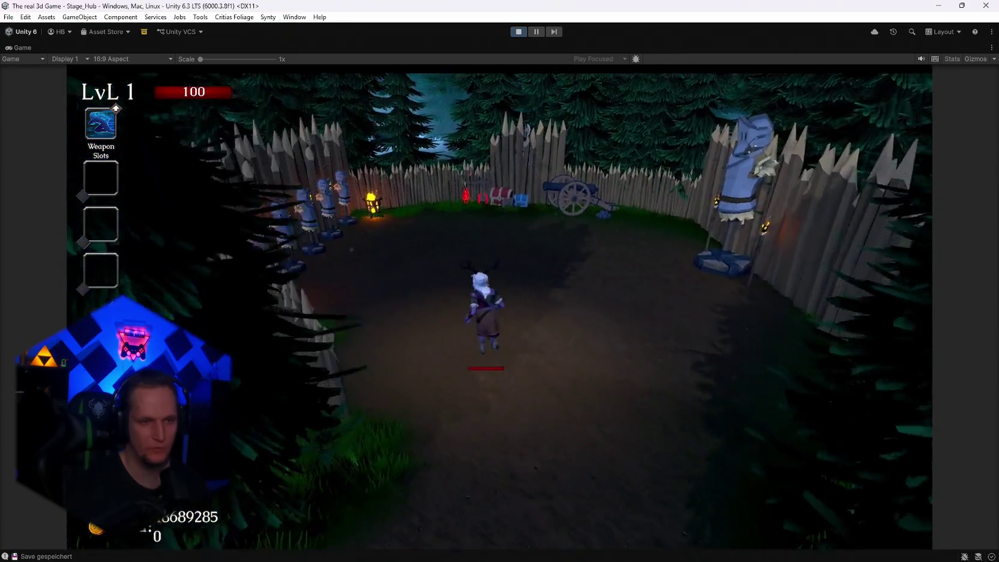
- Run back through the village to the start area, then pause and stop play mode
key(s)
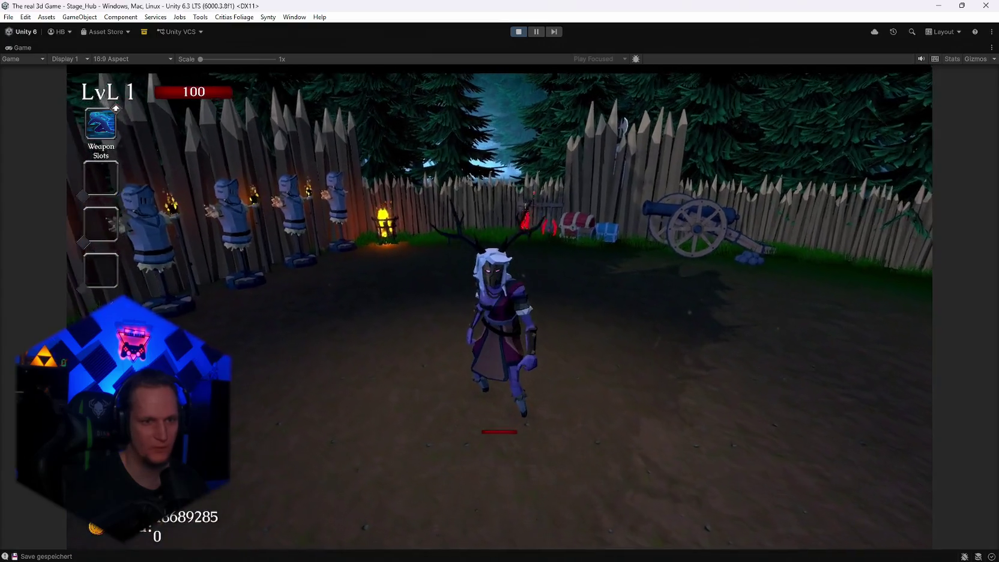
key(w)
key(q)
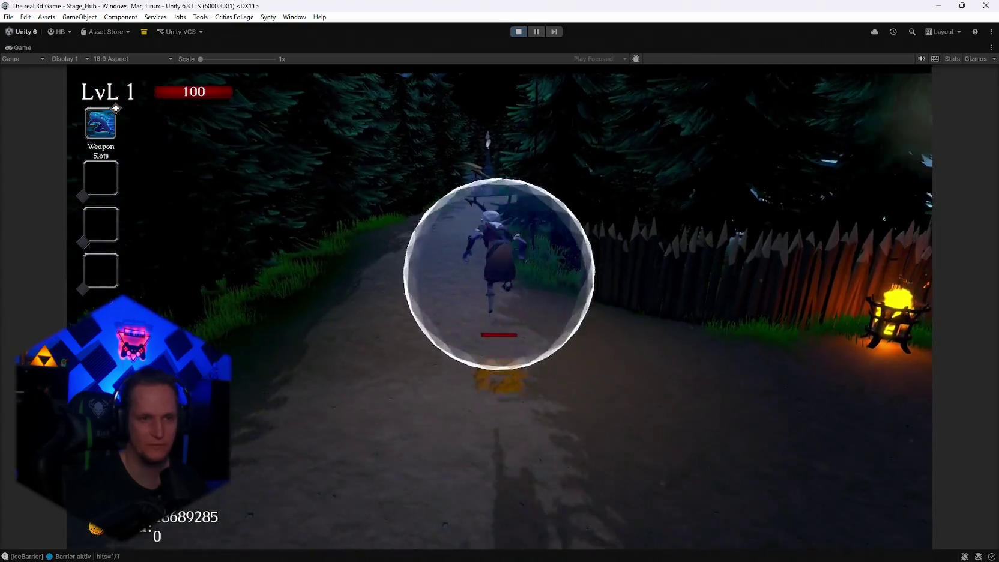
key(w)
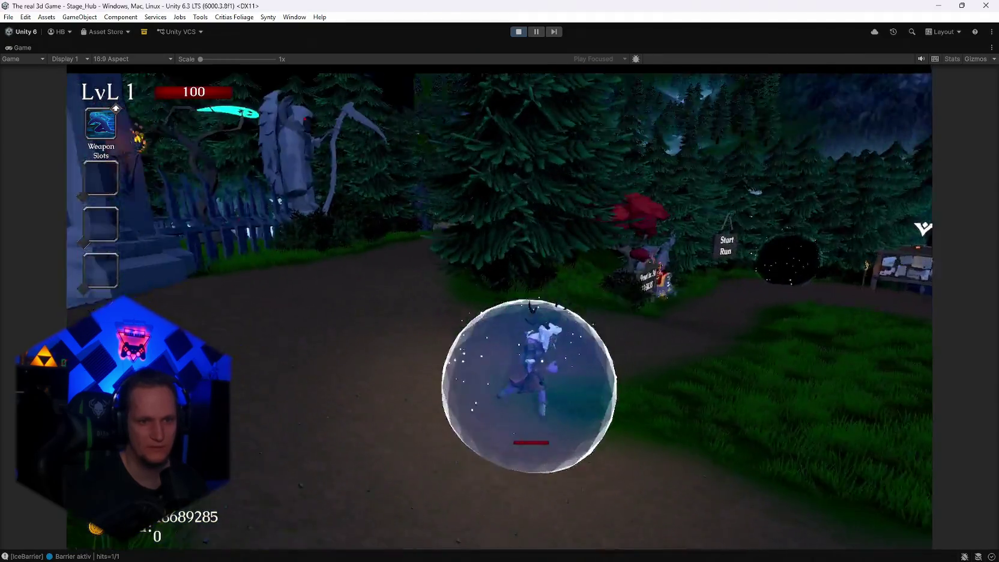
key(w)
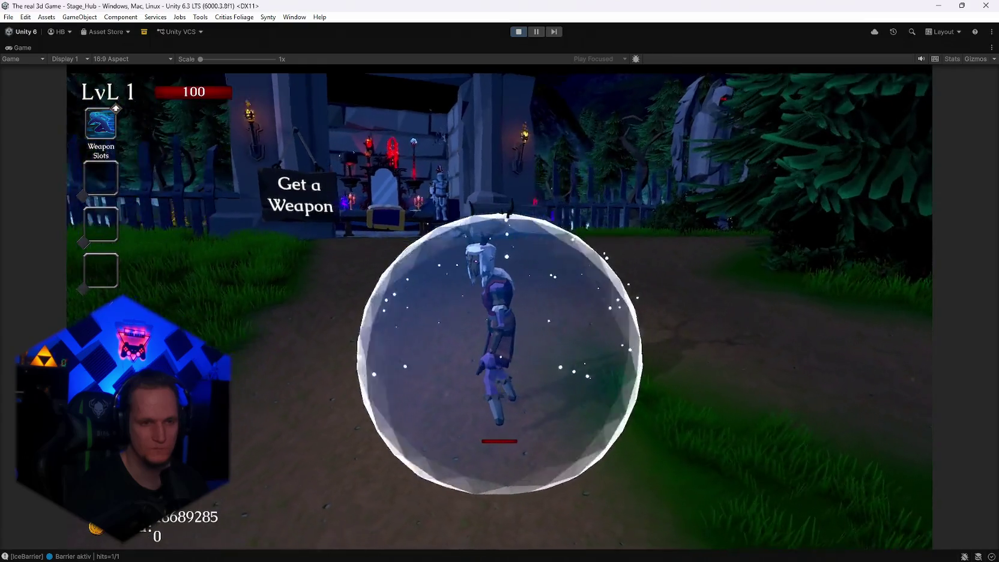
key(w)
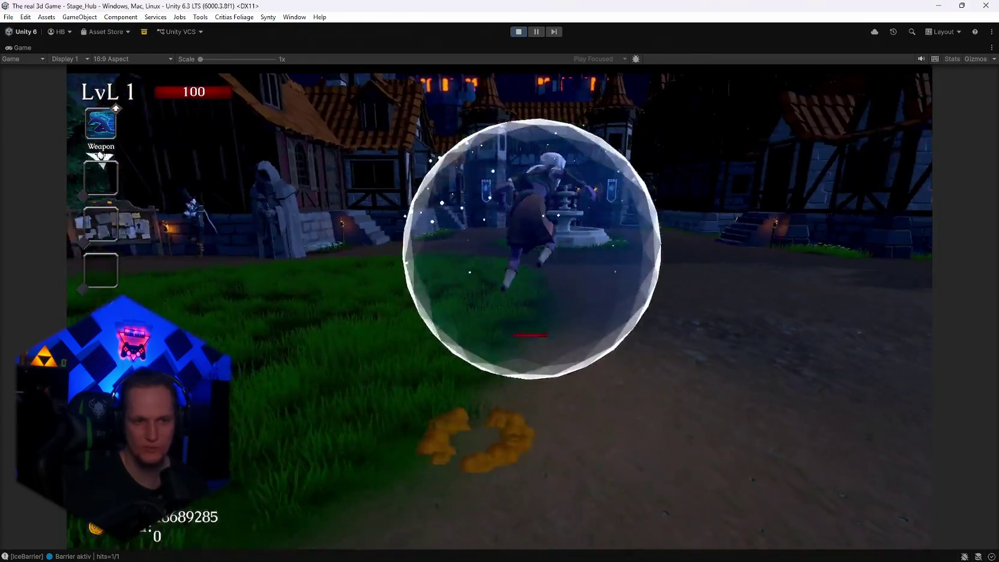
key(w)
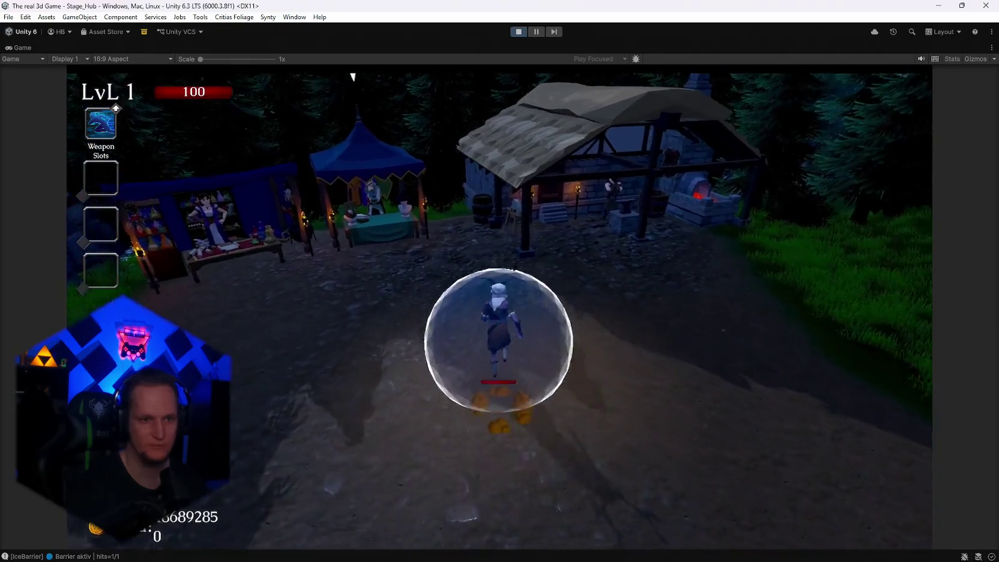
key(w)
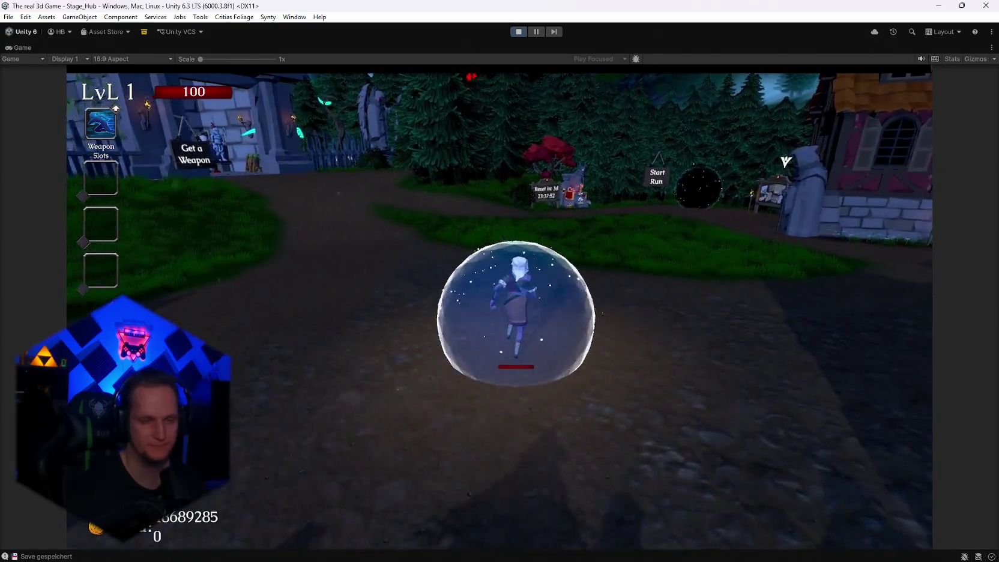
key(Escape)
click(518, 32)
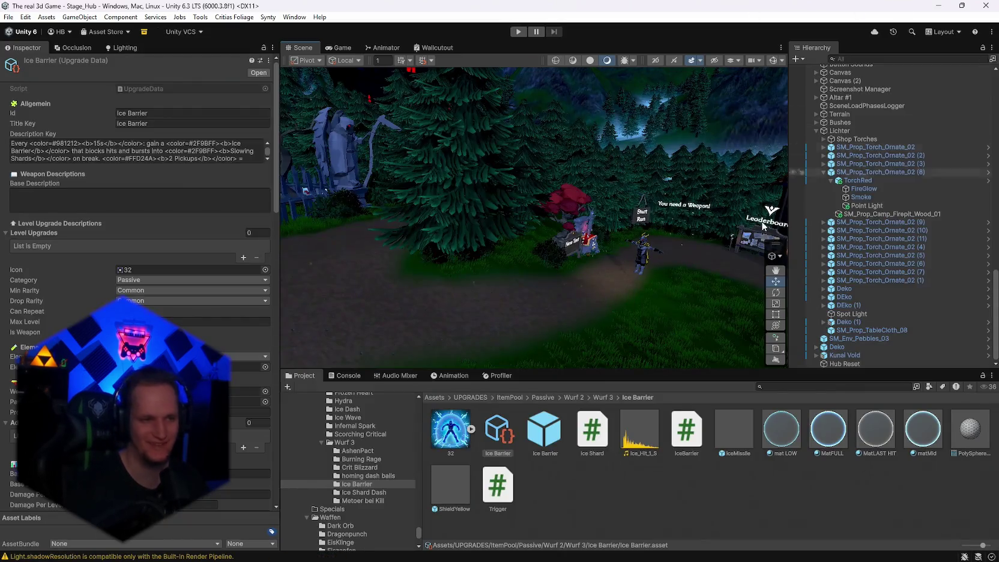
- Open the RPG Pyromancer skill icons PNG folder in the Project window
scroll(390, 478, down, 10)
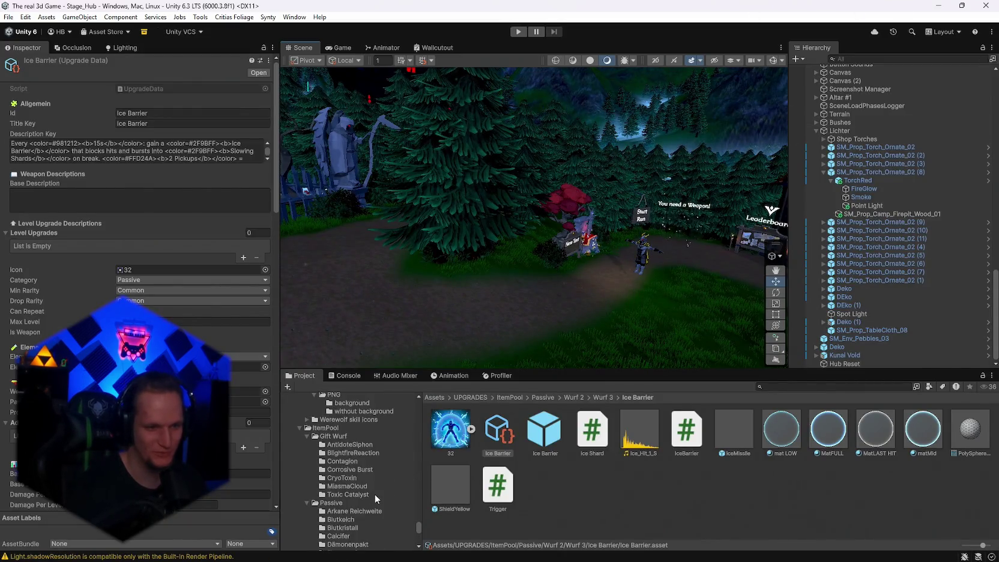
scroll(376, 494, up, 10)
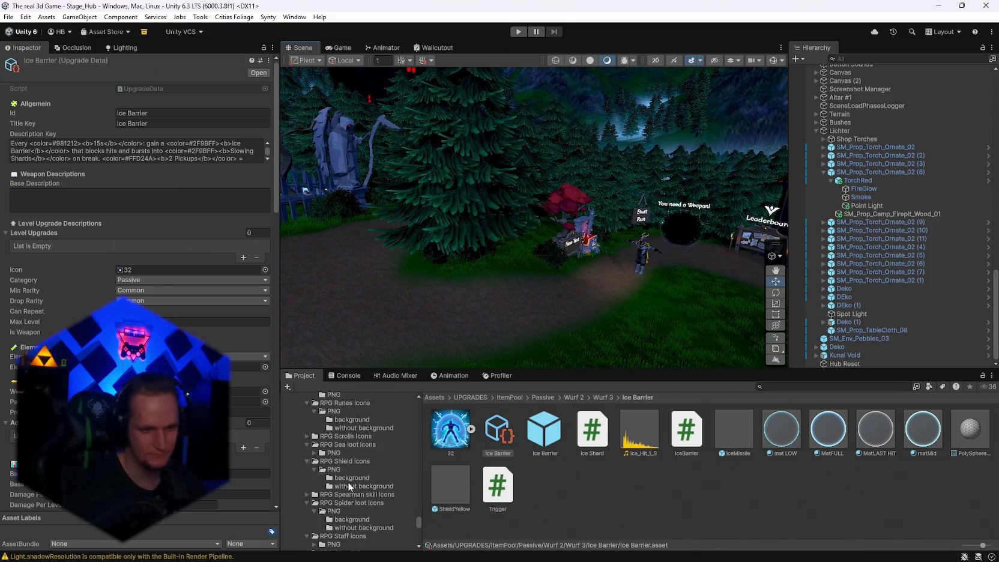
click(334, 456)
- Search the Project assets for 'cry'
scroll(371, 471, up, 8)
scroll(363, 494, up, 10)
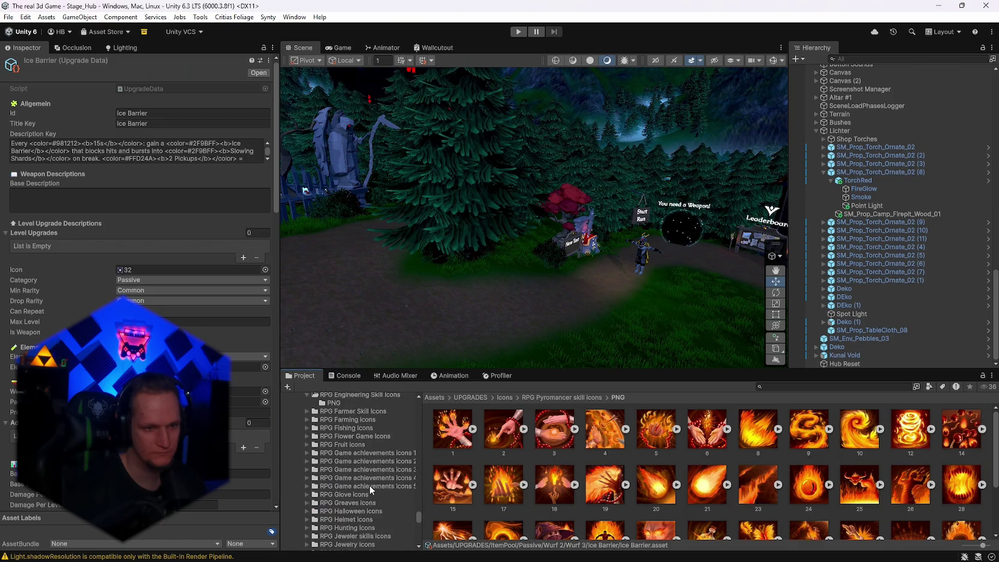
scroll(357, 494, up, 10)
scroll(357, 493, up, 10)
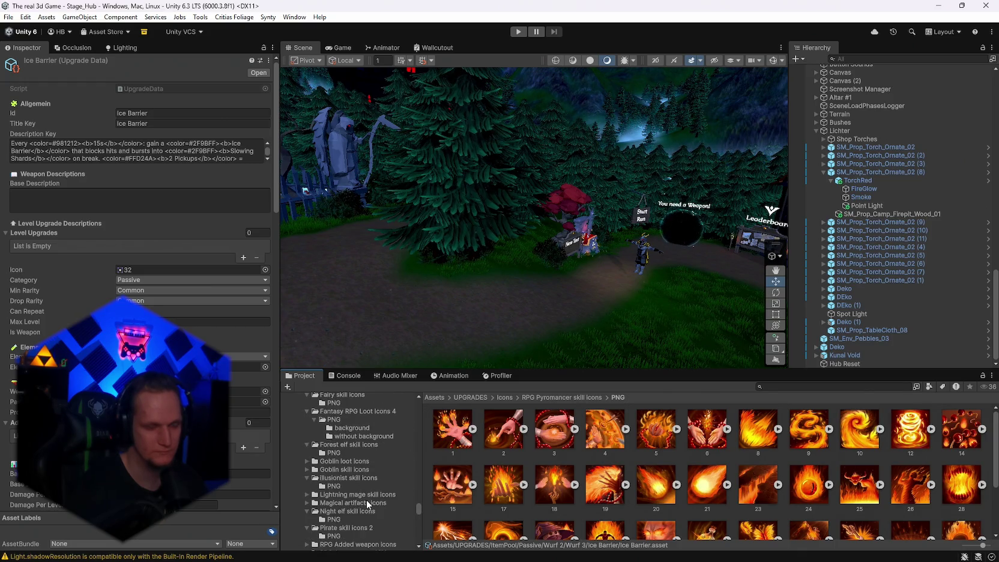
scroll(353, 490, up, 5)
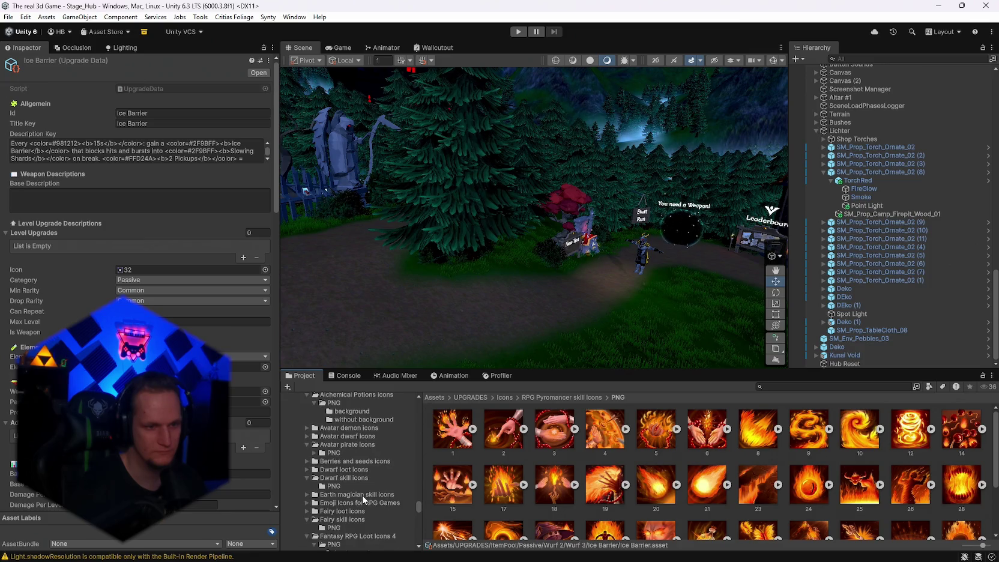
click(772, 387)
text(cry)
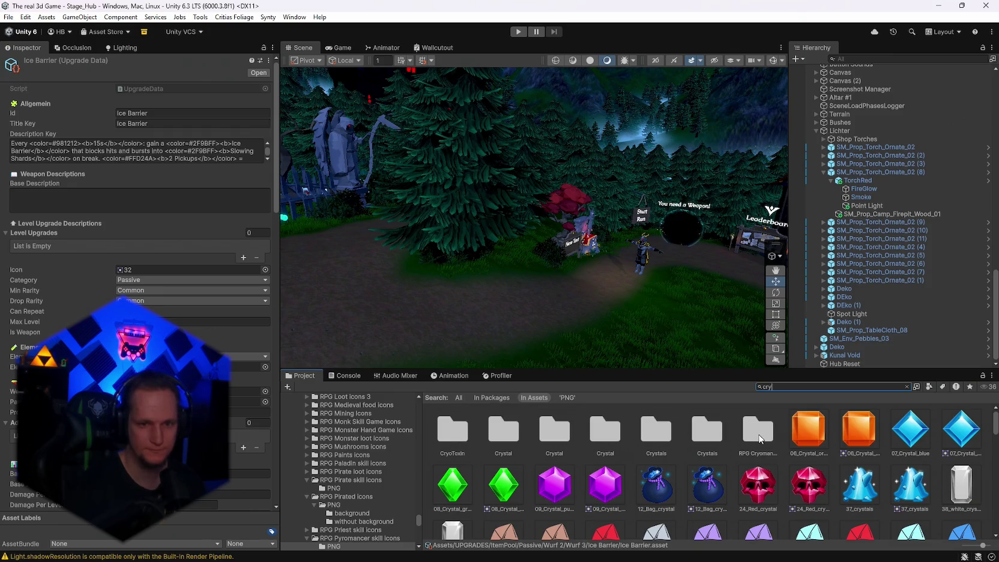
- Open RPG Cryomancer skill icons > PNG and enlarge the Project asset area
double_click(746, 441)
double_click(456, 443)
drag(598, 371, 602, 263)
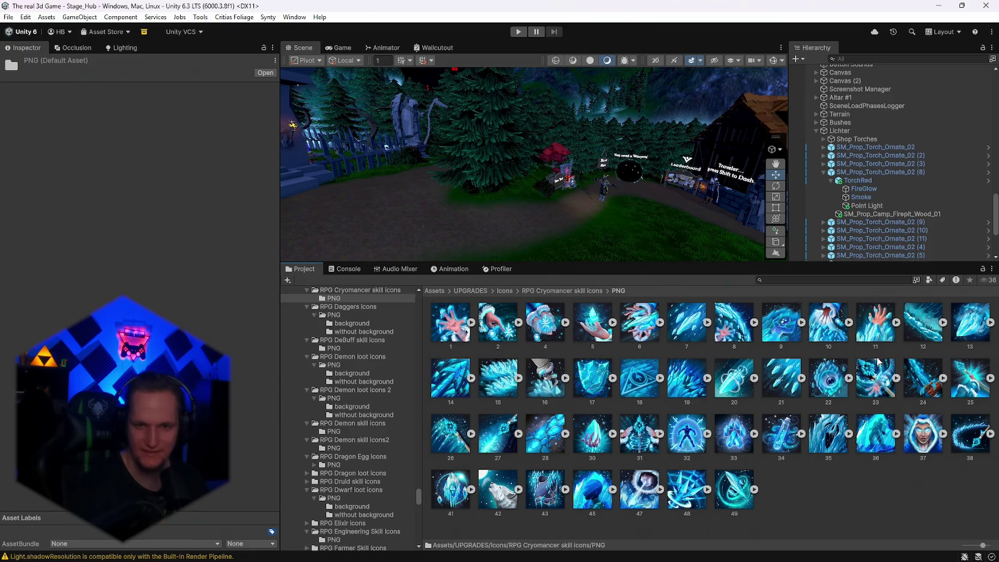
- Enlarge the preview pane and preview Cryomancer icons 26, 9, 21, 37, 25, 28 and 27
click(450, 440)
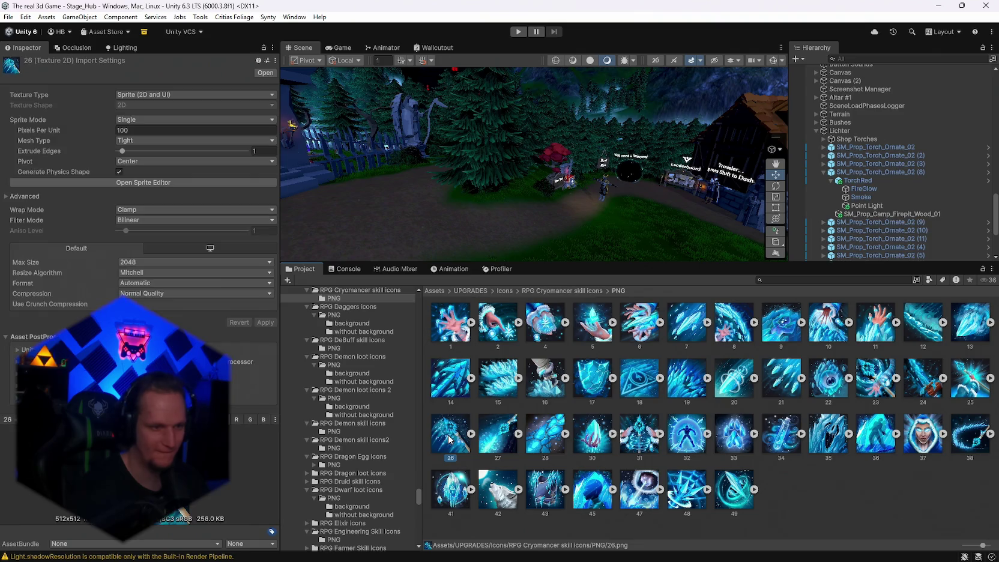
drag(170, 418, 171, 318)
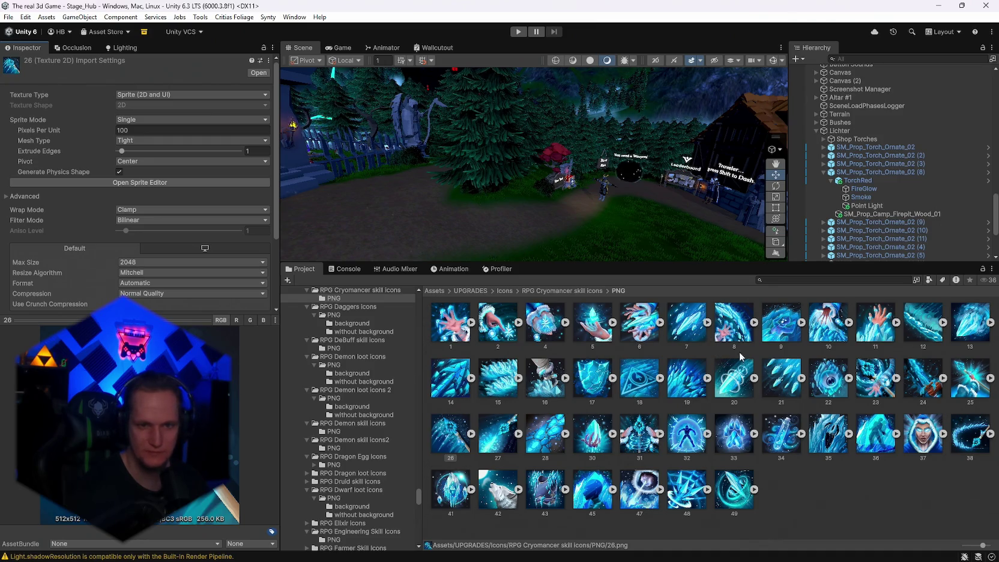
click(772, 326)
click(780, 377)
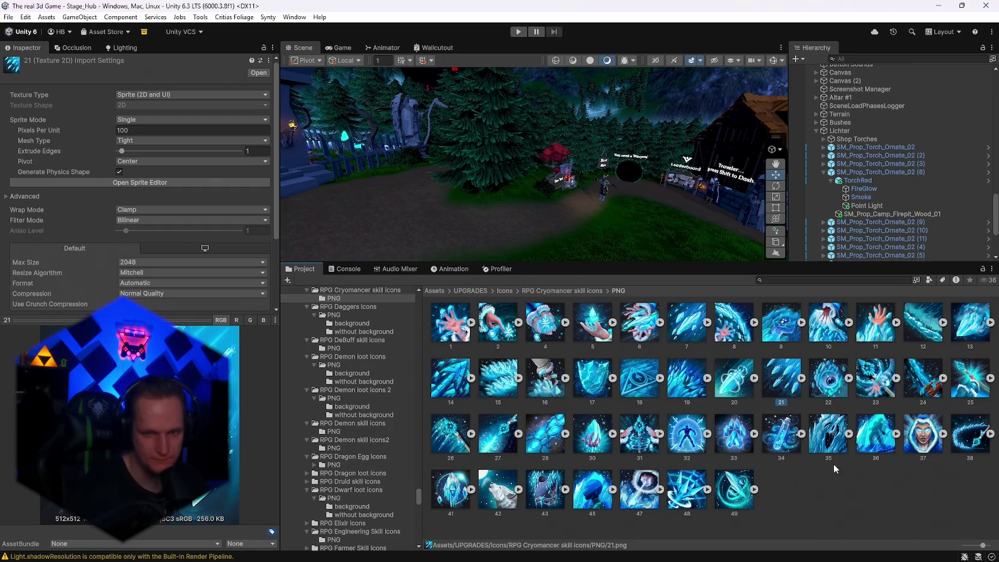
click(923, 444)
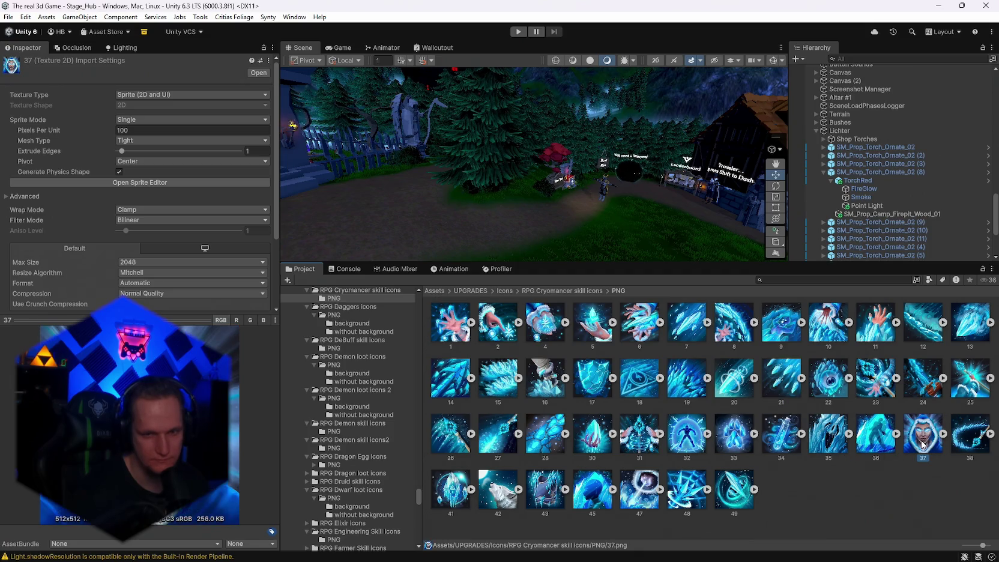
click(956, 387)
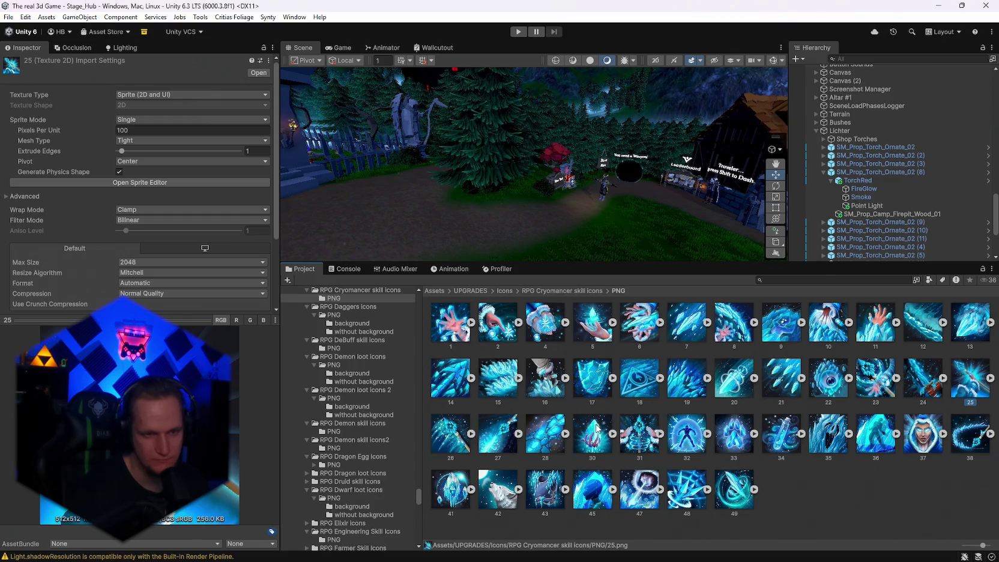
click(547, 447)
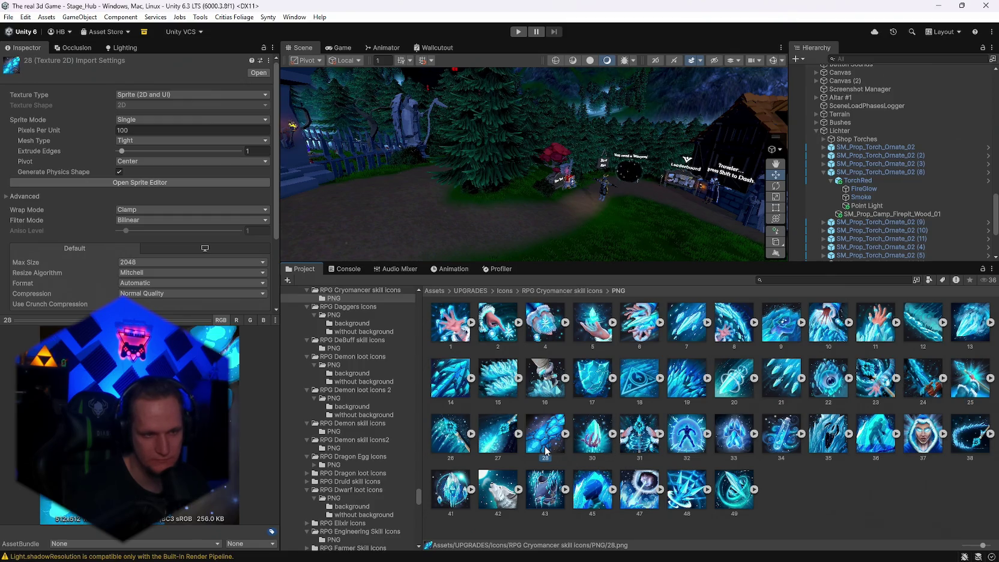
click(497, 447)
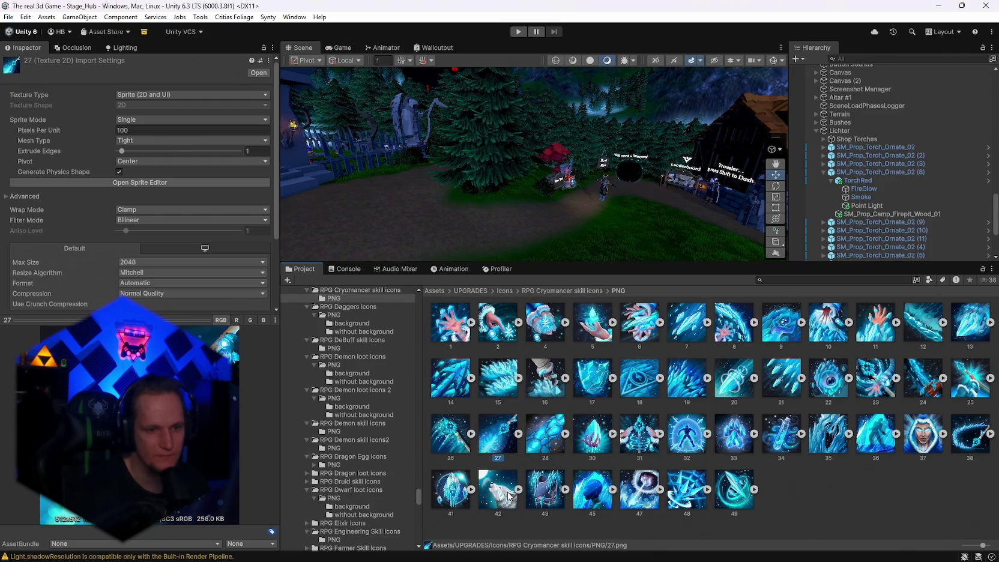
- Preview icons 43, 19, 17 and 14, screenshot the icon grid, then preview icon 1
click(544, 500)
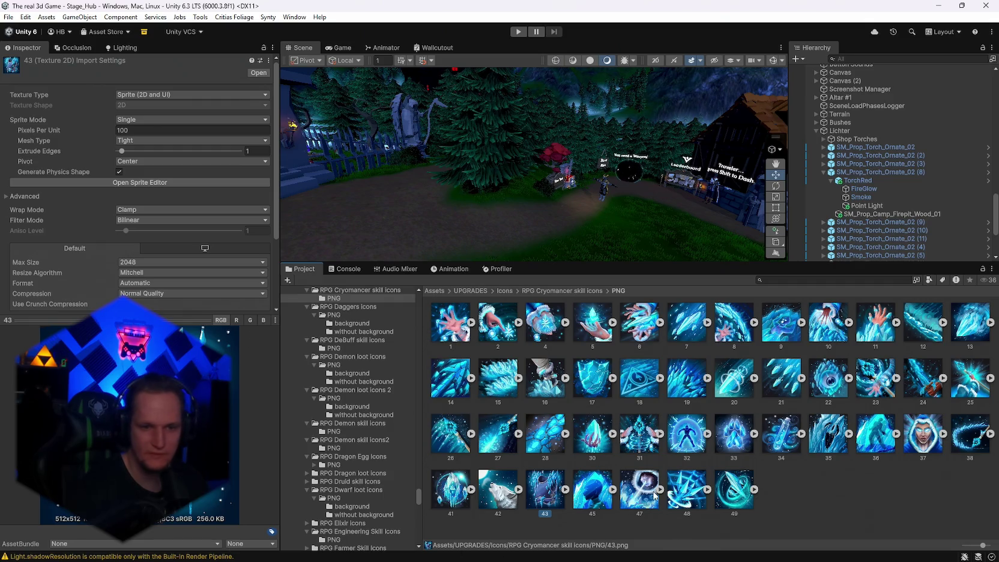
click(689, 390)
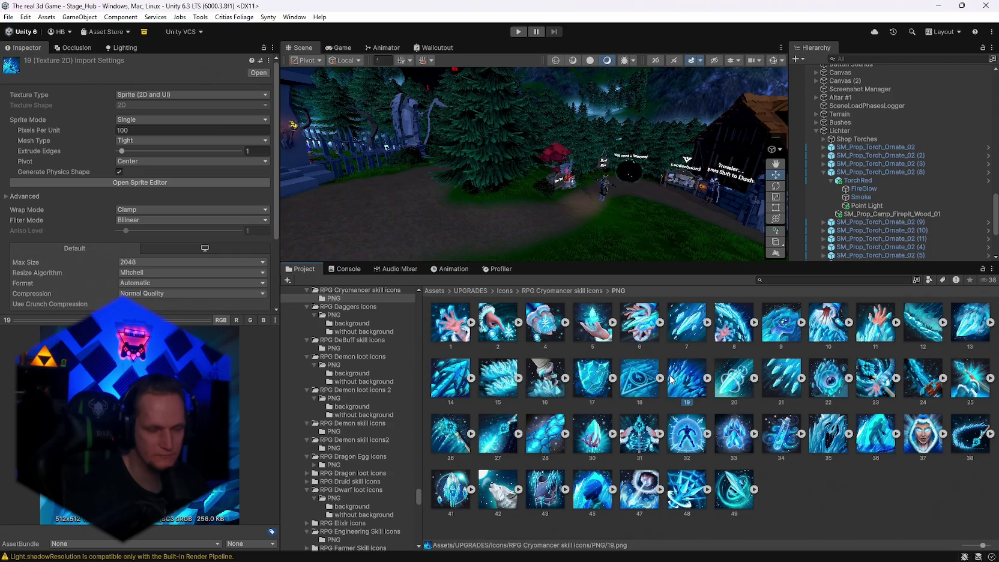
click(590, 384)
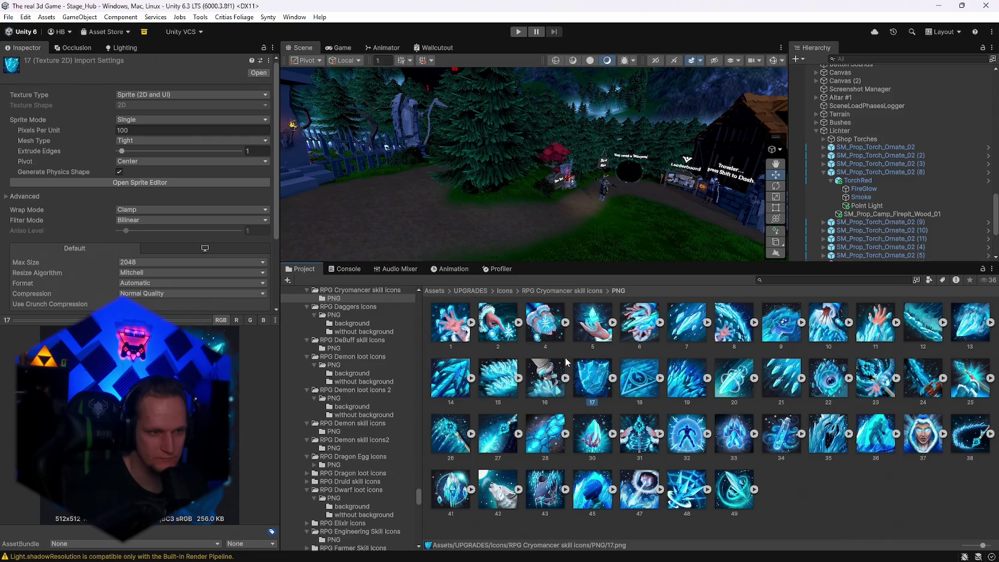
click(450, 378)
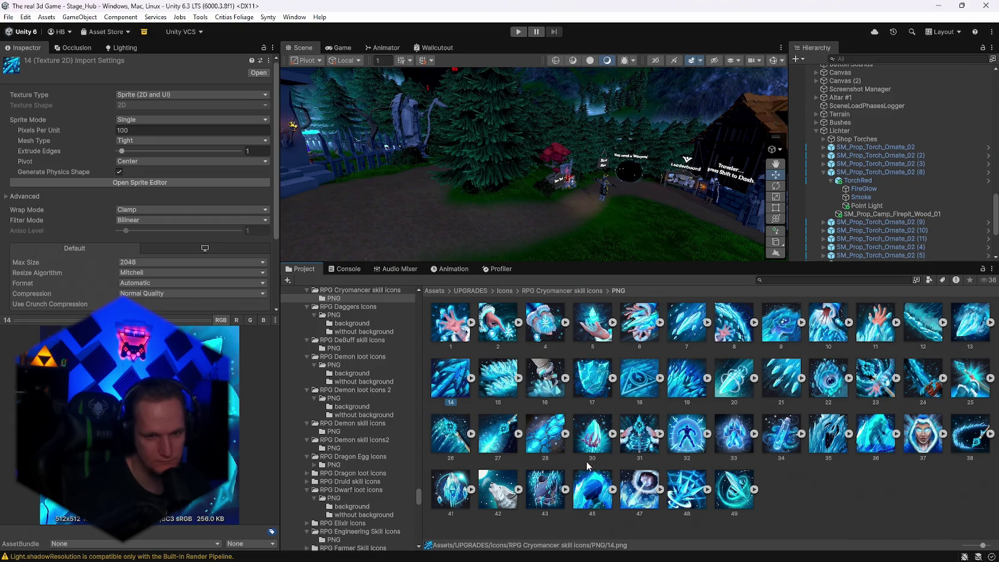
key(super+shift+s)
mouse_move(422, 291)
mouse_down()
mouse_move(980, 526)
mouse_move(998, 546)
mouse_up()
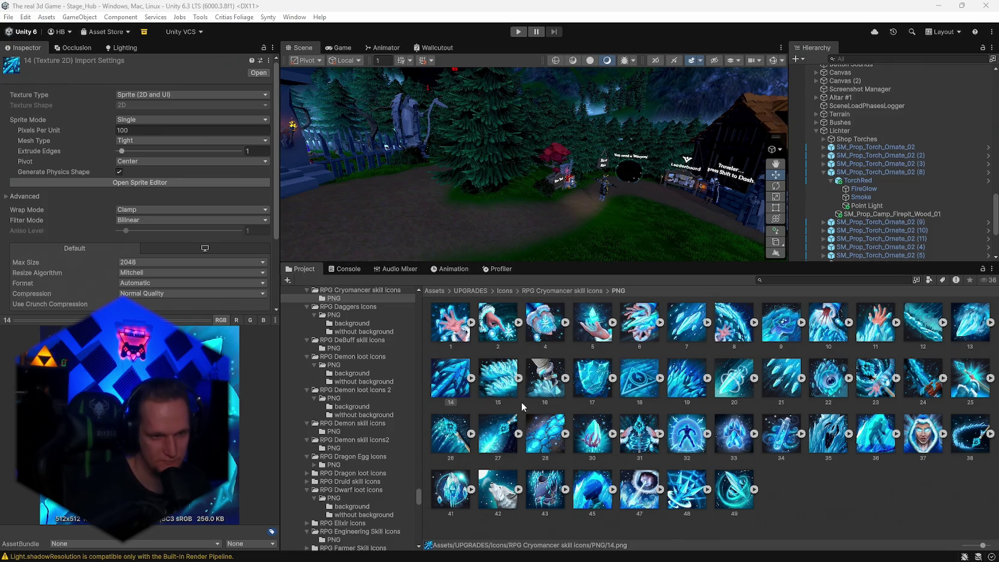
click(451, 329)
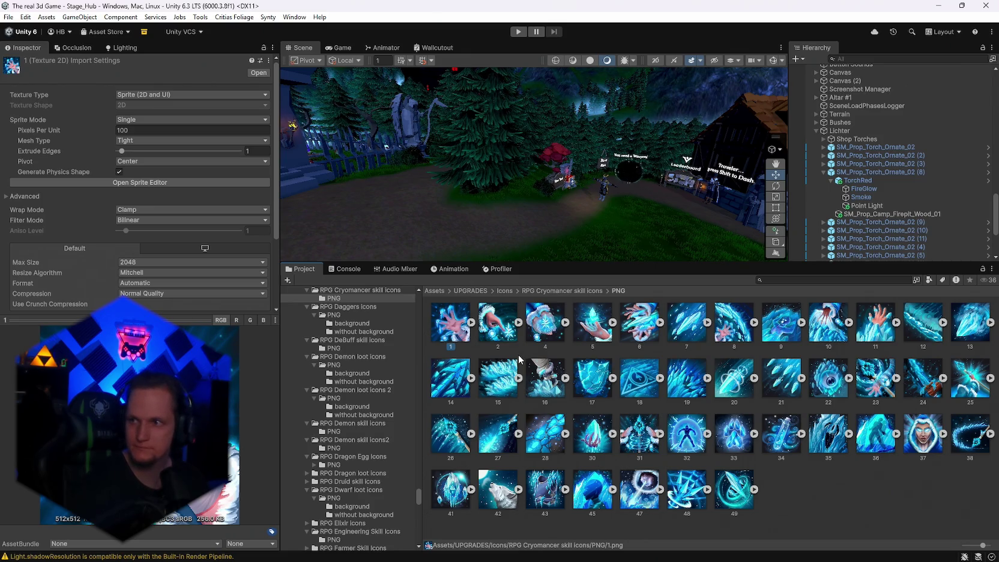
- Preview Cryomancer icons 2, 11, 13, 19 and 20, then pick icon 14 for the new passive
click(499, 329)
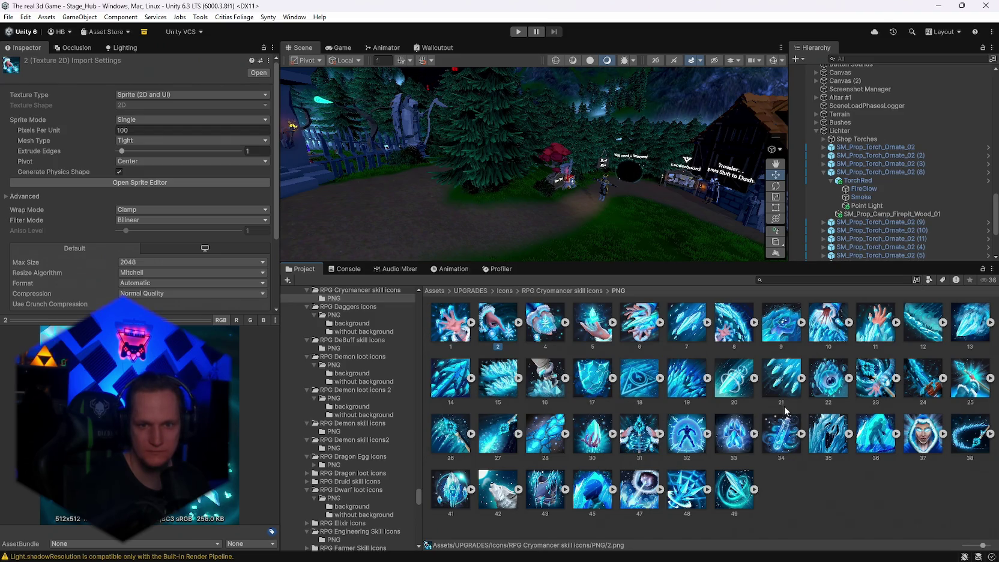
click(864, 330)
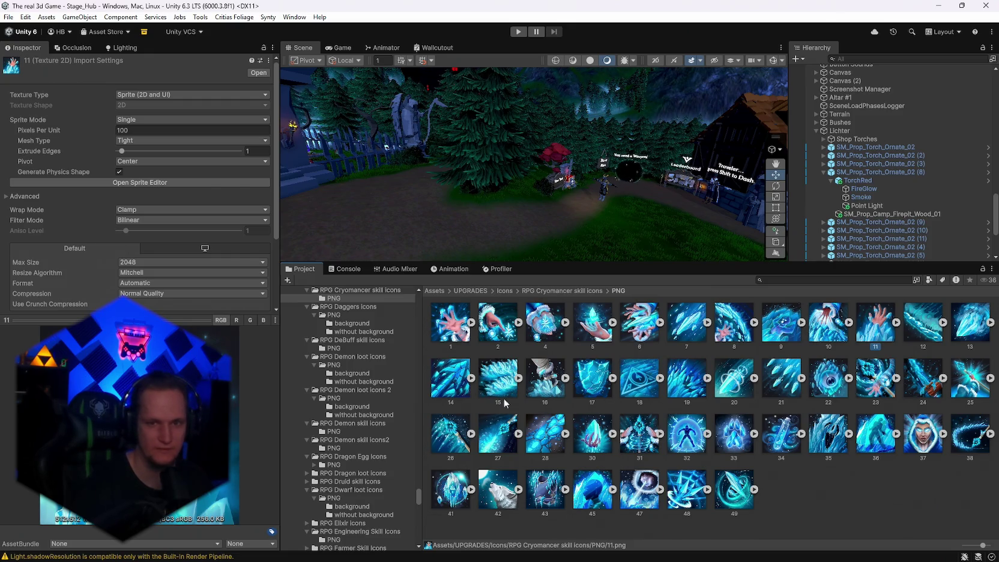
click(962, 325)
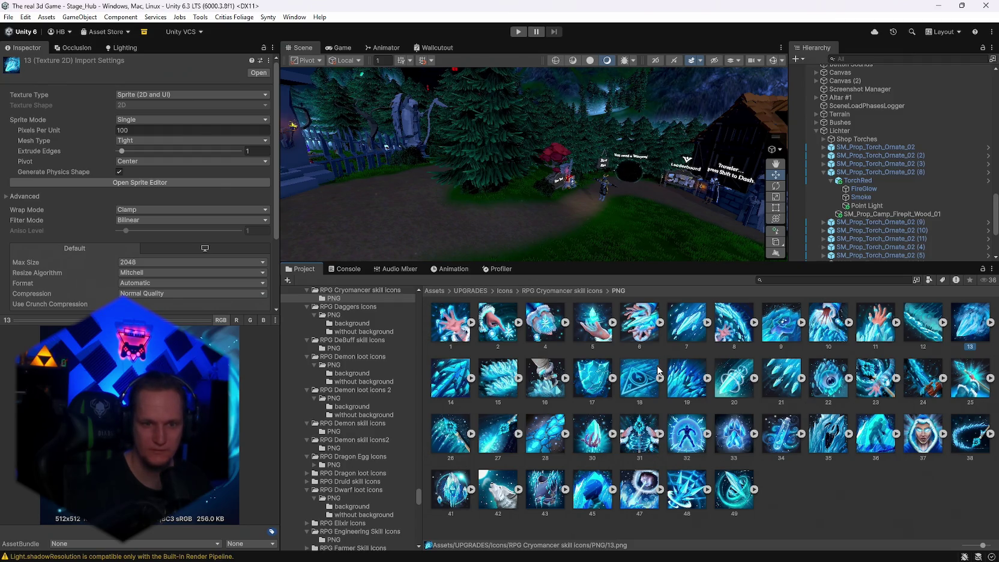
click(694, 397)
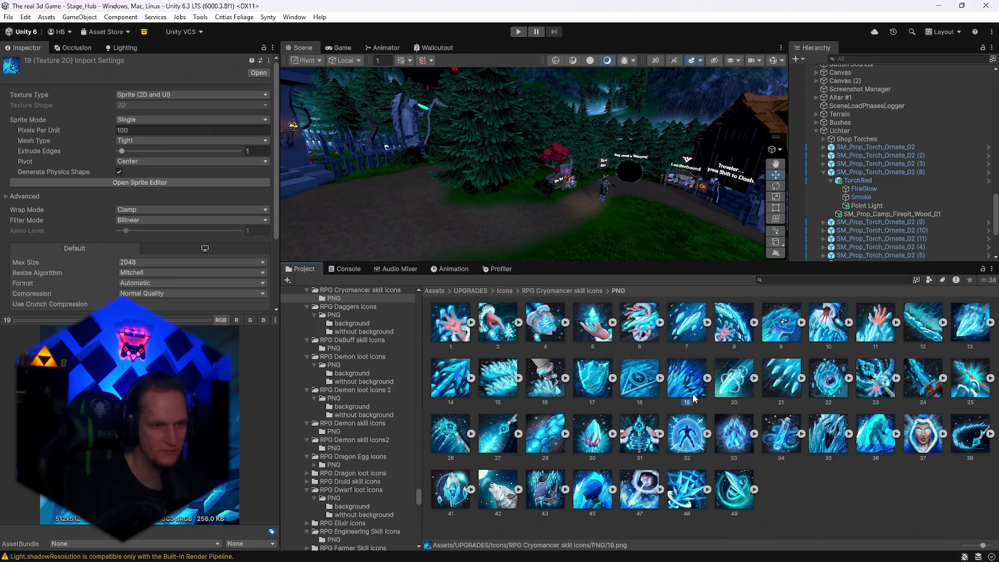
click(733, 393)
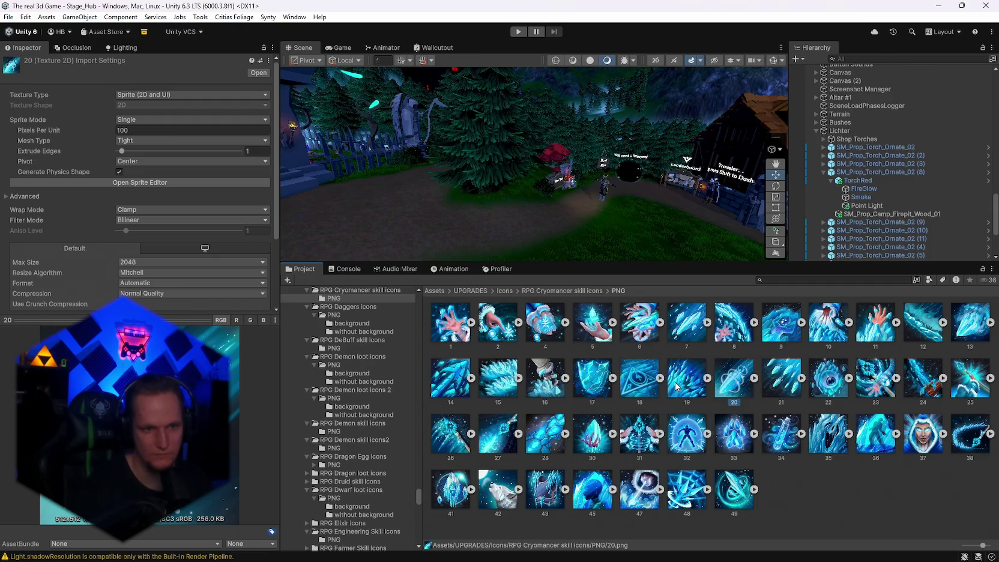
click(448, 386)
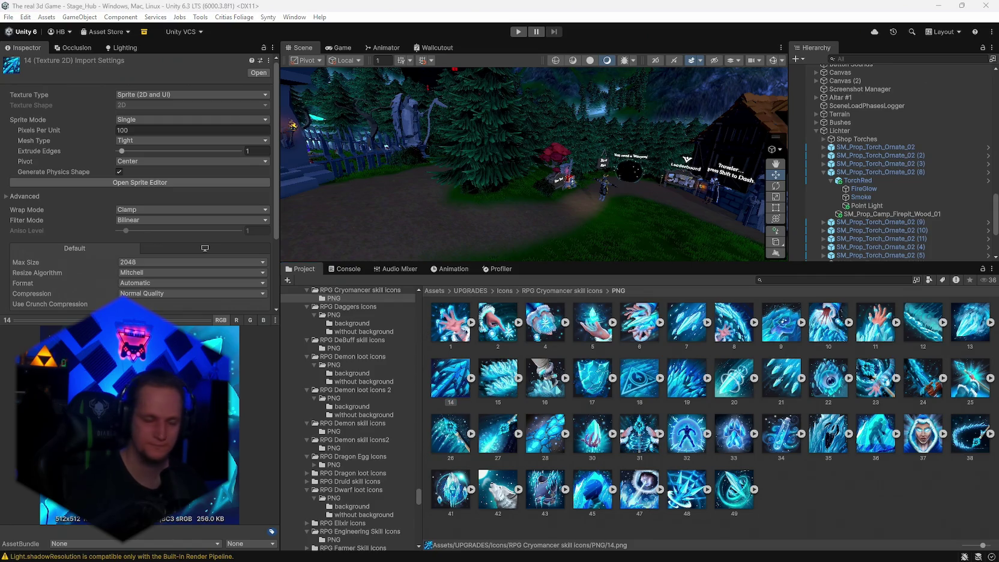
- Scroll down to the ItemPool/Passive/Wurf 2/Wurf 3 folder and open it
scroll(376, 476, down, 15)
scroll(377, 476, down, 10)
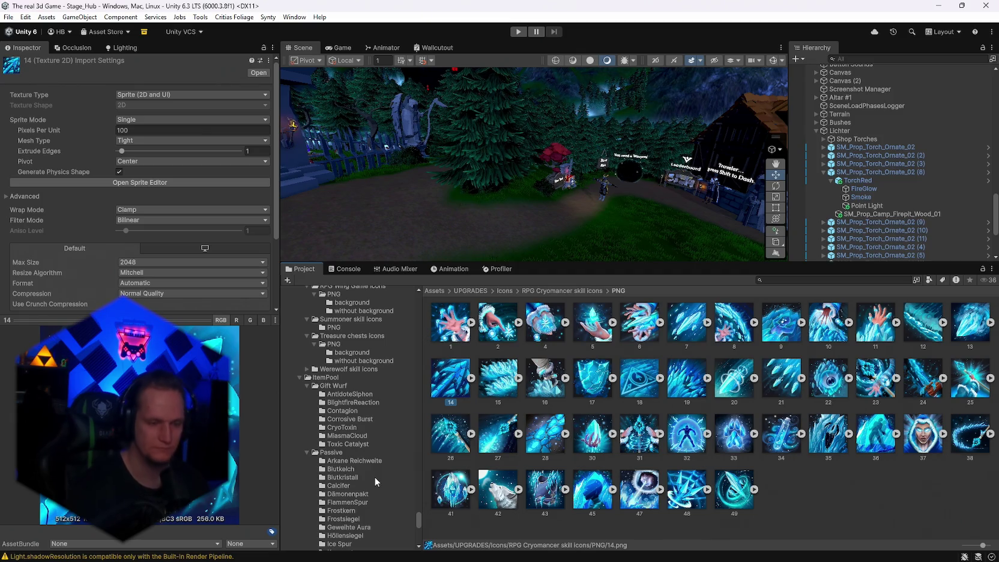
scroll(359, 456, down, 10)
scroll(385, 487, down, 5)
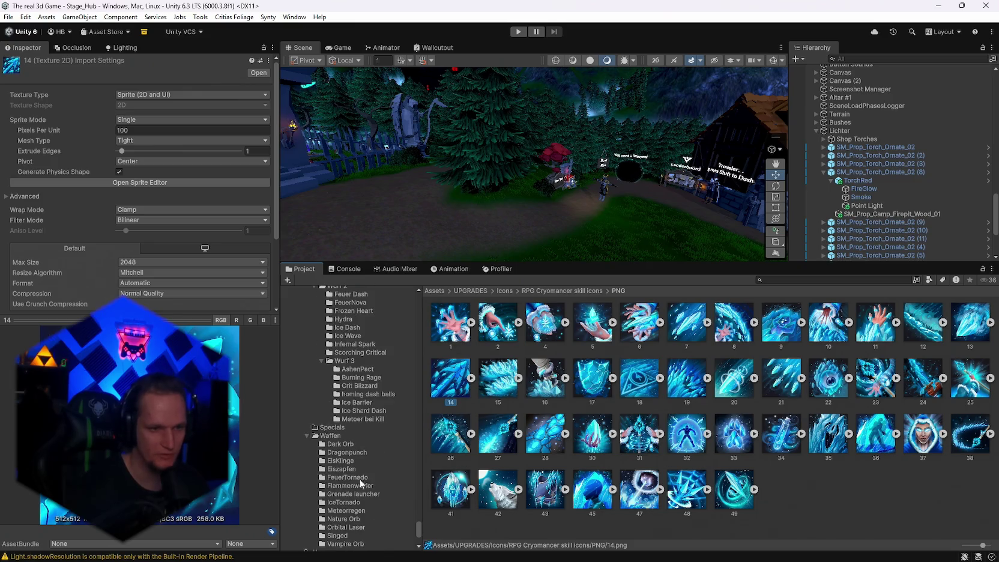
click(355, 360)
- Create a new folder named 'Piercing Ice' in Wurf 3 and open it
right_click(478, 409)
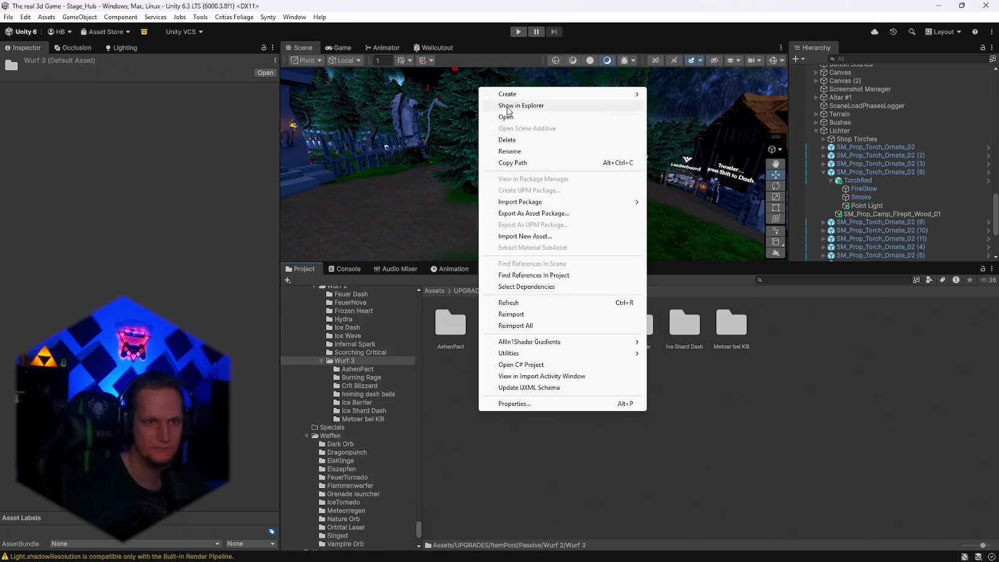
mouse_move(507, 94)
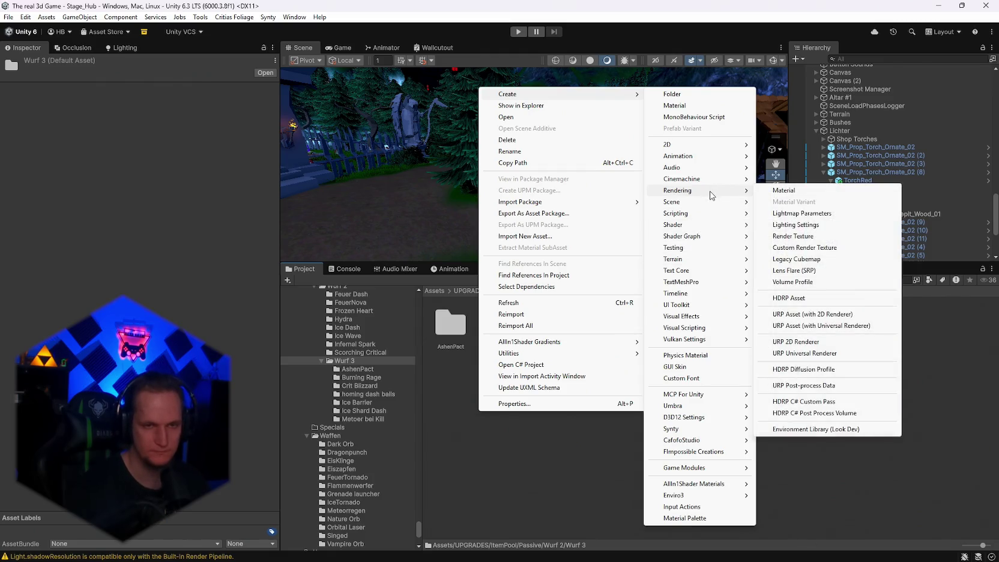
mouse_move(706, 179)
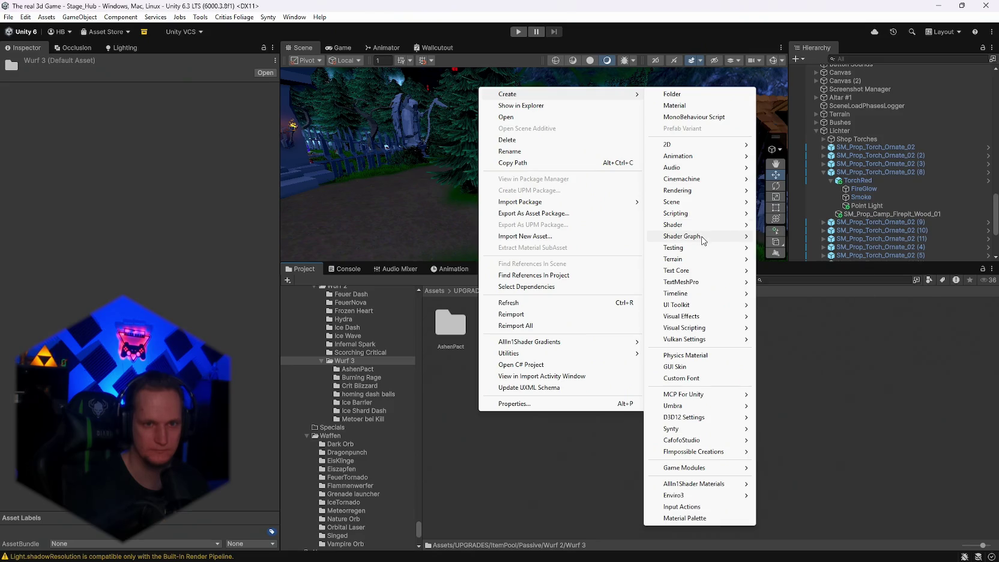
mouse_move(735, 214)
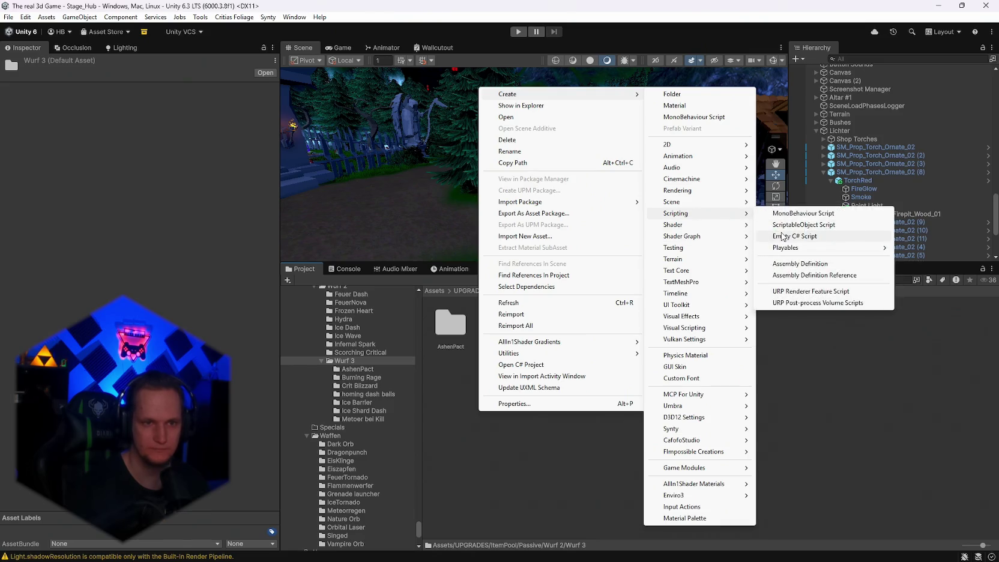
click(713, 94)
text(Piercing)
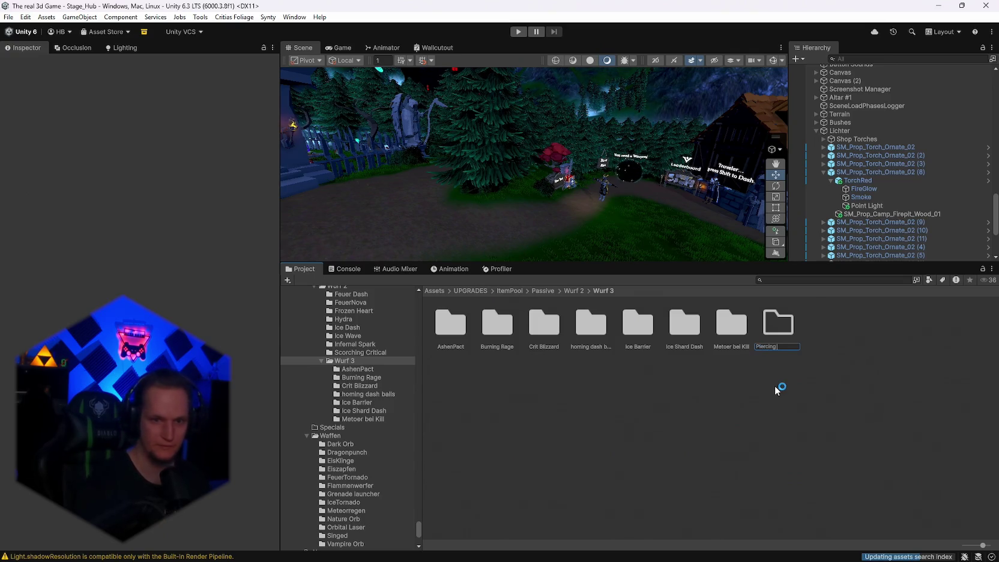
text( Ice)
key(Return)
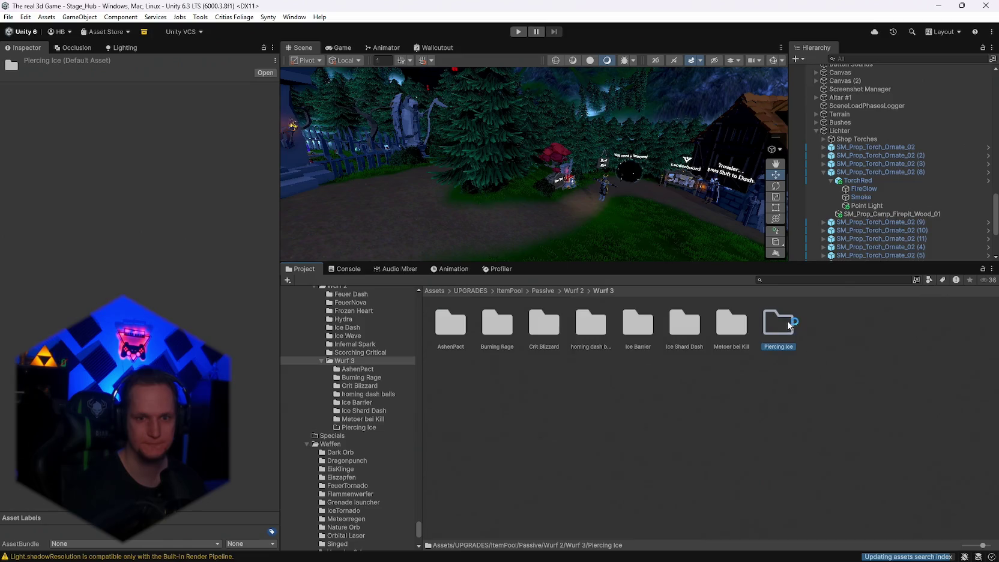
double_click(780, 323)
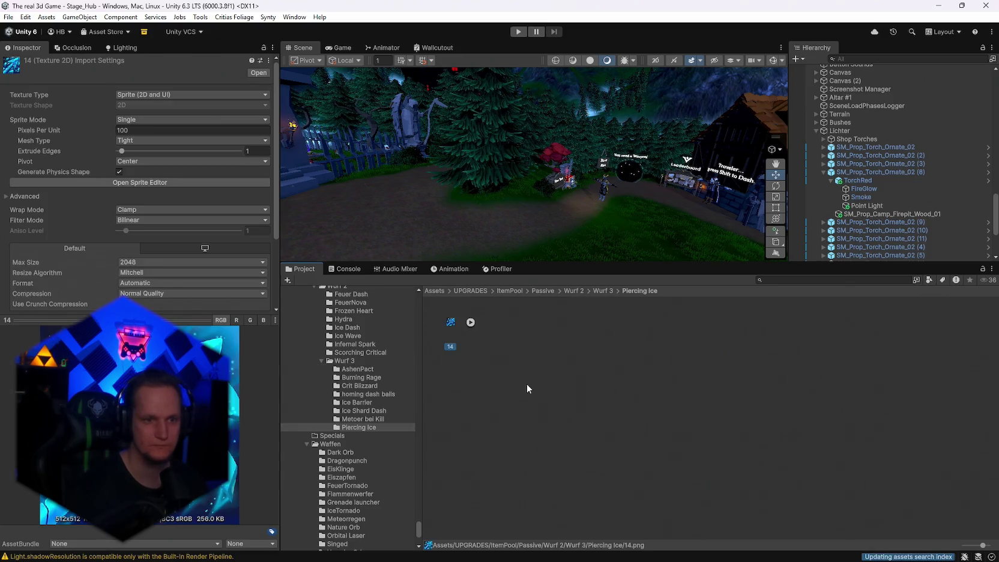
- Create an empty C# script named 'Piercing Ice' in the folder
right_click(527, 384)
mouse_move(597, 67)
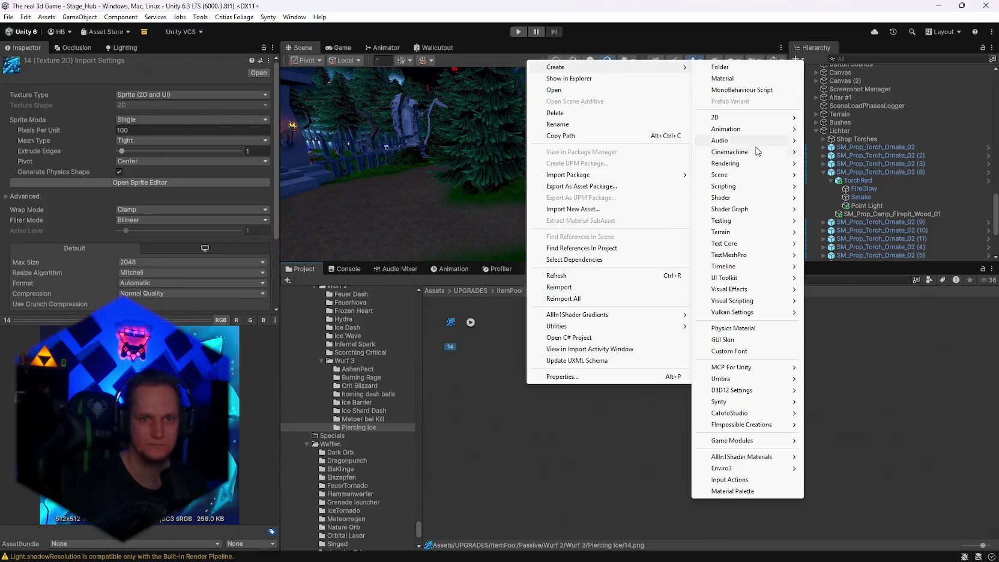
mouse_move(749, 190)
click(848, 210)
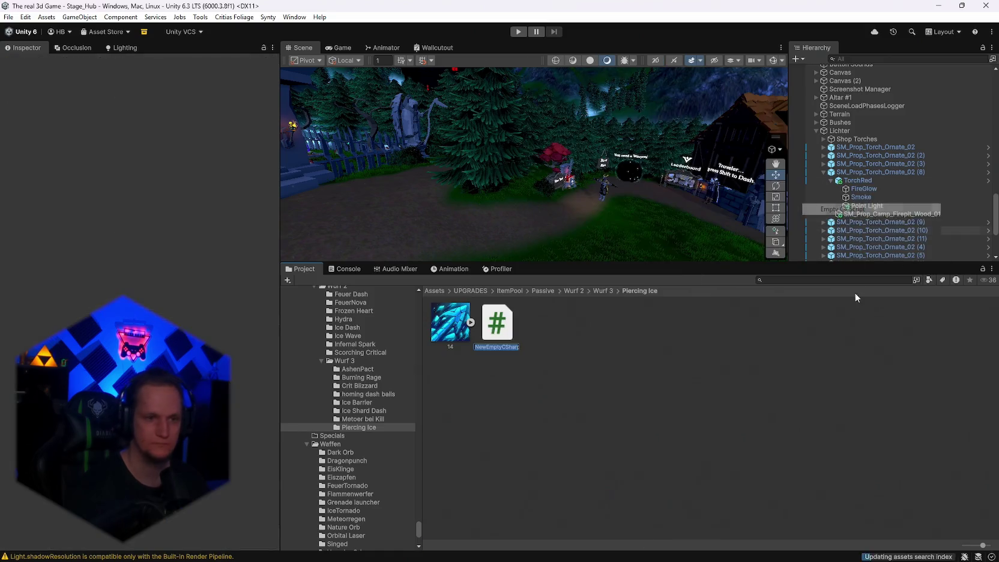
text(Pie)
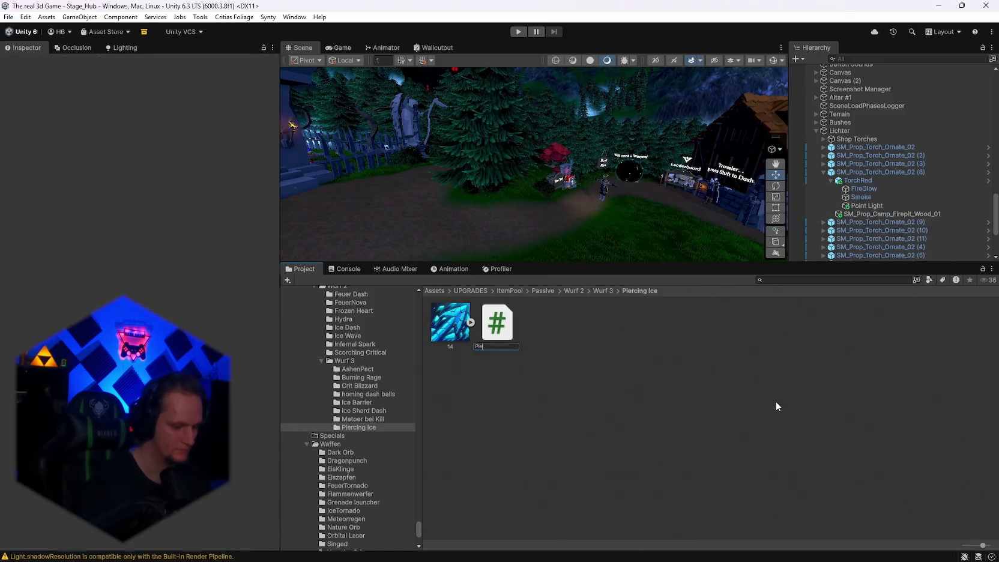
text(rcing Ice)
click(581, 356)
- Create an Umbra Upgrade Data asset named 'piercing ice'
right_click(582, 357)
mouse_move(737, 58)
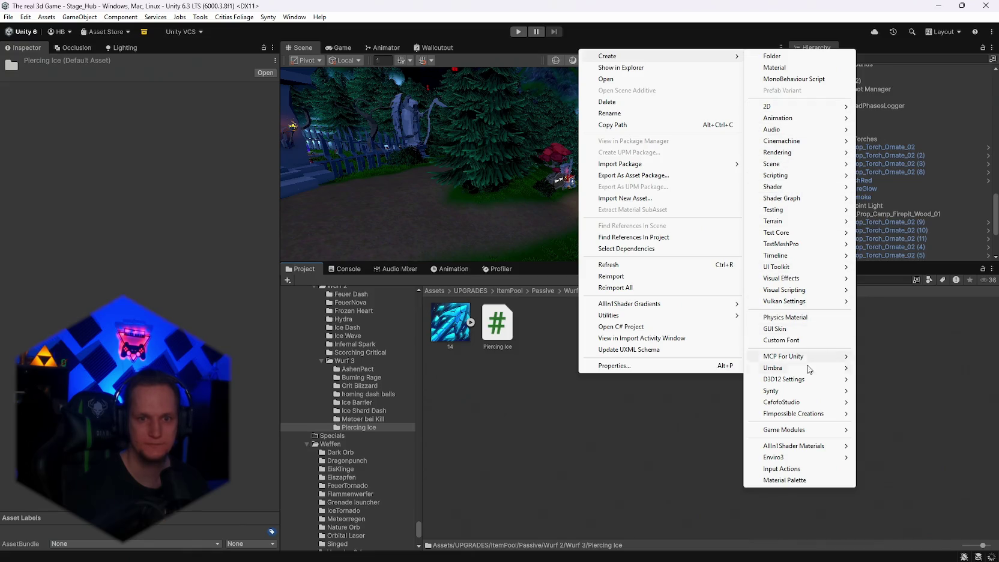
mouse_move(780, 368)
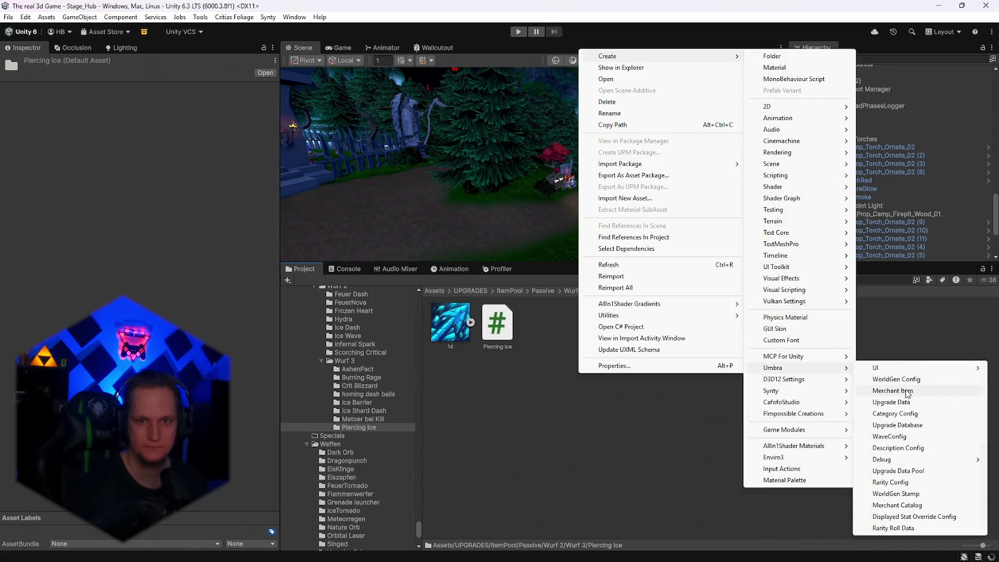
click(889, 402)
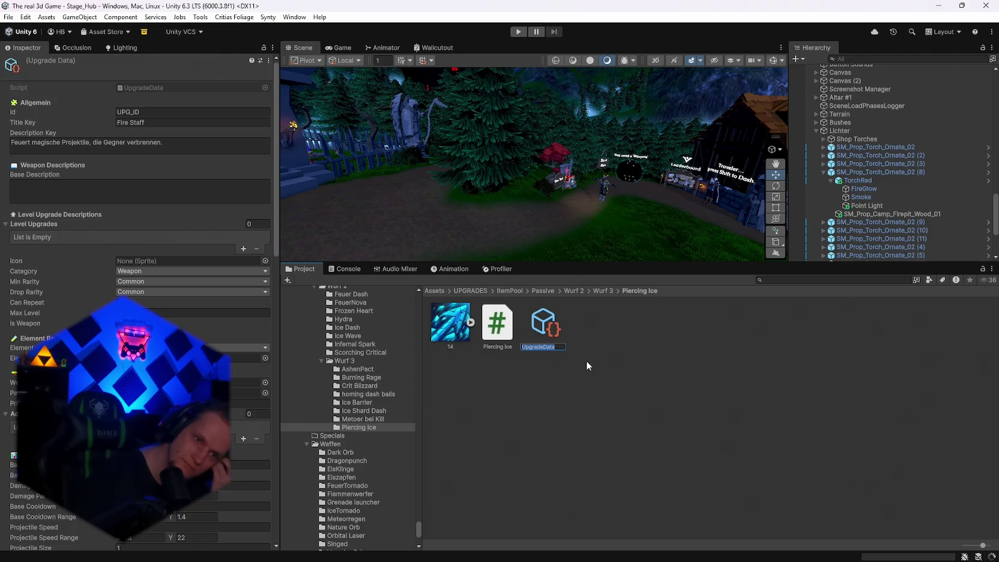
text(pier)
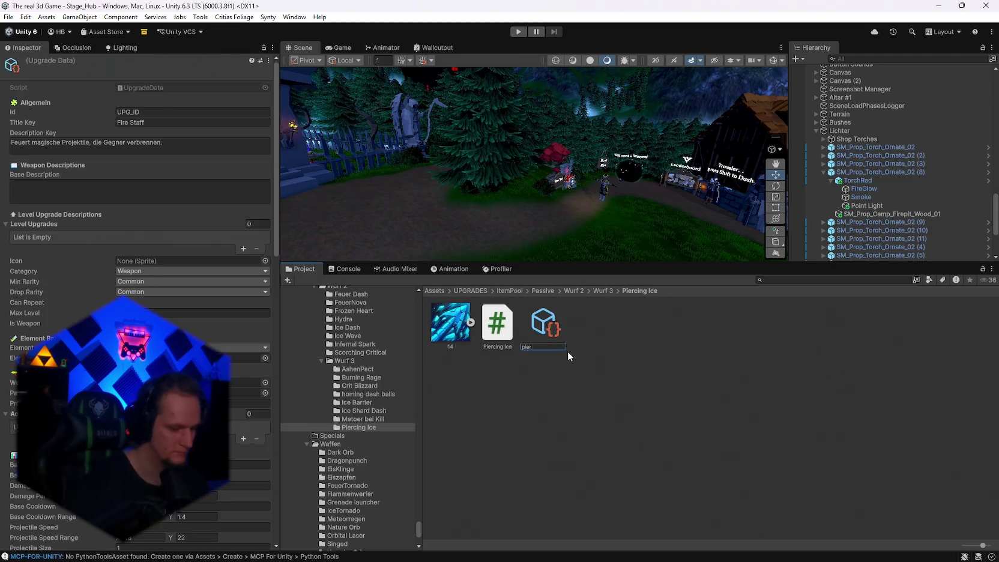
text(cing ice)
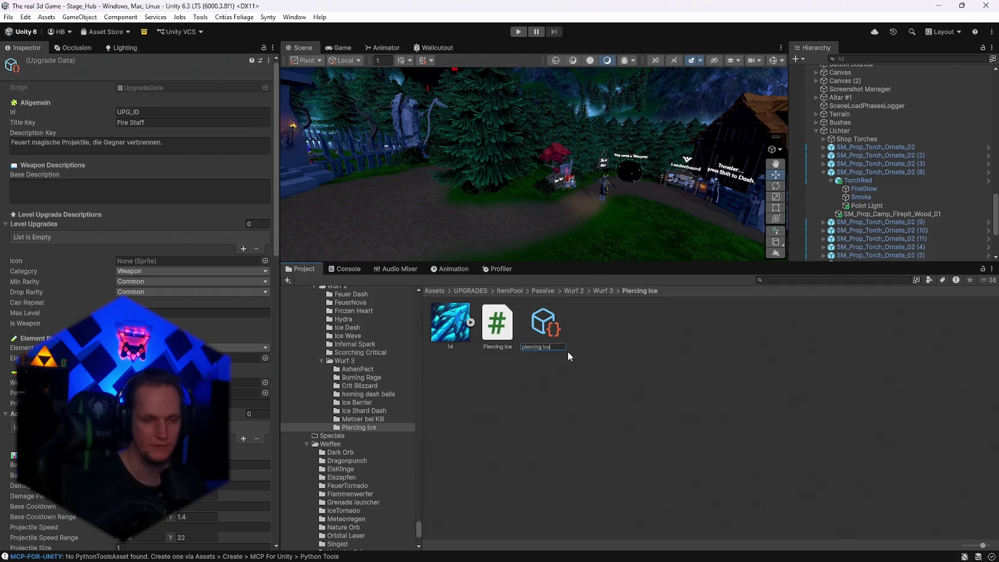
key(Return)
click(796, 59)
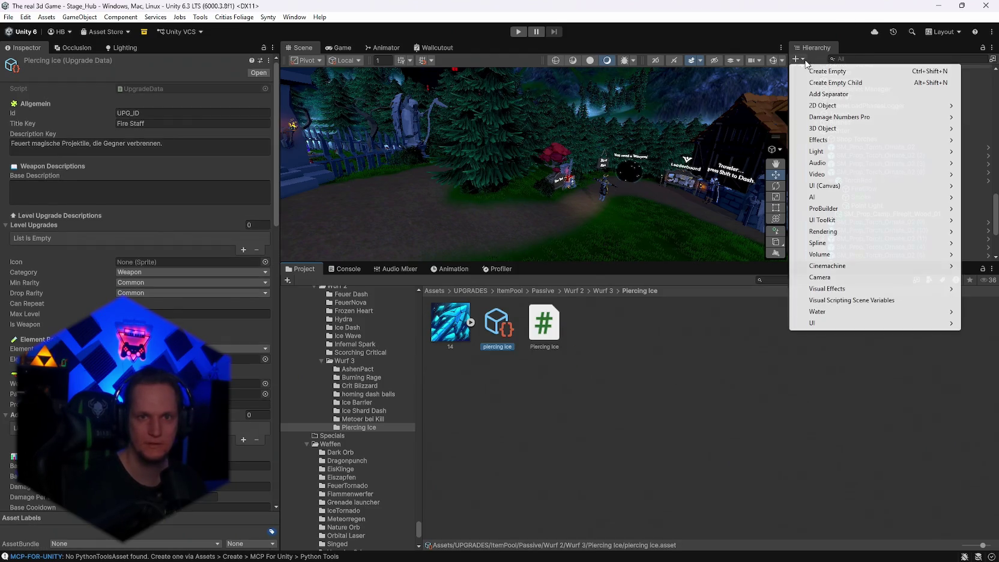
- Make an empty 'piercing ice' object into a prefab, then delete the scene copy
click(822, 71)
text(pie)
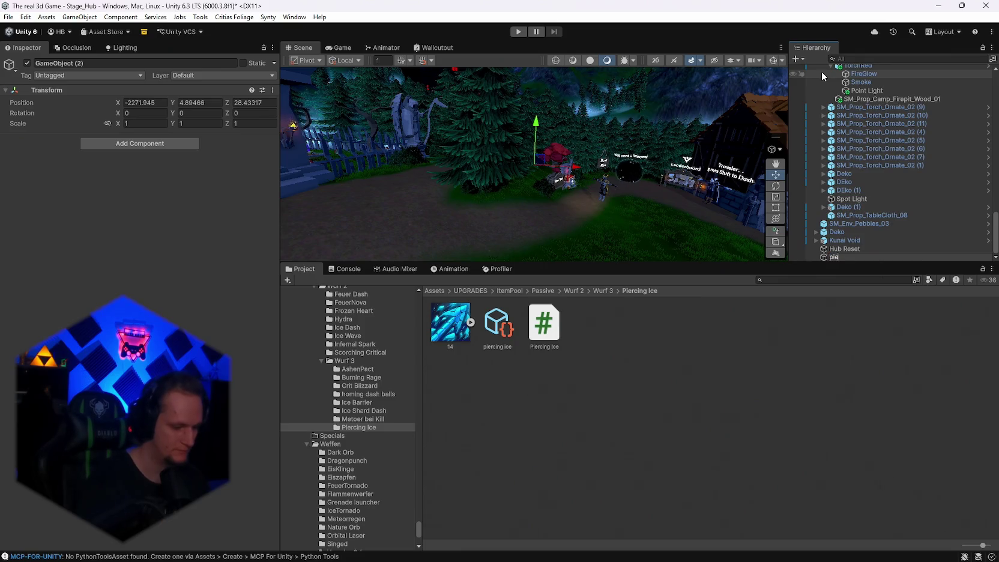
text(rcing ice)
key(Return)
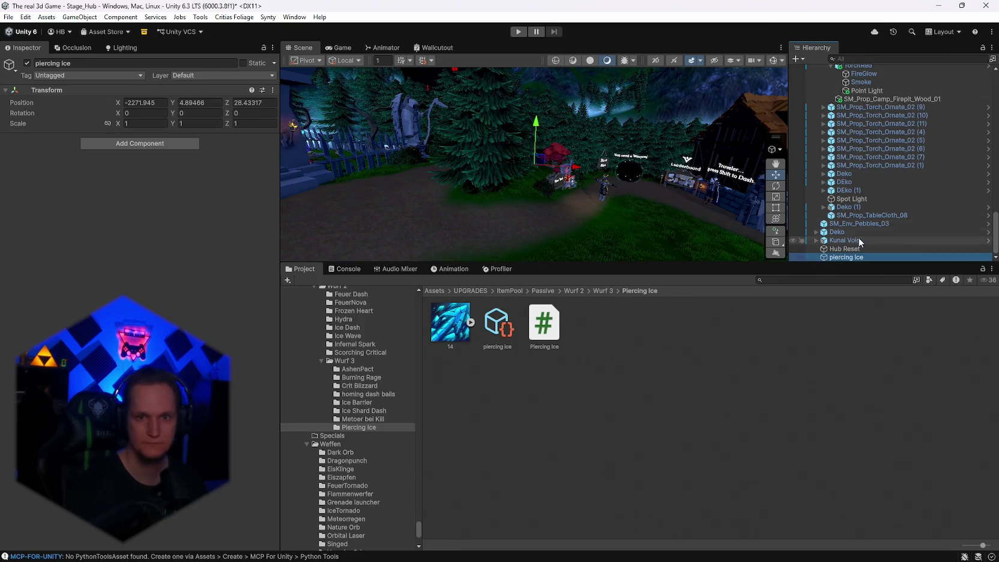
drag(655, 324, 654, 324)
click(845, 254)
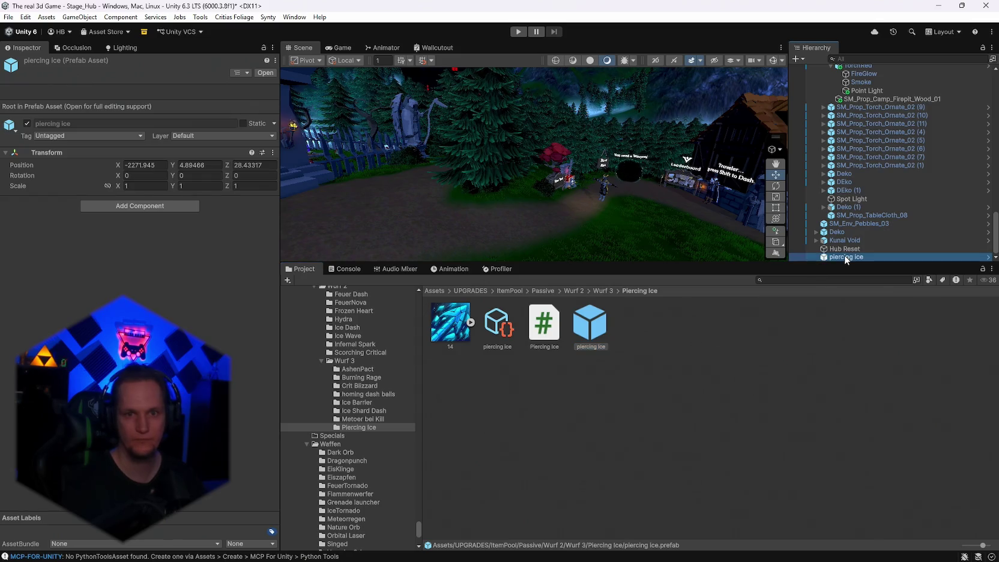
key(Delete)
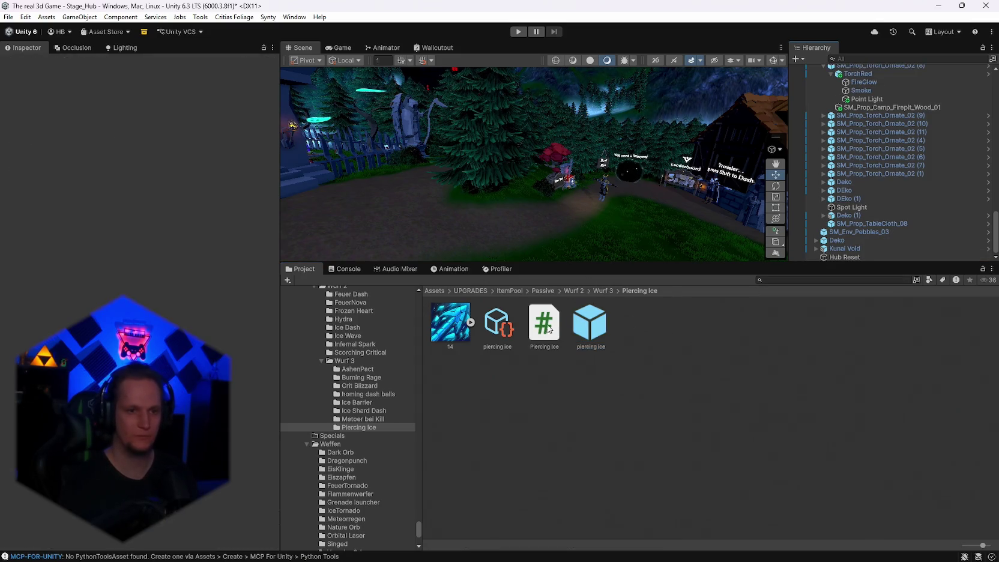
- Set the piercing ice Upgrade Data's Category to Passive and switch to Visual Studio
click(494, 333)
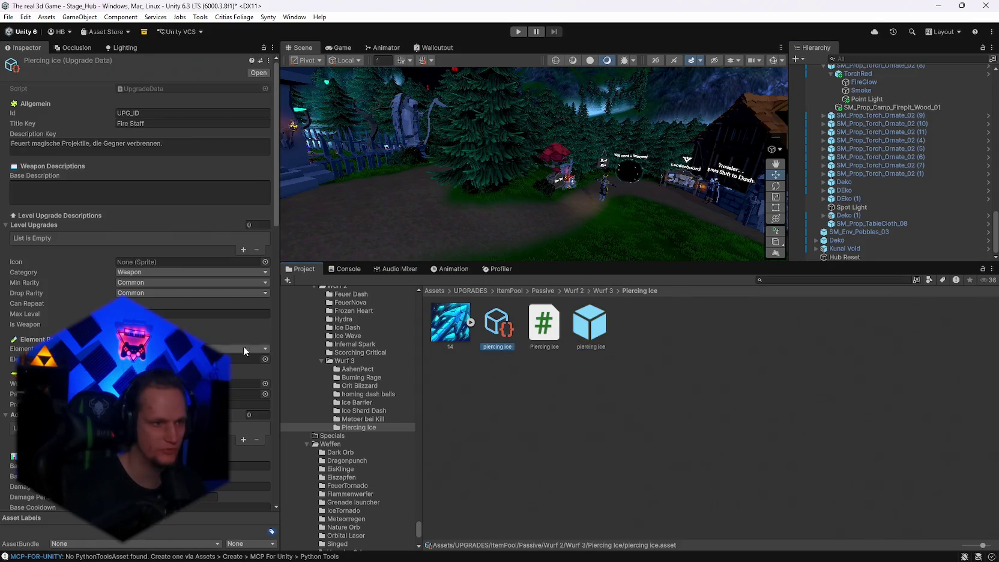
click(144, 273)
click(144, 306)
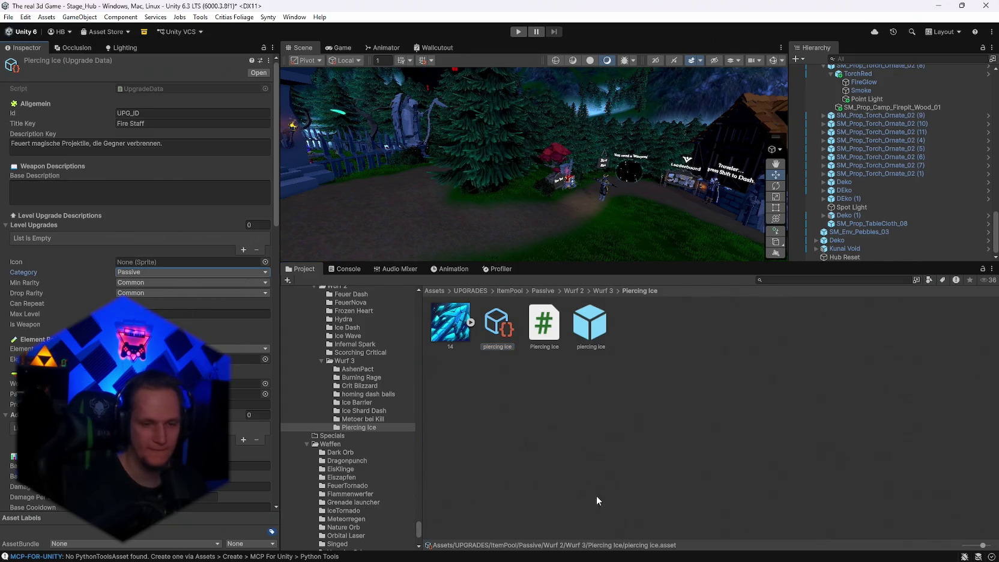
click(661, 549)
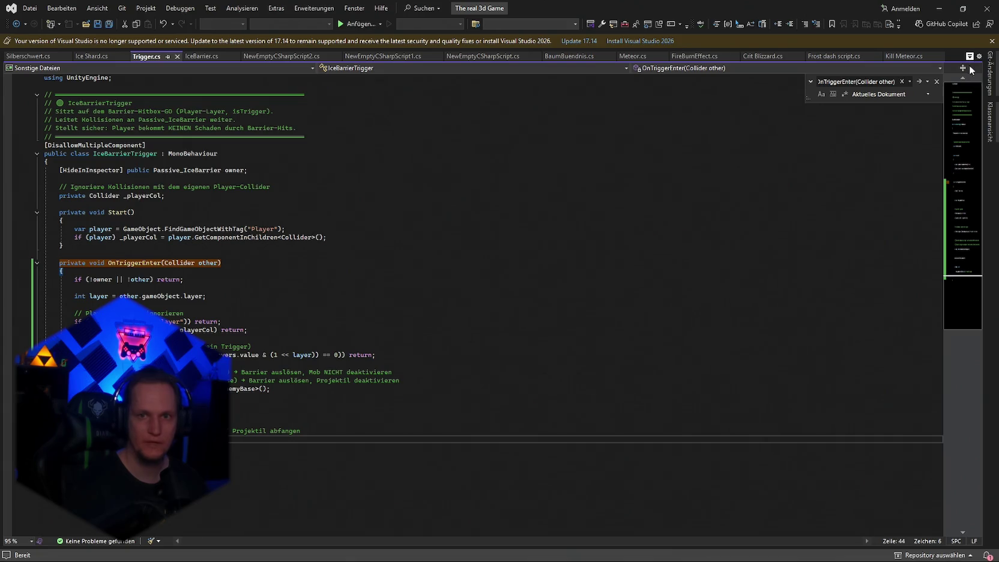
- Switch Visual Studio's editor from Trigger.cs to EnemyBase.cs using the open-files list
key(ctrl+alt+Down)
key(Down)
key(Down)
key(Down)
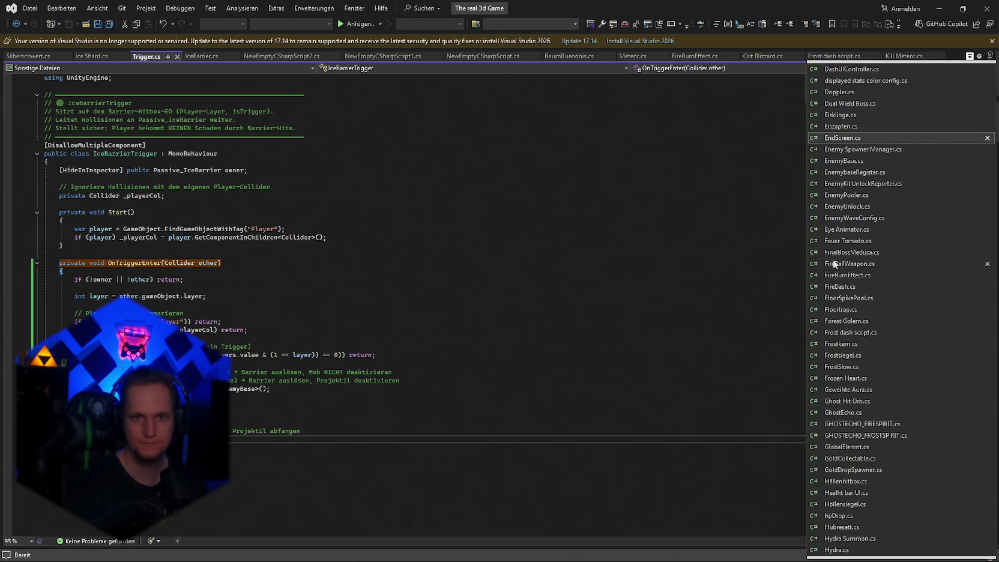
key(Return)
click(624, 372)
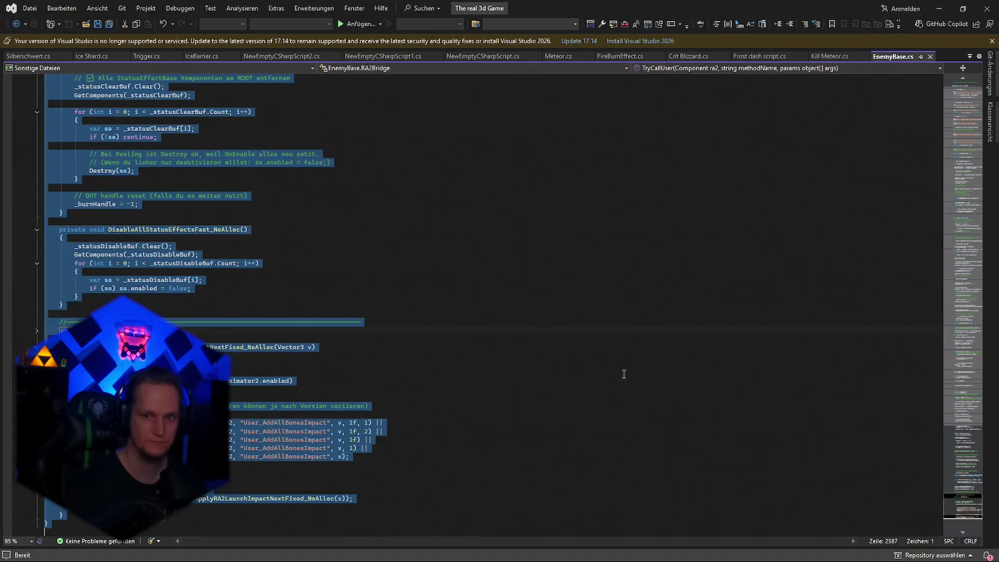
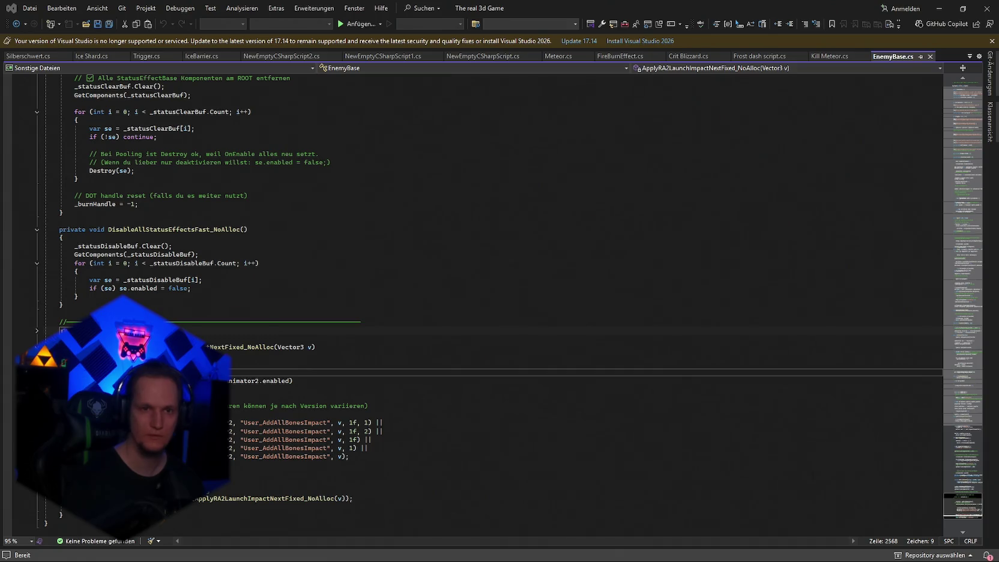
- Bring up FrostSlow.cs from the open-documents list, then switch to FireBallWeapon.cs
click(969, 57)
text(f)
key(Down)
key(Down)
key(Down)
key(Down)
key(Down)
key(Down)
key(Return)
click(518, 348)
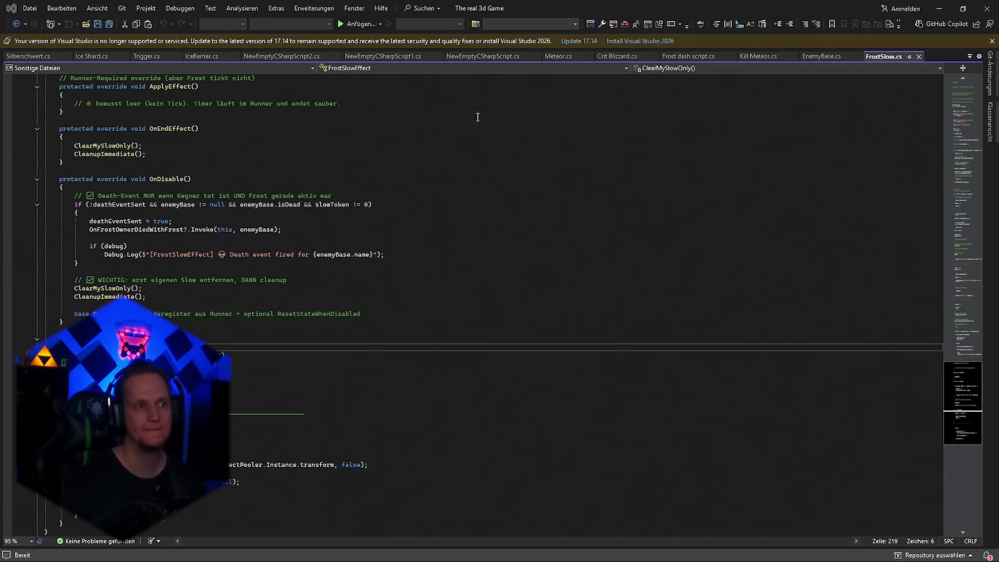
click(970, 56)
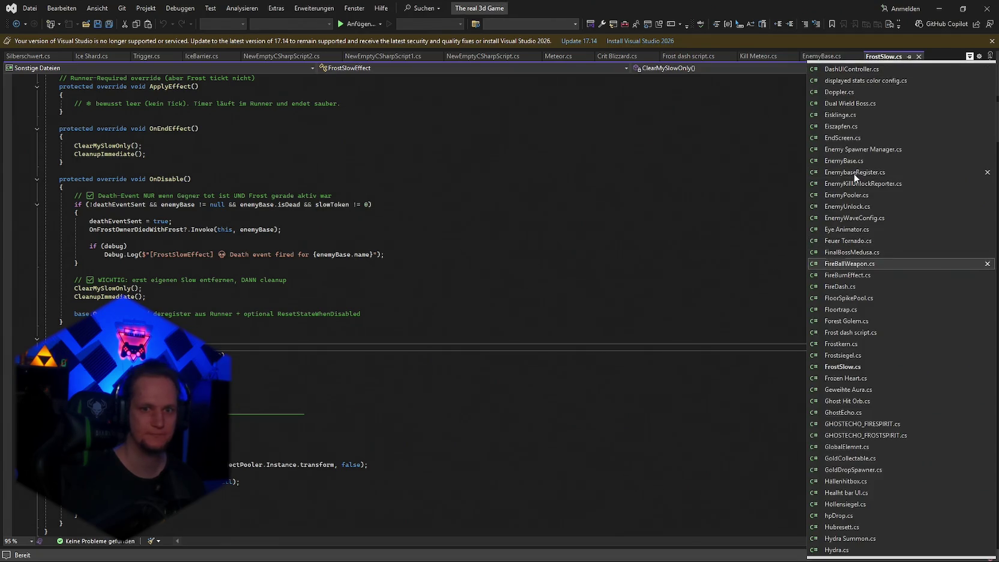
click(850, 264)
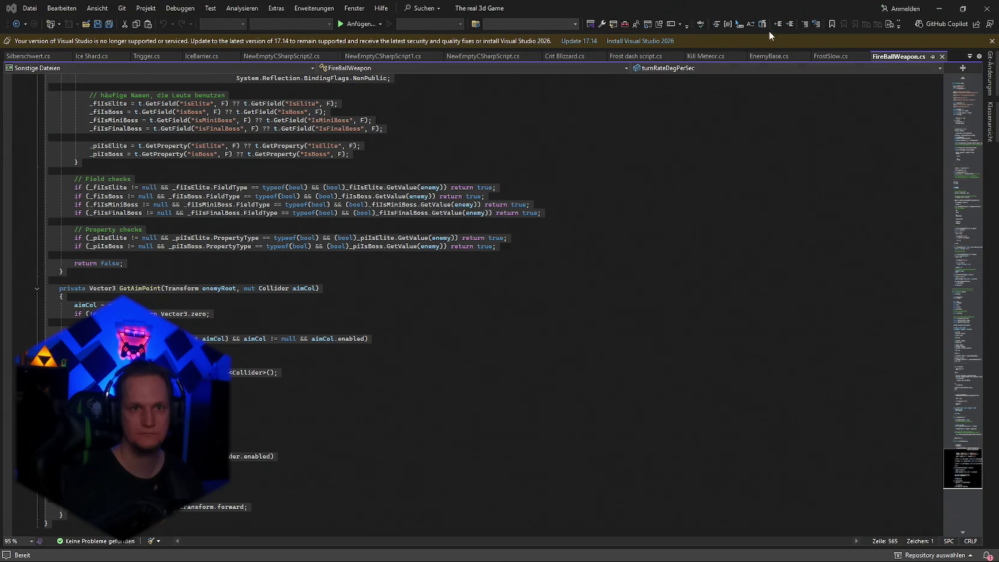
- Switch from Visual Studio back to the Unity editor
click(939, 8)
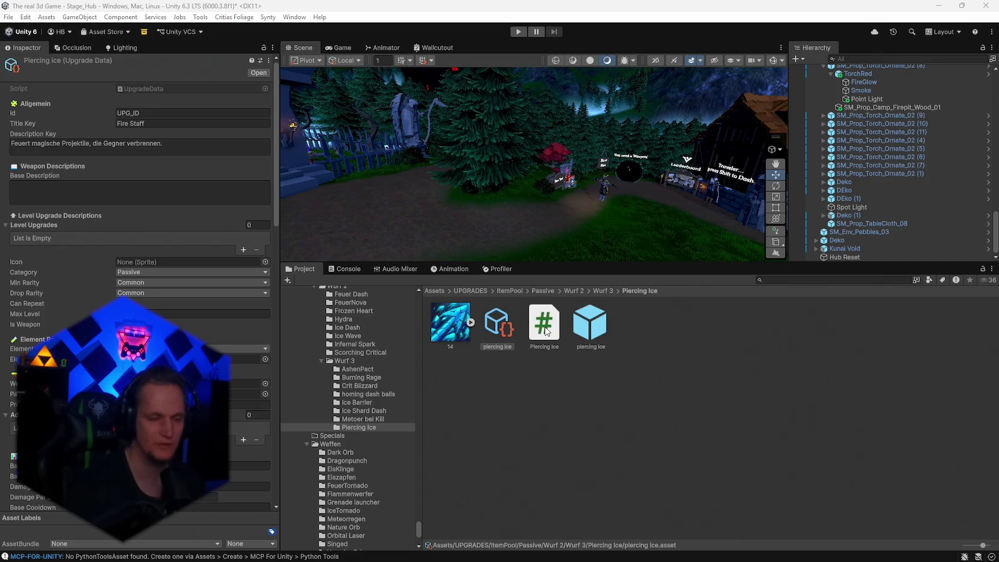
- Assign sprite 14 as the Piercing Ice upgrade data's icon
key(Right)
key(Right)
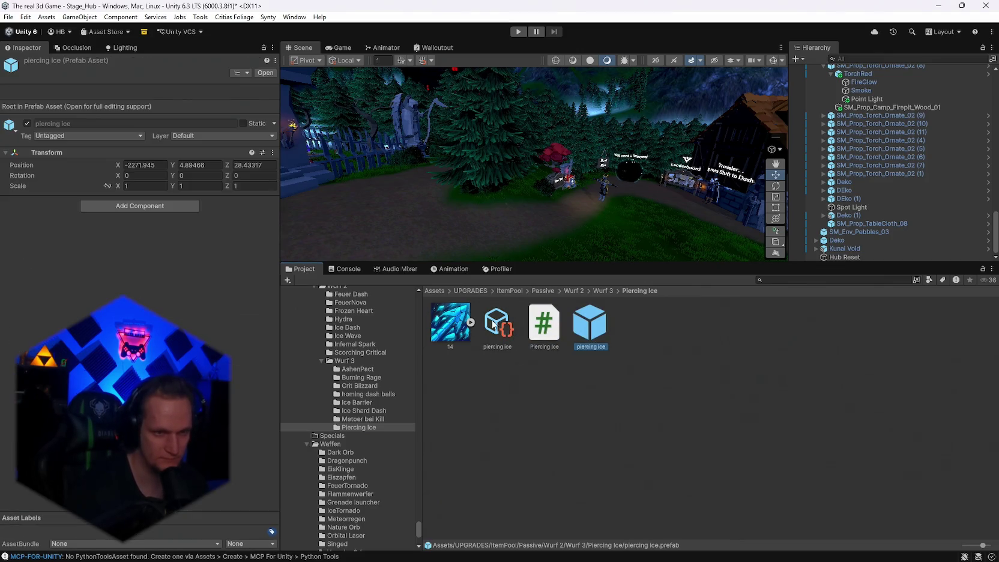
click(493, 324)
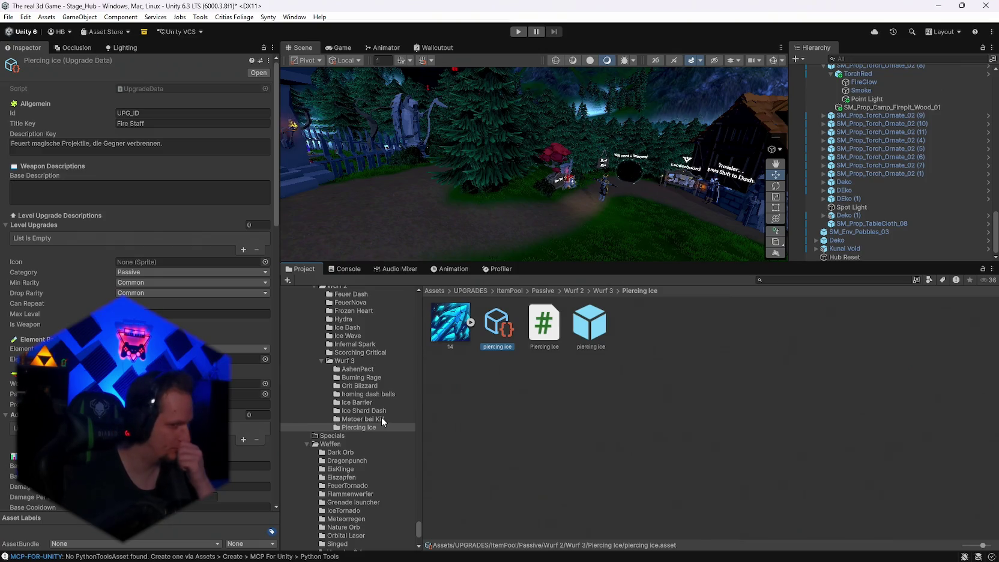
click(360, 403)
click(360, 386)
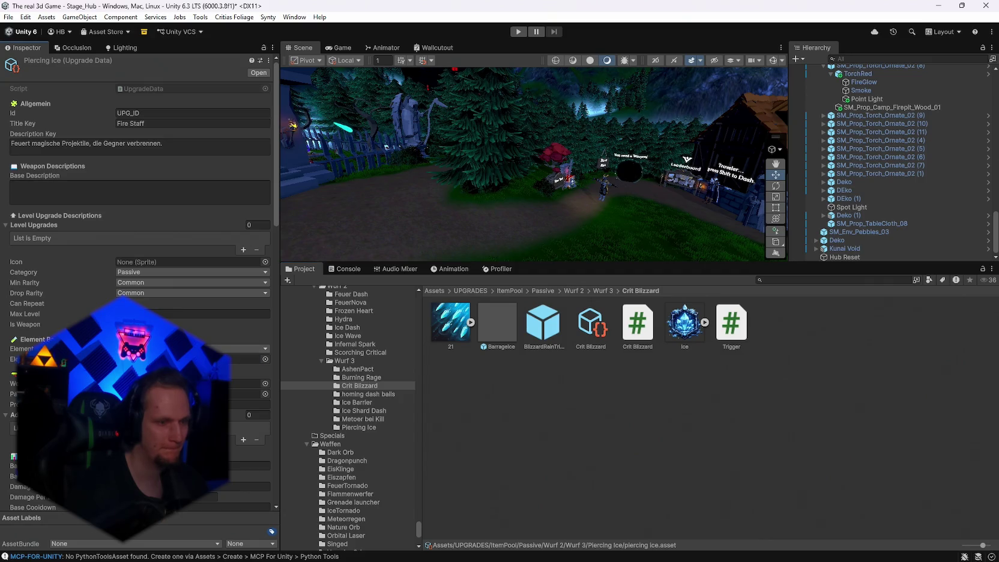
click(356, 428)
mouse_move(454, 327)
mouse_down()
mouse_move(240, 348)
mouse_move(189, 262)
mouse_up()
- Set both Id and Title Key to Frost Pierce, then open the Piercing Ice script
click(210, 313)
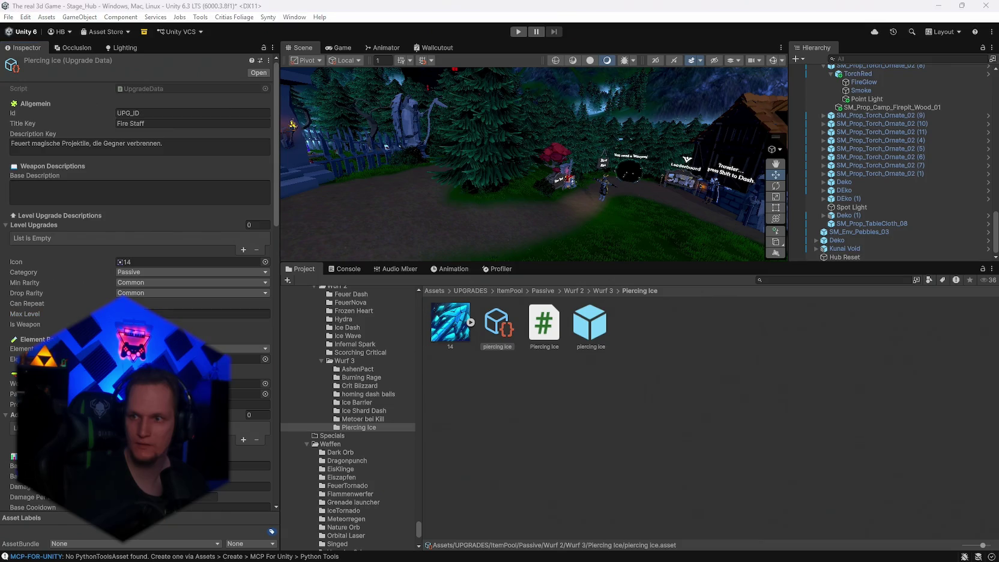
double_click(157, 114)
text(FrostPierce)
key(Tab)
text(FrostPierce)
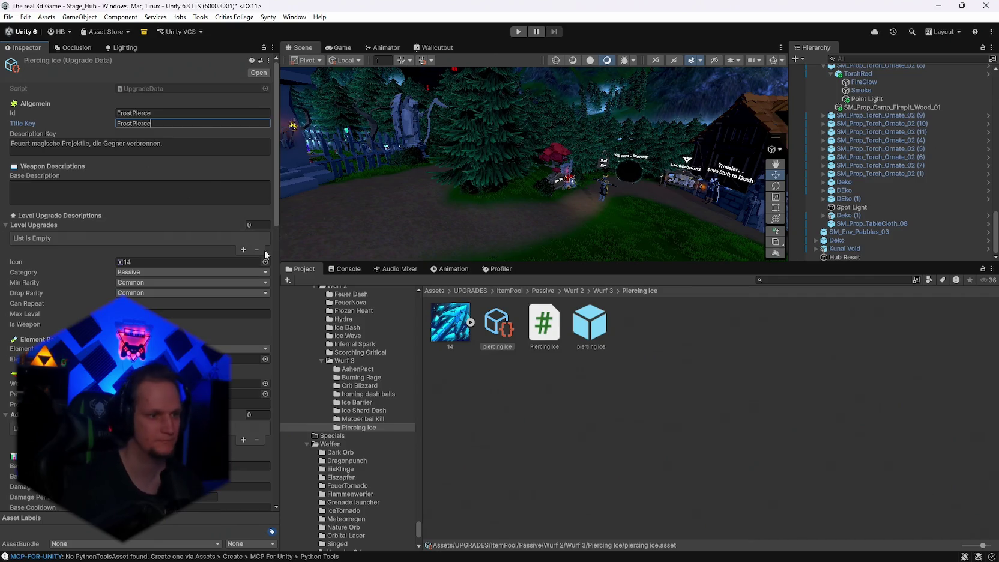
click(132, 113)
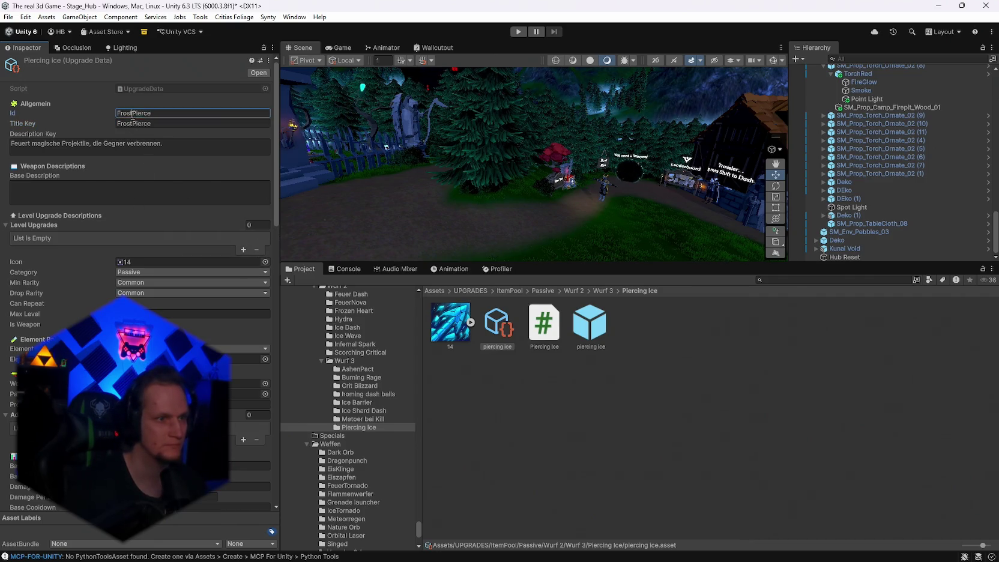
click(133, 124)
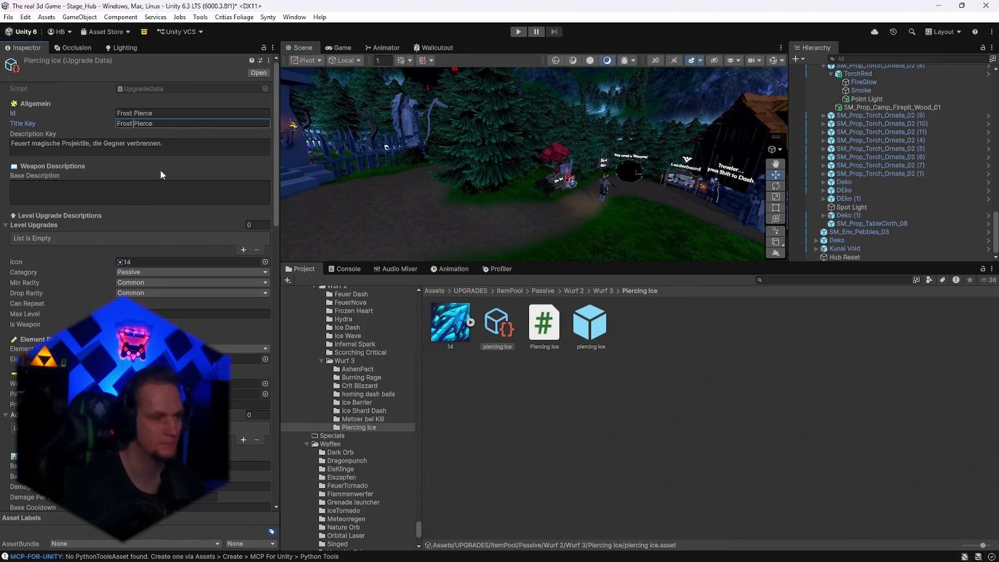
scroll(174, 215, down, 15)
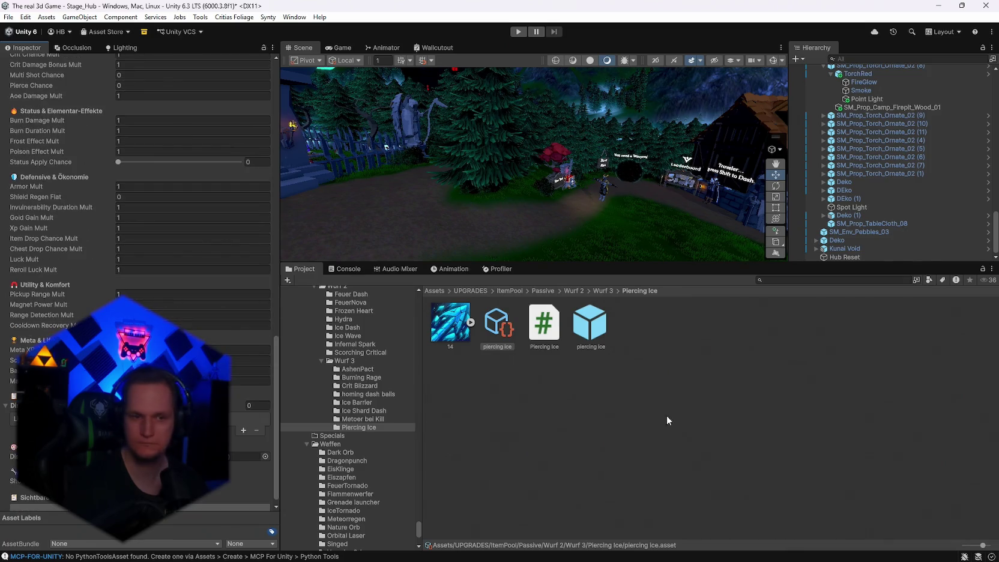
double_click(545, 335)
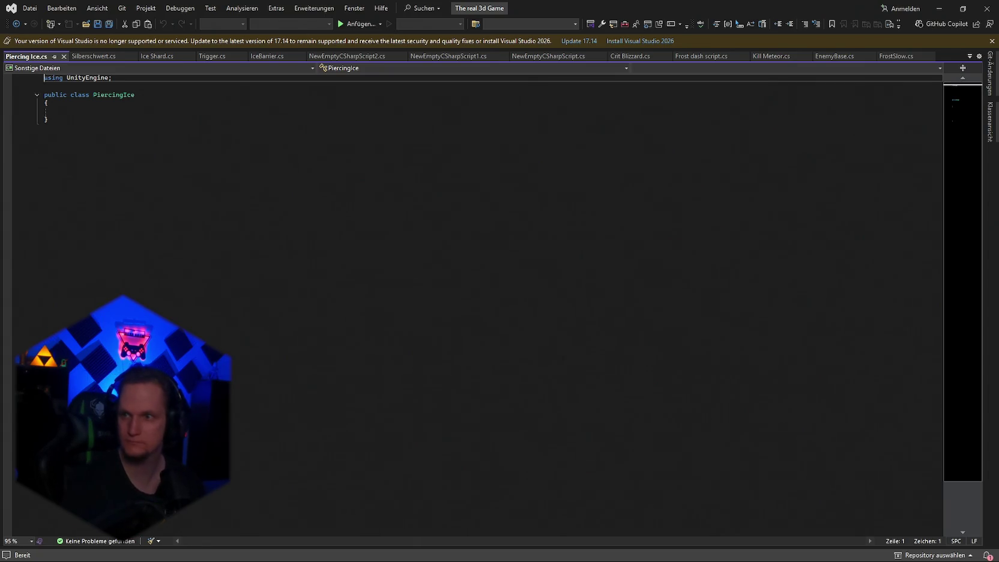
- Replace Piercing Ice.cs with the pasted Passive_FrostPierce script and save it with Unicode encoding
key(ctrl+a)
key(ctrl+v)
key(ctrl+s)
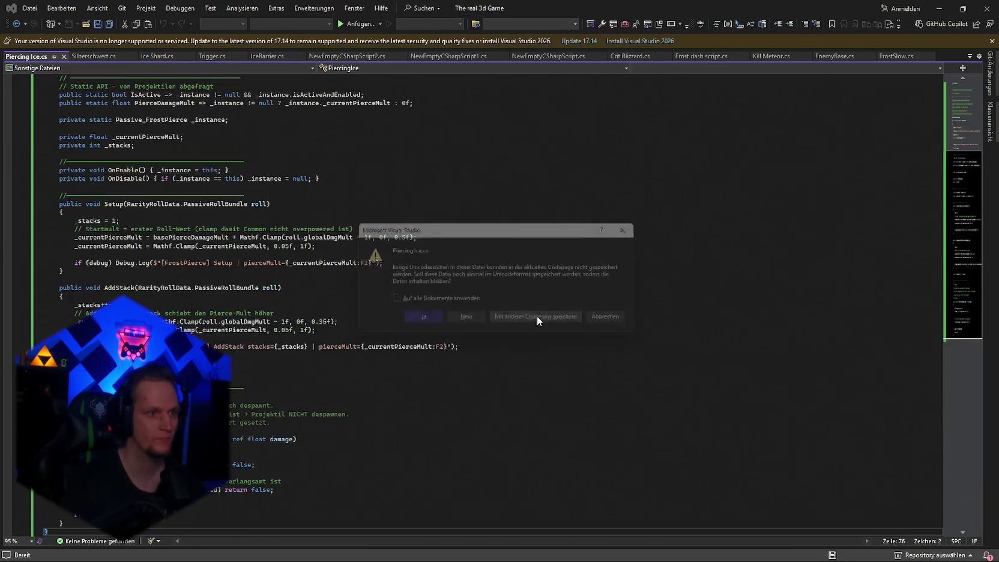
click(438, 325)
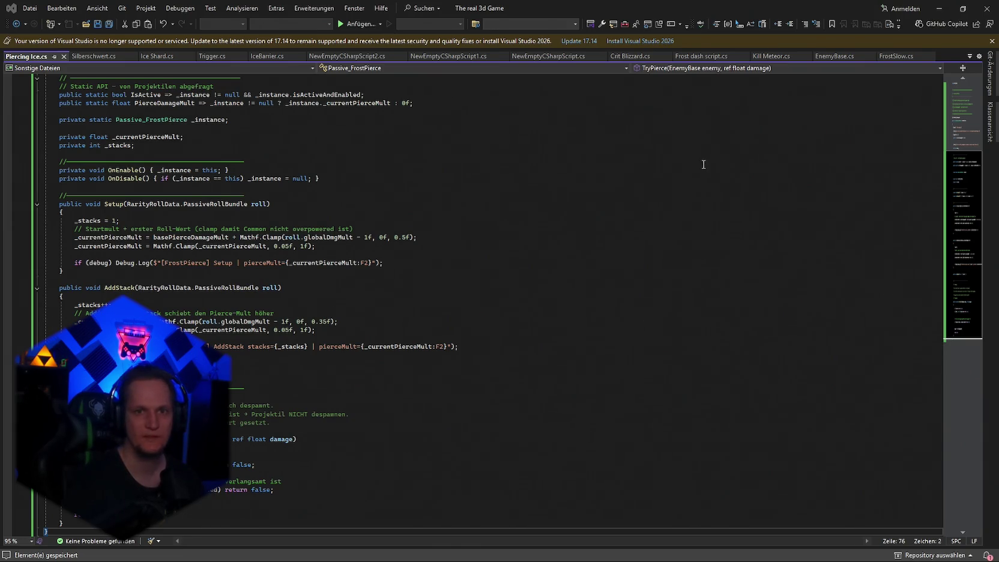
- Paste frozen/slowed damage-reduction lines into EnemyBase's TakeDamage, save, and return to Unity
click(832, 56)
click(718, 300)
key(ctrl+f)
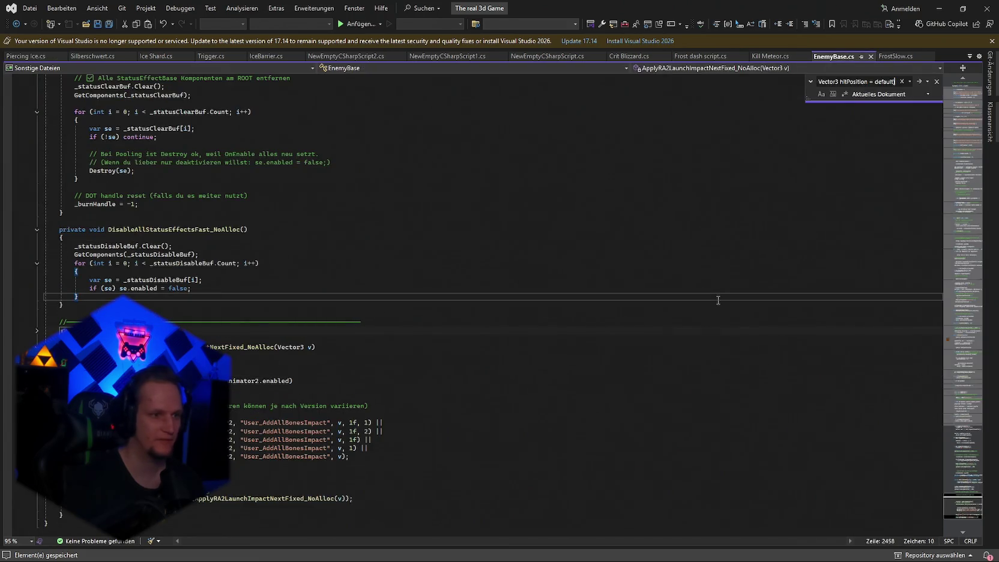
key(Return)
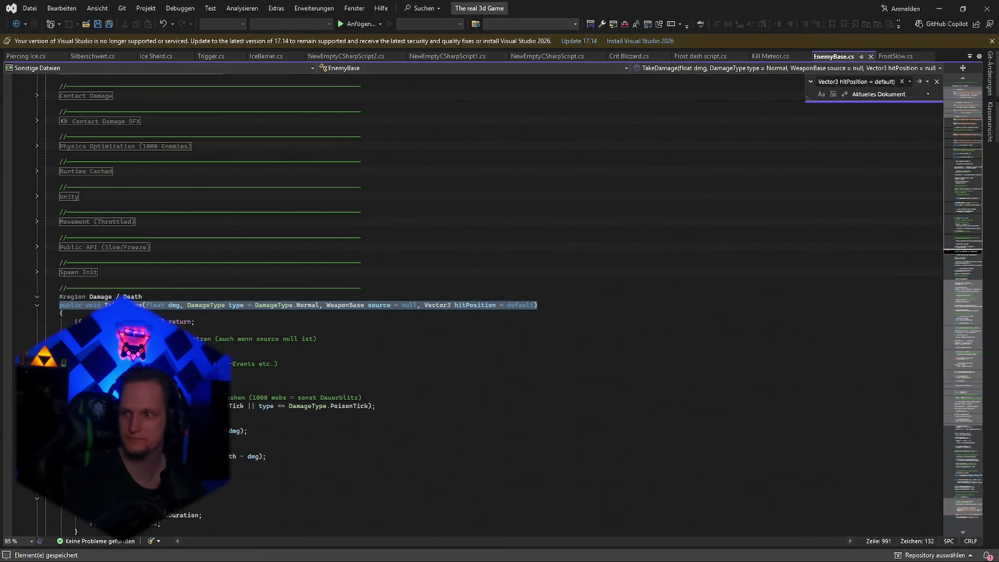
drag(169, 321, 196, 322)
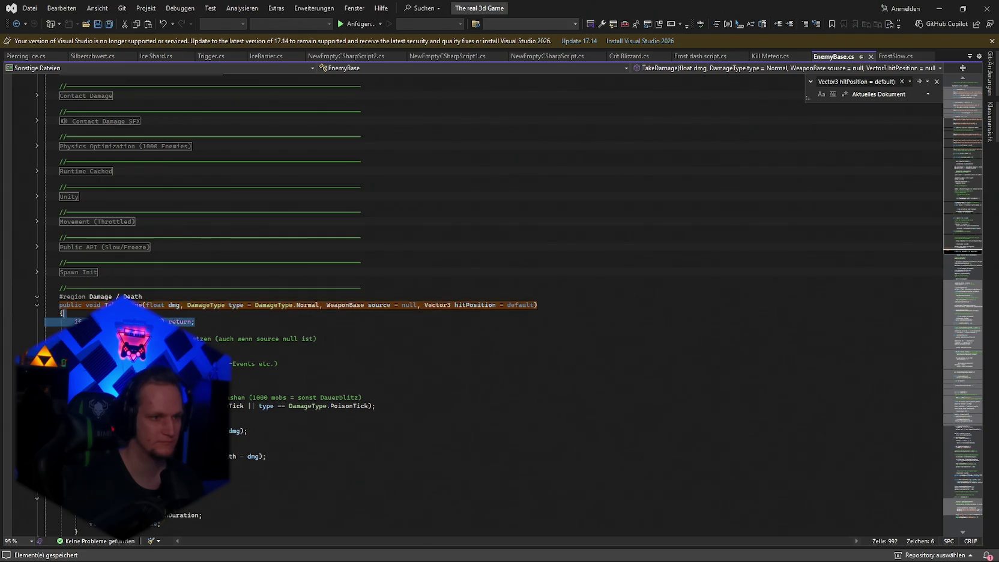
key(ctrl+v)
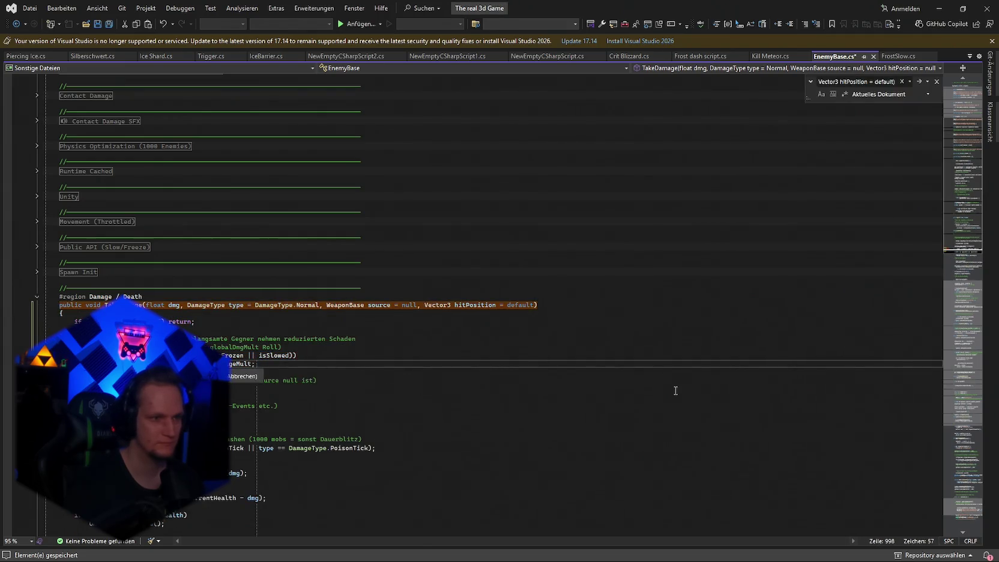
key(ctrl+s)
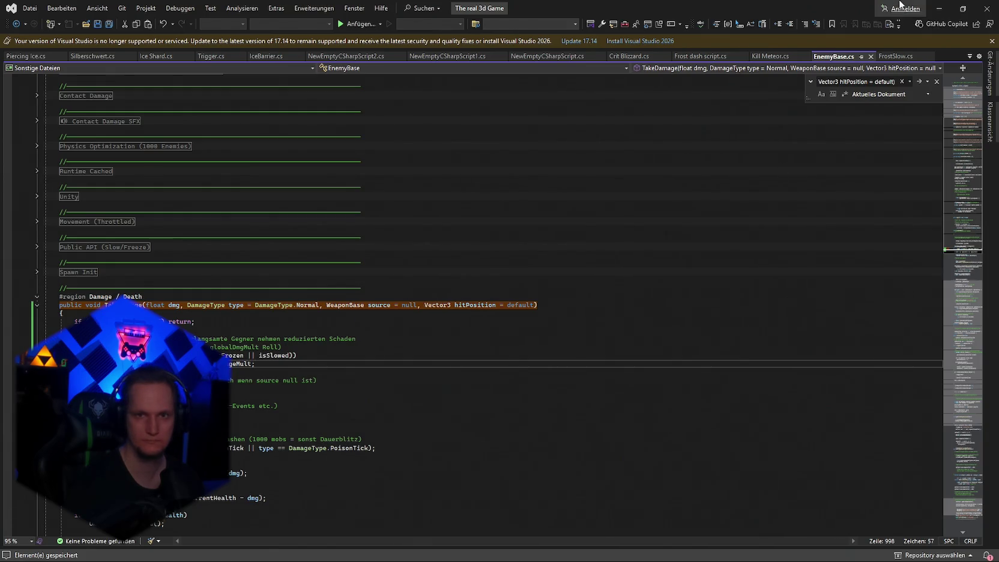
click(937, 9)
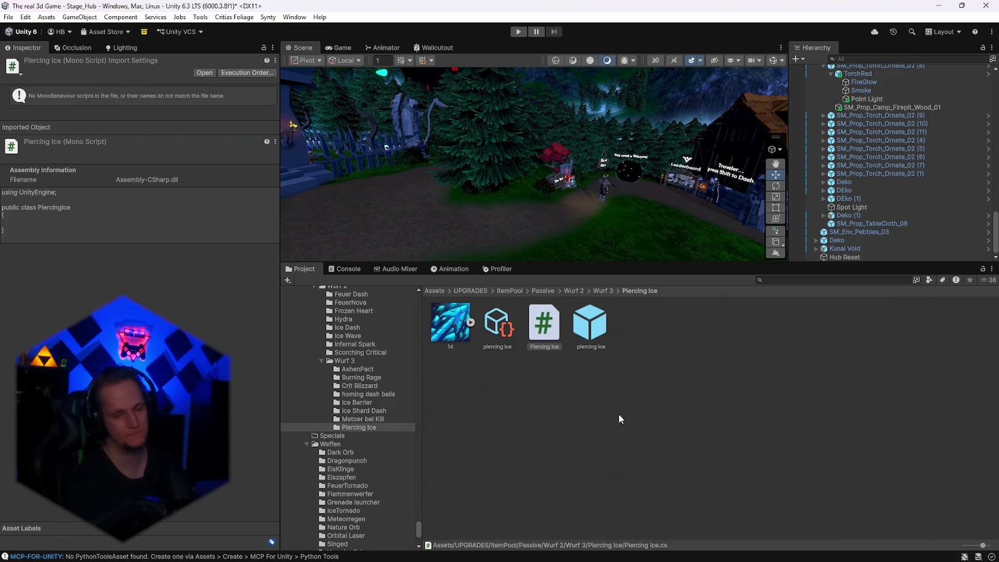
- Select the Piercing Ice upgrade data and set its stat override to Displayed Stat Config
click(618, 414)
click(347, 268)
click(304, 269)
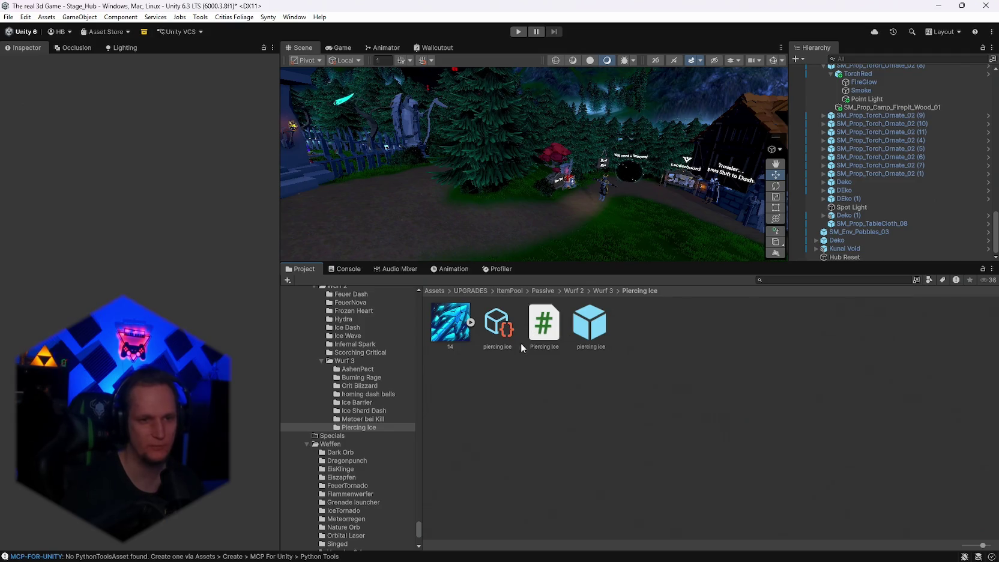
click(491, 331)
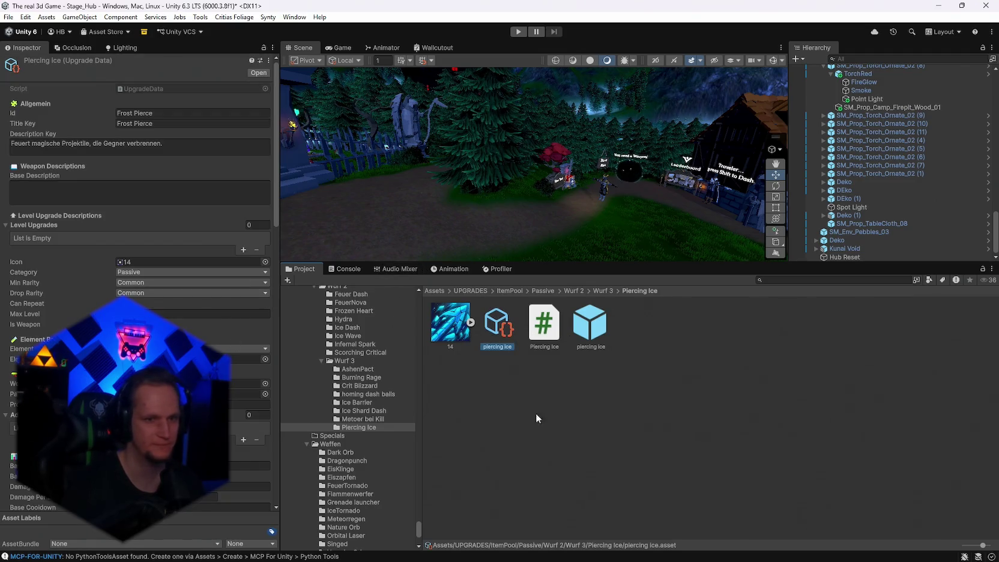
scroll(138, 282, down, 15)
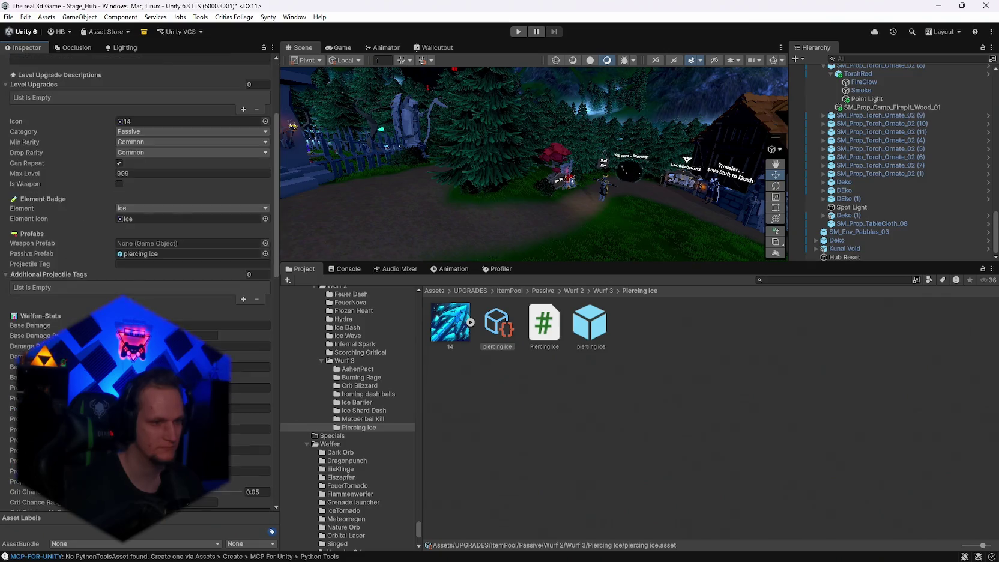
scroll(138, 282, down, 1)
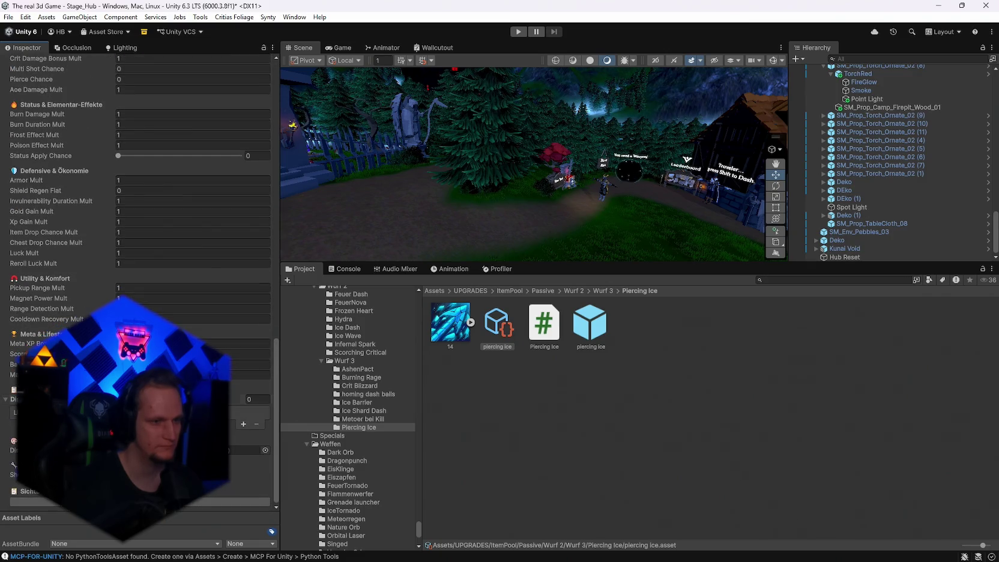
click(264, 450)
double_click(318, 329)
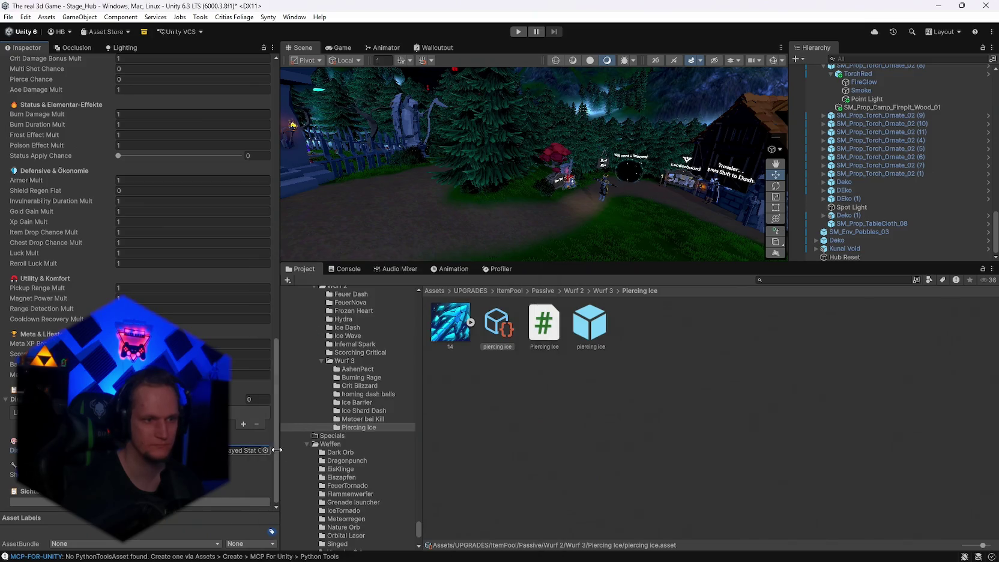
- Add a CRIT stat entry coloured solid red, then select the Description Key text
click(243, 424)
click(243, 423)
click(143, 133)
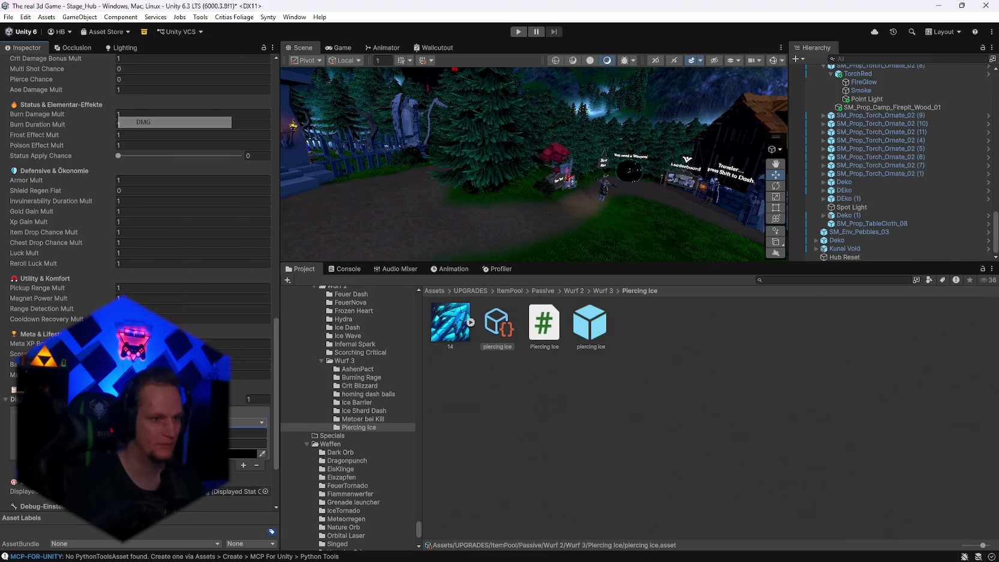
click(247, 444)
double_click(232, 479)
scroll(138, 240, up, 10)
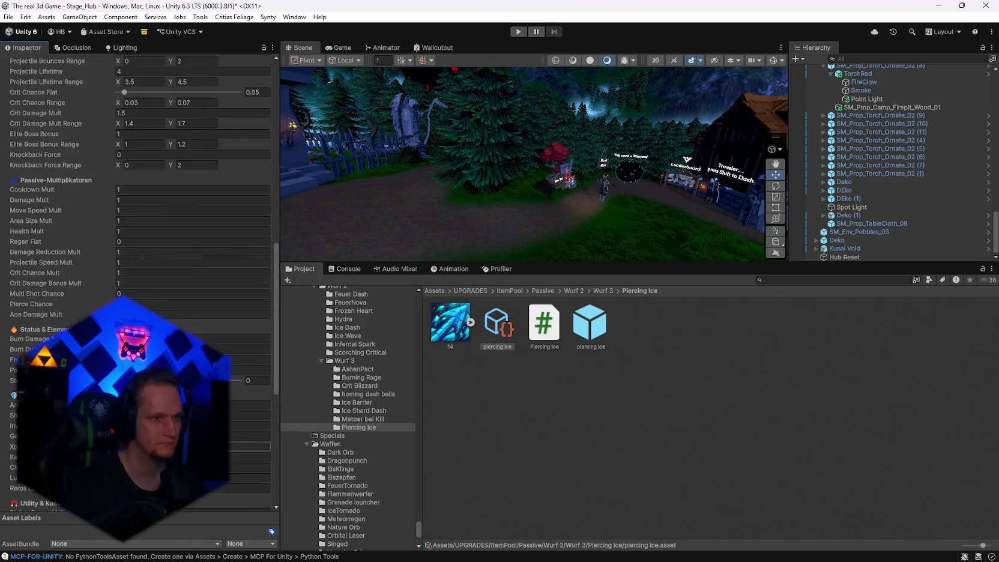
scroll(138, 240, up, 8)
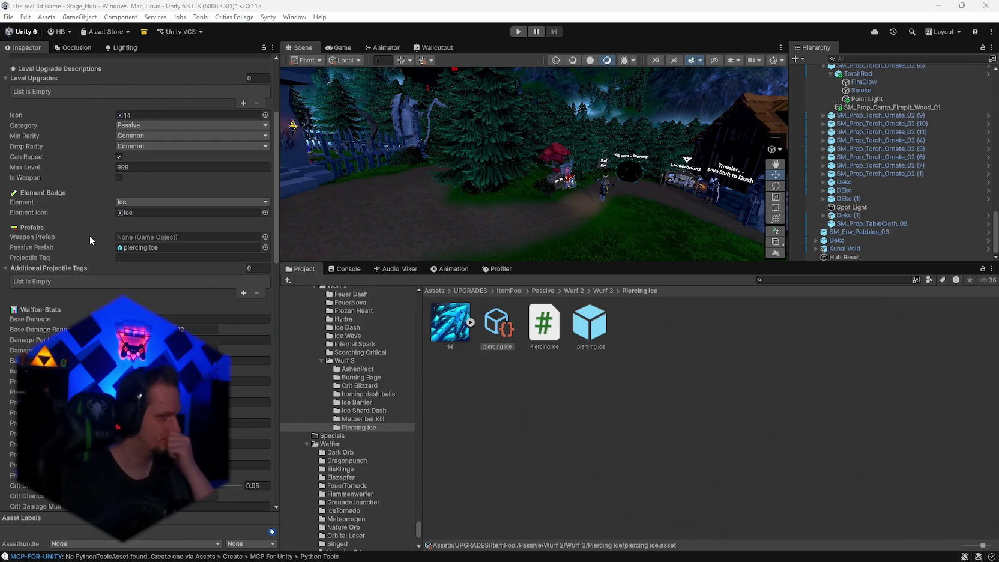
scroll(112, 284, up, 5)
scroll(112, 285, up, 1)
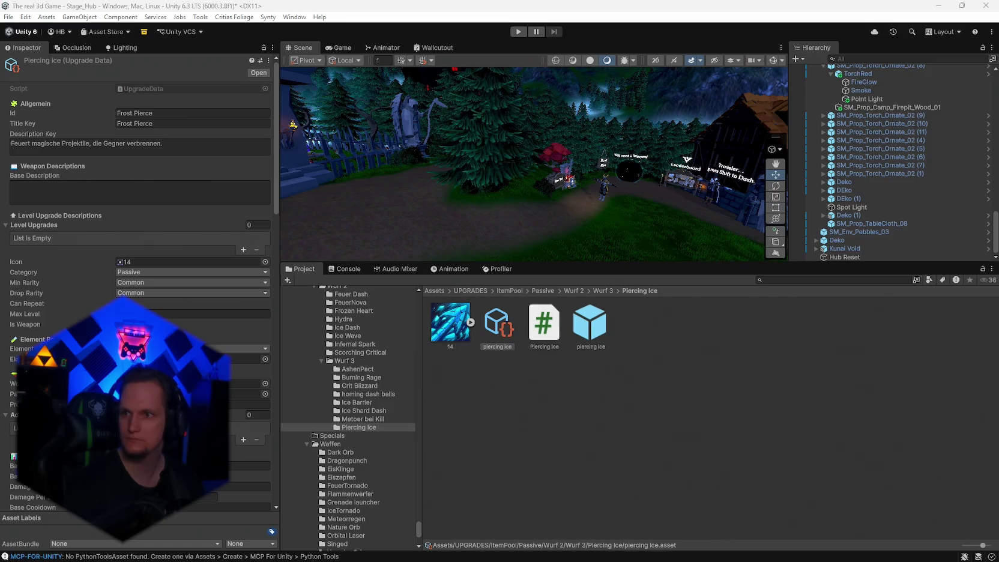
click(147, 147)
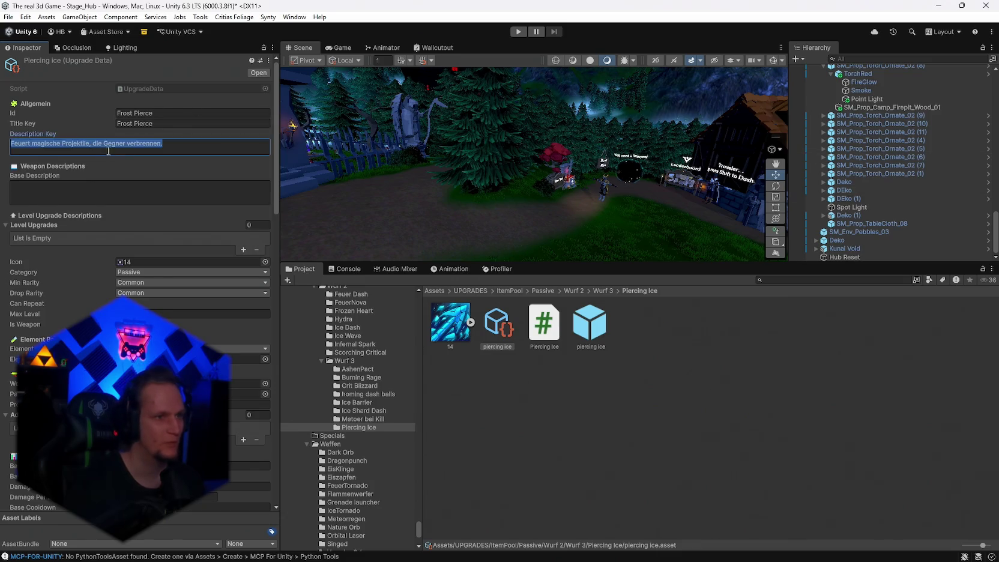
- Paste the Frost Pierce description about reduced damage to slowed or frozen enemies, then enter Play mode
text(Every <color=#981212><b>Damage</b></color> against <color=#2F9BFF><b>Slowed</b></color> or <color=#2F9BFF><b>Frozen</b></color> enemies is reduced — but pierces through them. Higher <color=#FF8A00><b>Rarity</b></color> rolls increase the <color=#981212><b>Pierce Damage</b></color>)
scroll(122, 152, up, 3)
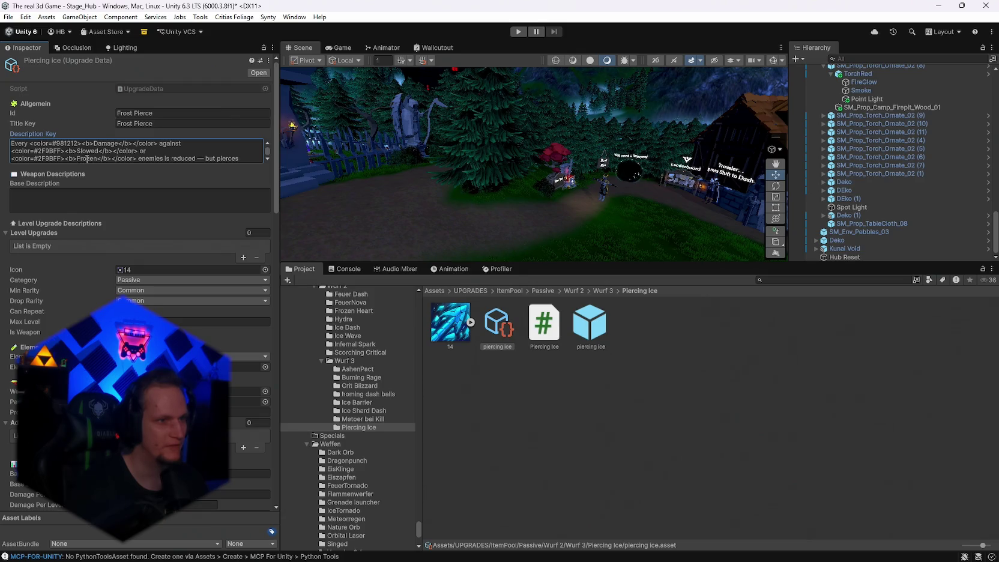
scroll(100, 153, down, 3)
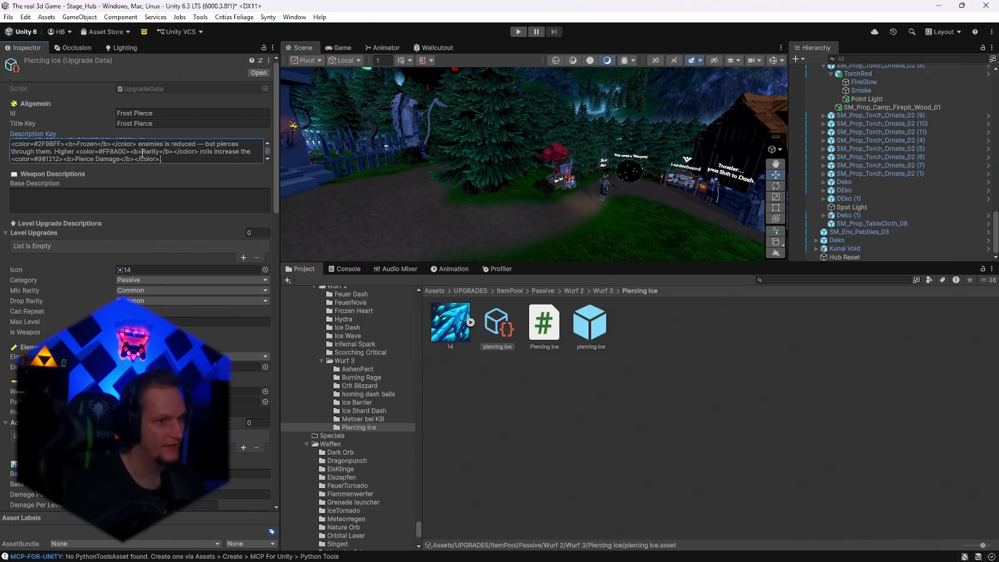
scroll(132, 152, up, 2)
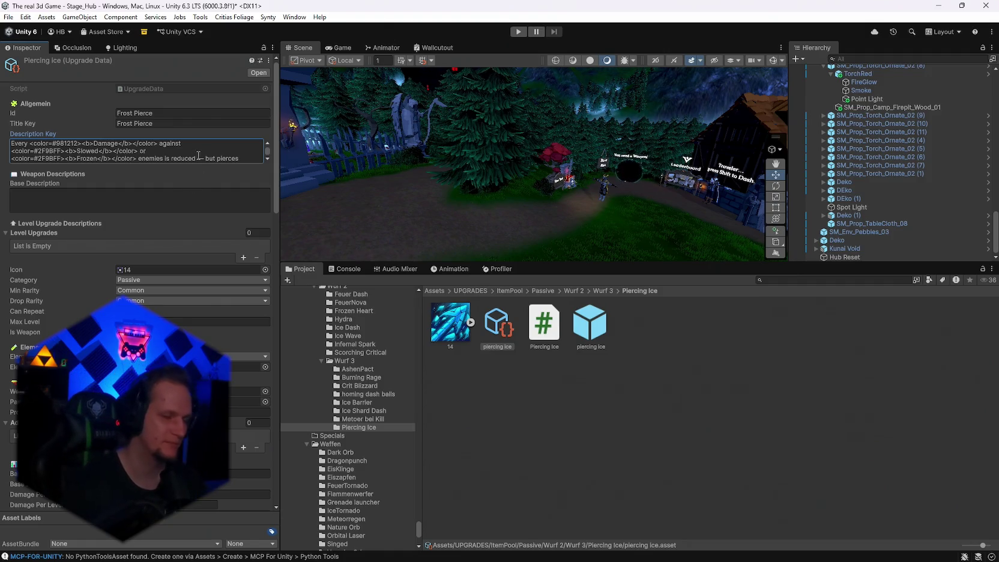
click(519, 31)
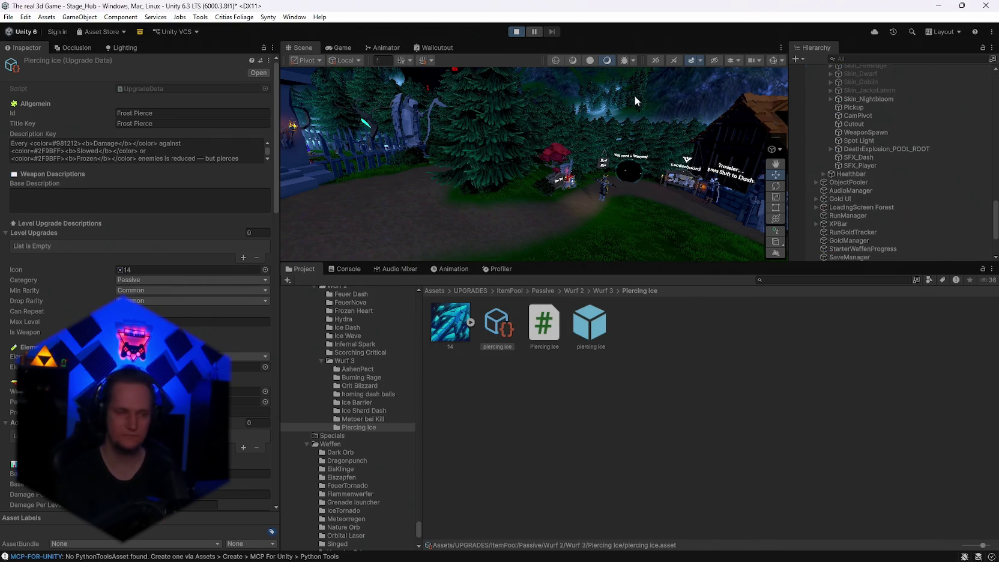
- Check the pause menu in a maximised Game view, reroll upgrade cards with R, then stop Play mode
key(Escape)
double_click(336, 47)
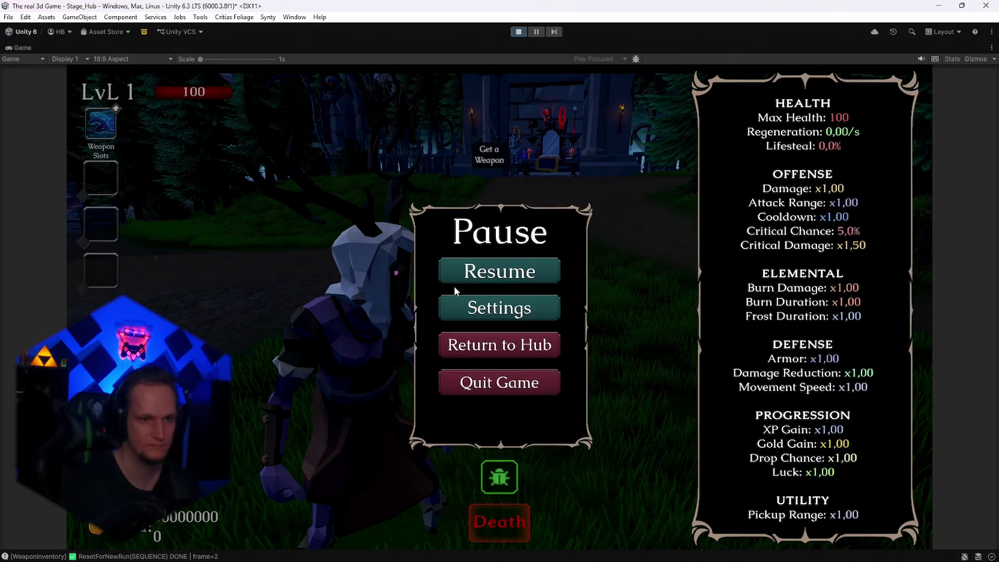
key(Escape)
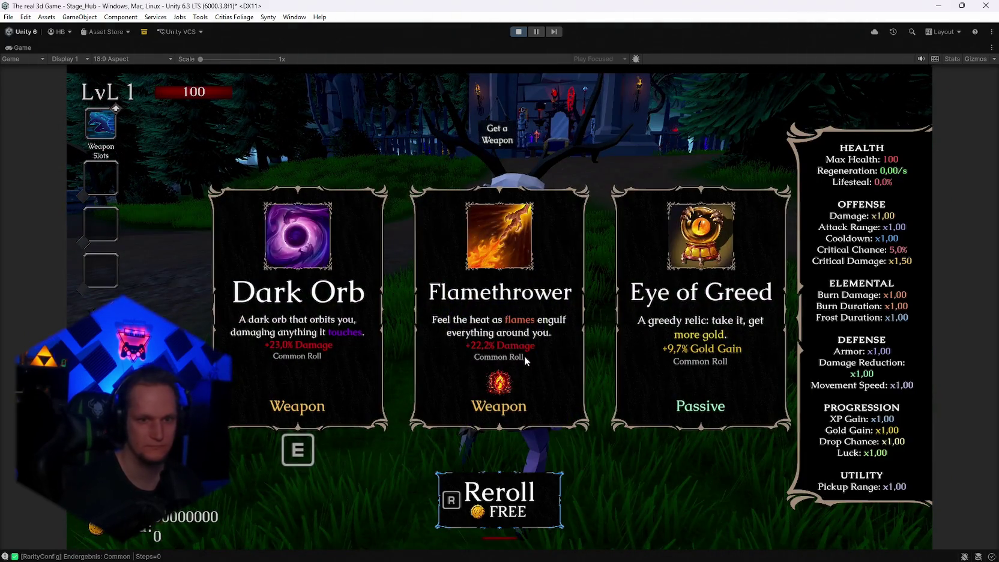
key(r)
key(r)
key(r)
key(r)
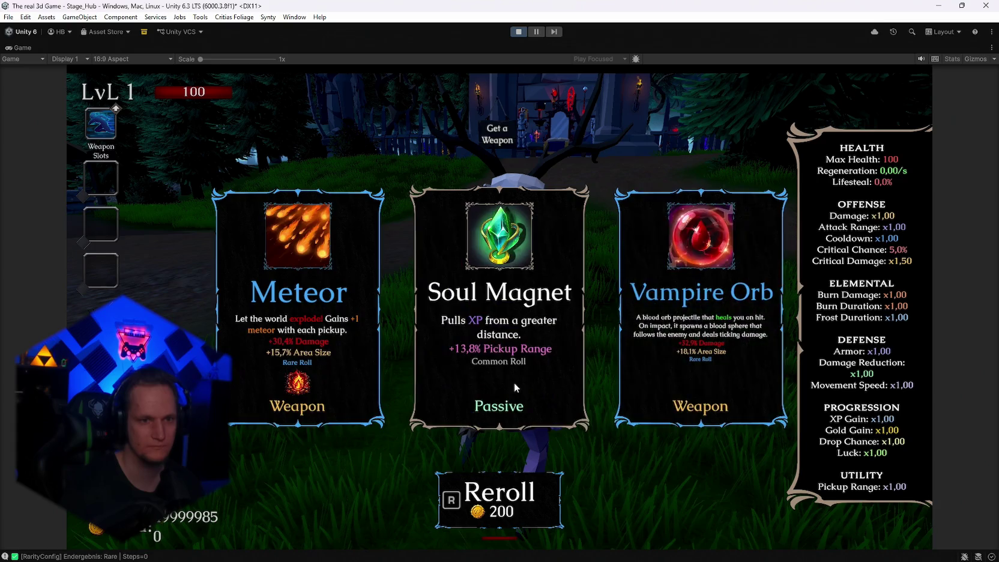
key(ctrl+p)
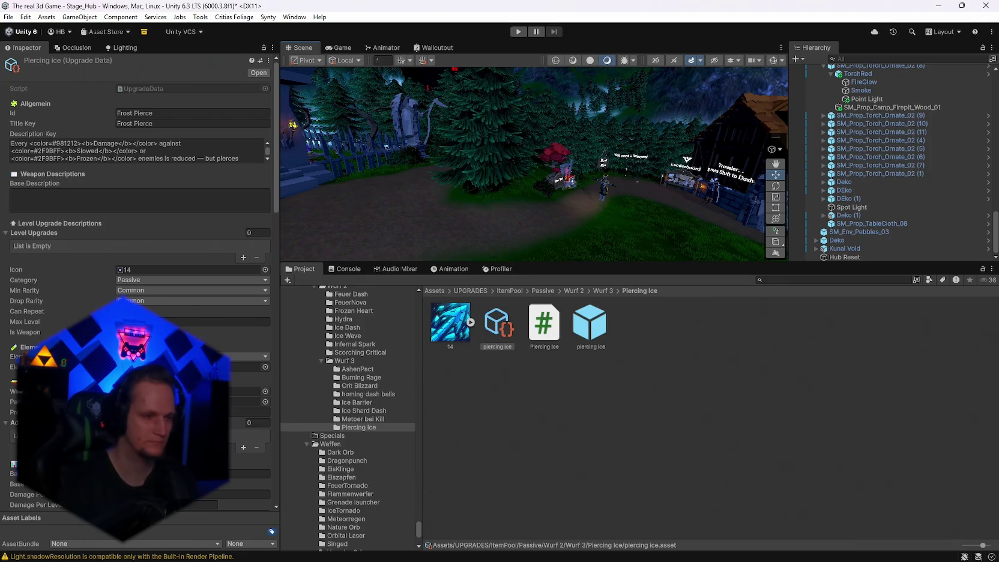
scroll(358, 426, up, 10)
- Add the Piercing Ice upgrade as a new entry in the MainPool Upgrades list
scroll(358, 423, up, 5)
click(328, 380)
click(488, 384)
scroll(346, 478, down, 15)
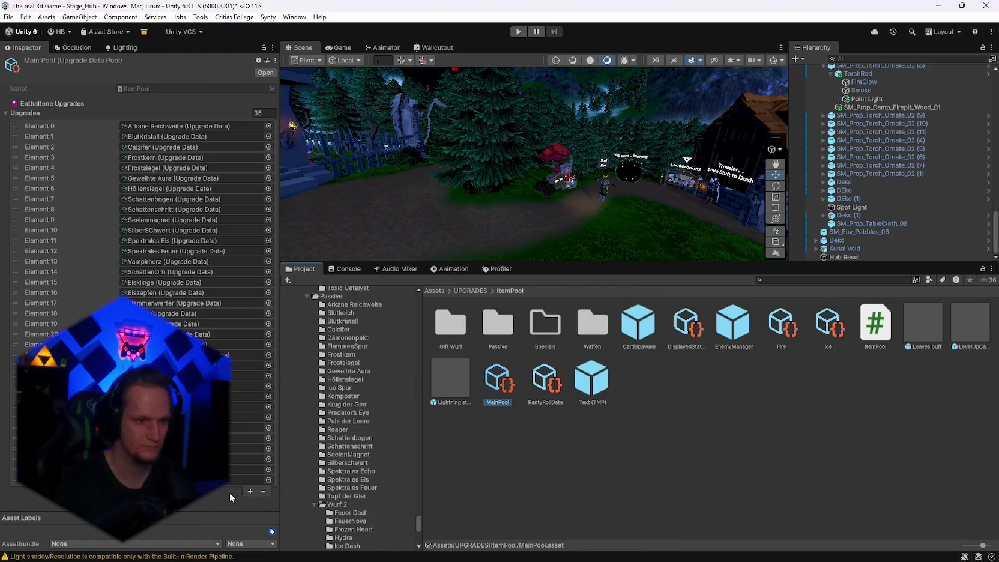
click(251, 491)
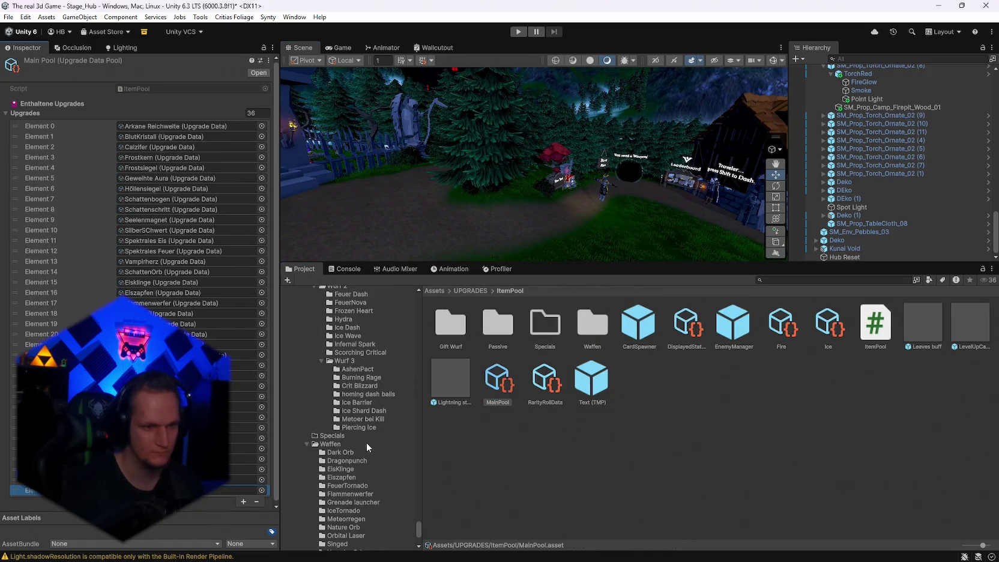
click(359, 427)
drag(489, 330, 204, 496)
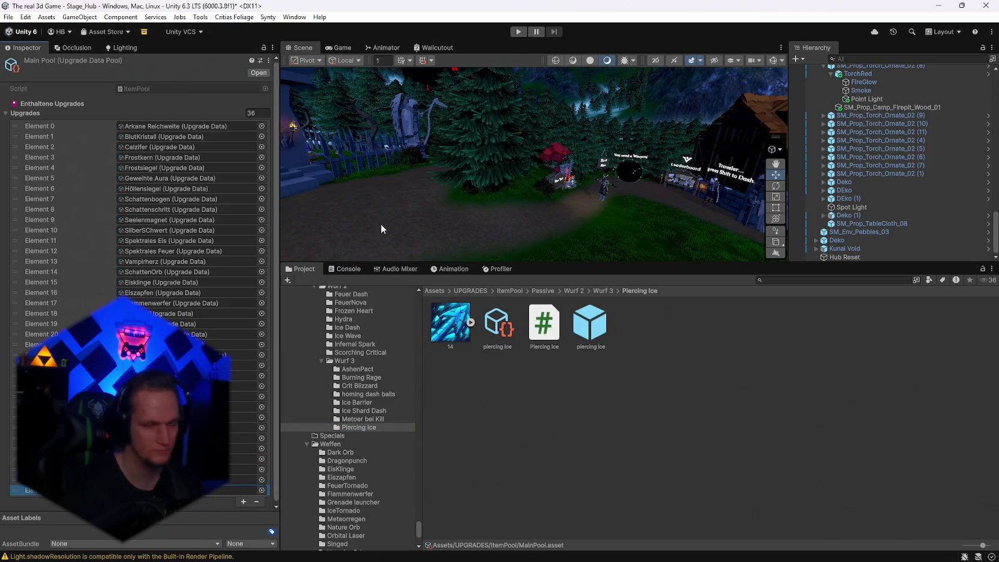
- Save the scene and then the whole project from the File menu
click(8, 17)
click(30, 72)
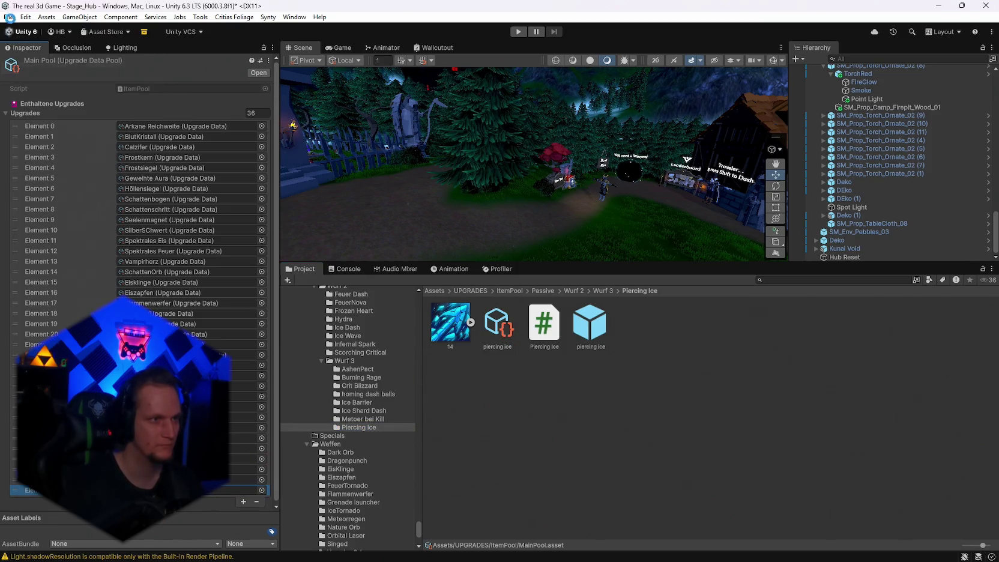
click(9, 17)
click(35, 131)
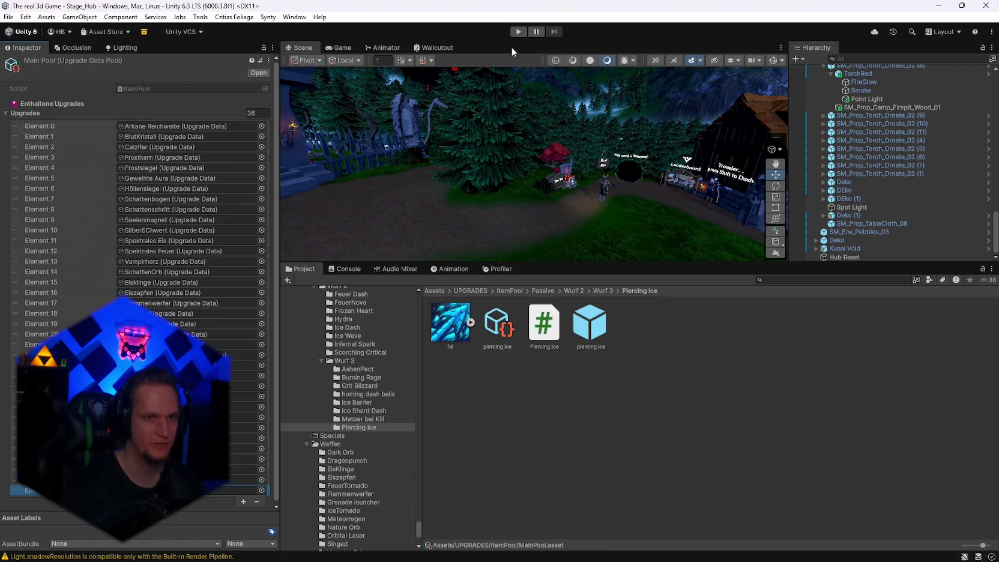
- Start the game in a maximised Game view and browse the weapon shrine's weapon book
click(518, 32)
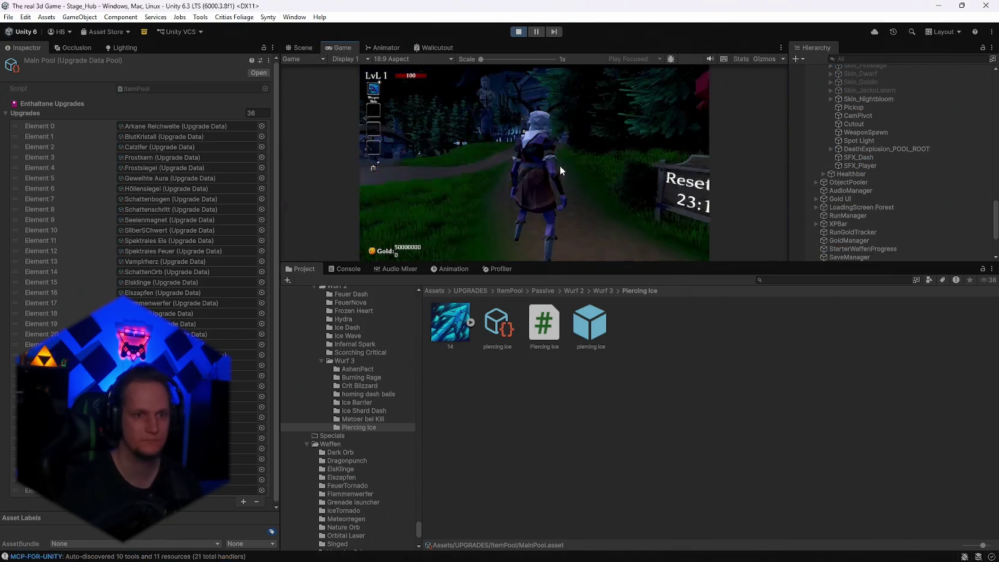
key(Escape)
double_click(342, 47)
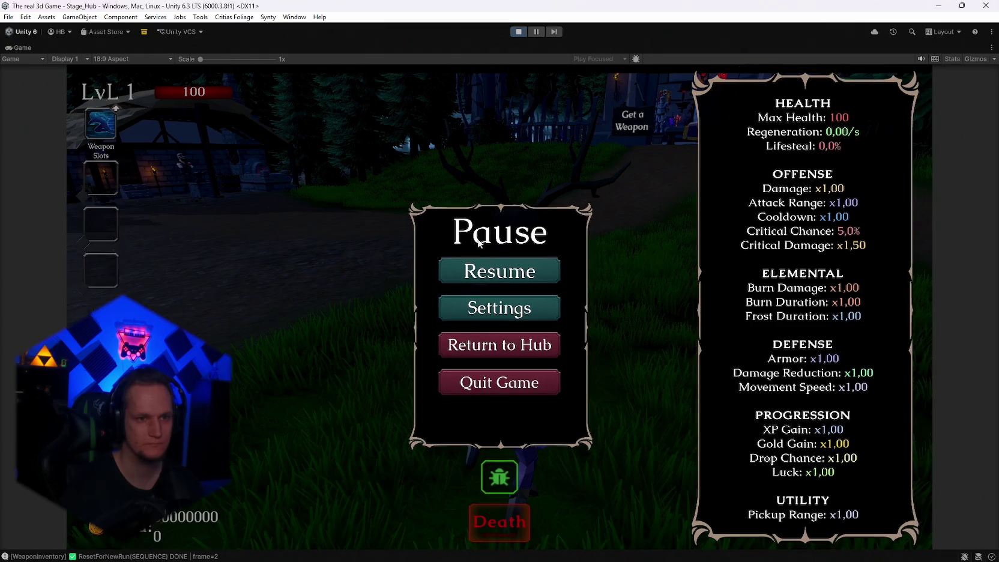
click(499, 270)
key(w)
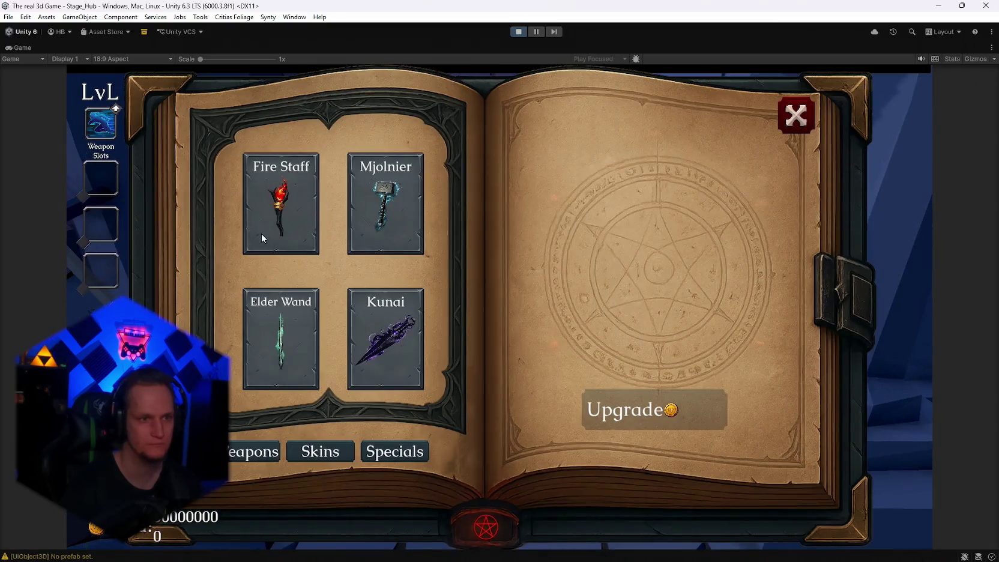
click(265, 235)
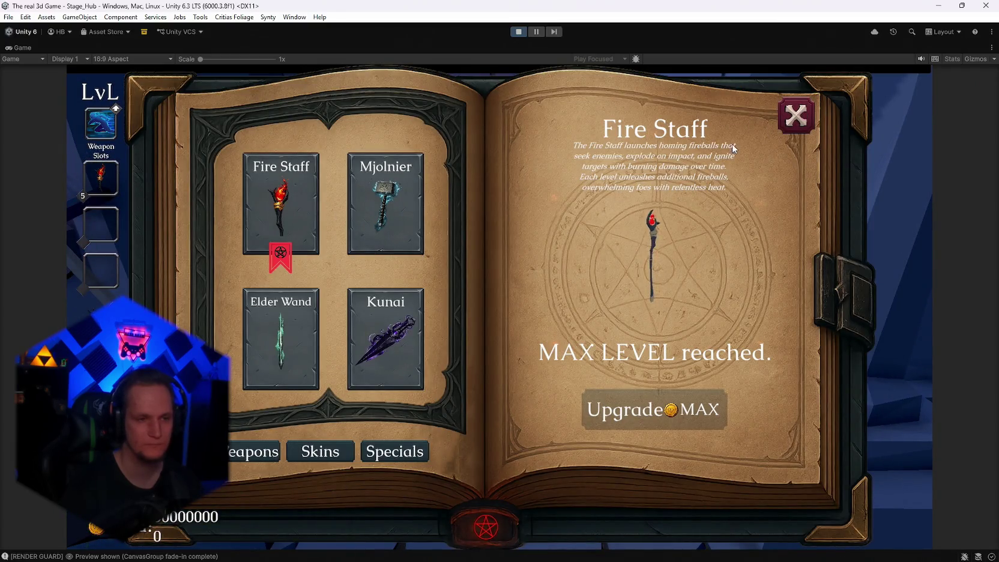
scroll(333, 270, down, 2)
click(385, 324)
click(795, 114)
key(s)
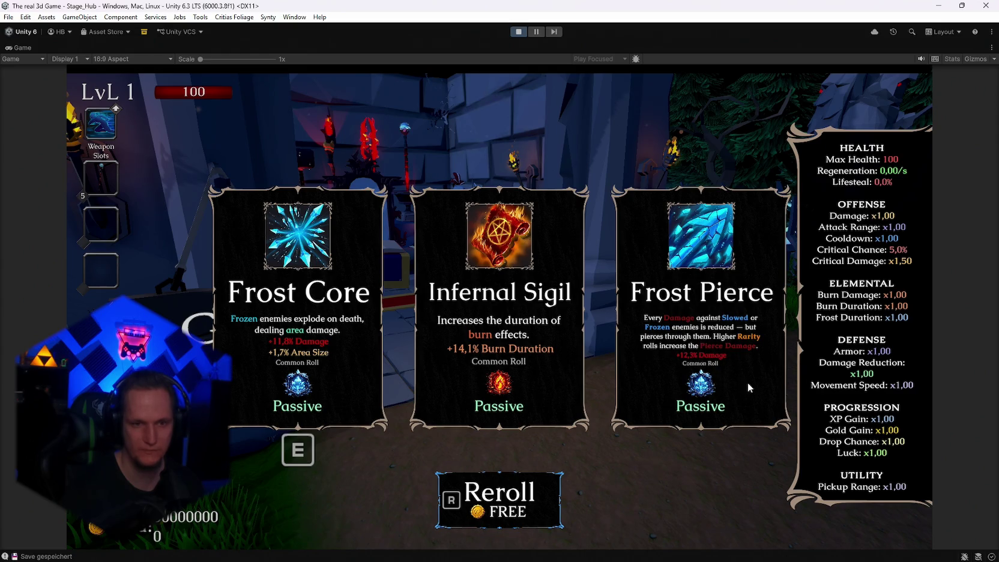
- Pick Frost Pierce from the level-up cards, test it on the training dummies, then pause
click(706, 317)
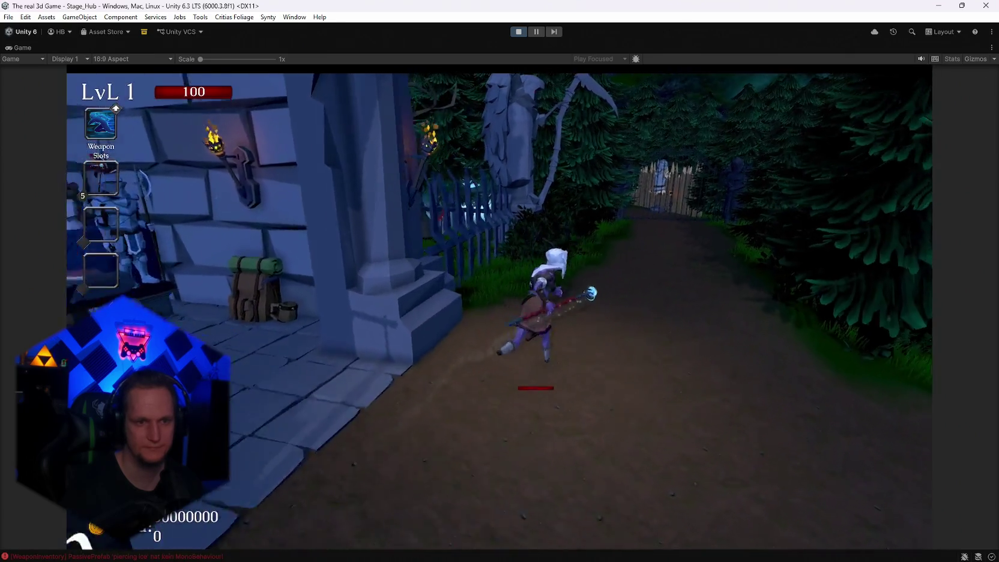
key(w)
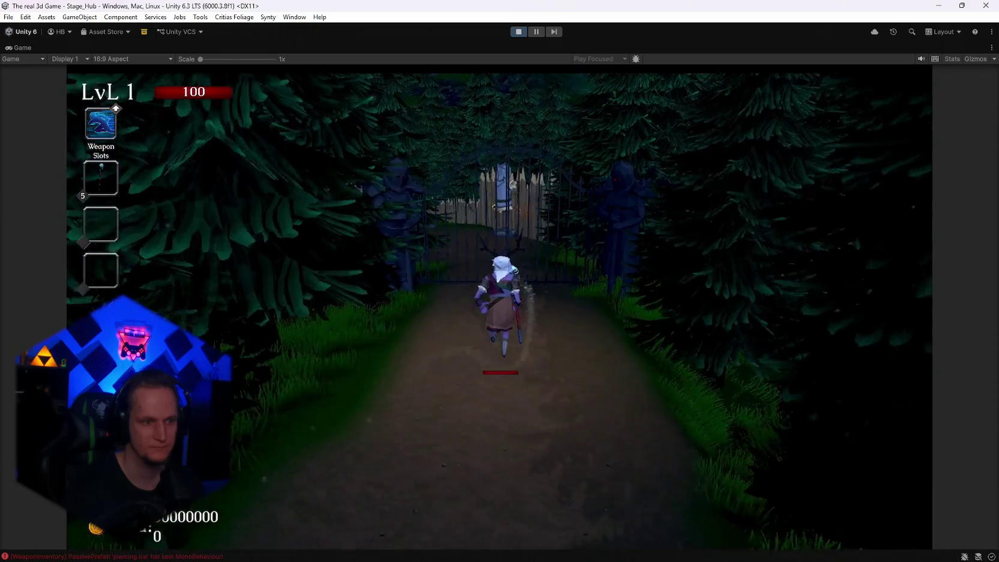
key(w)
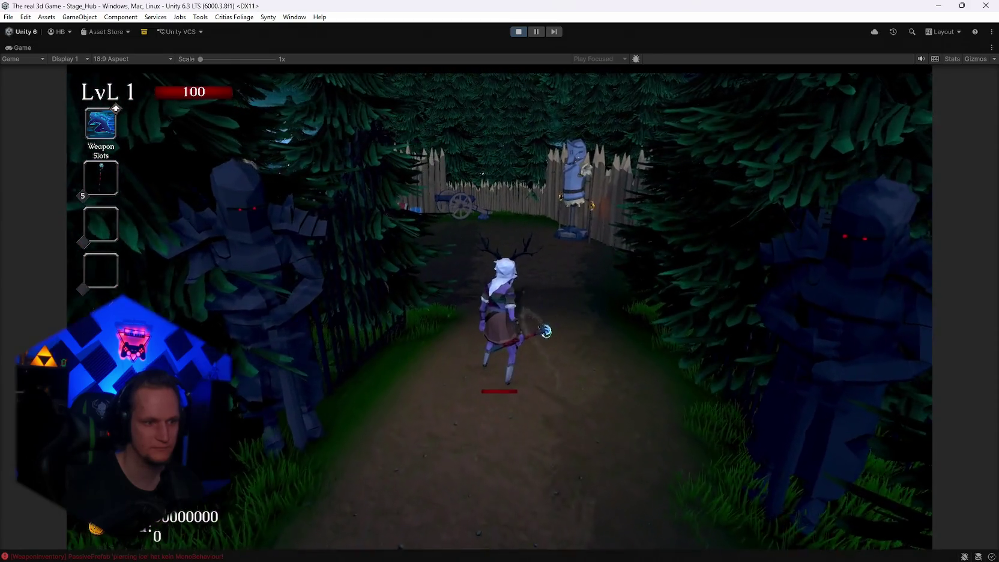
key(w)
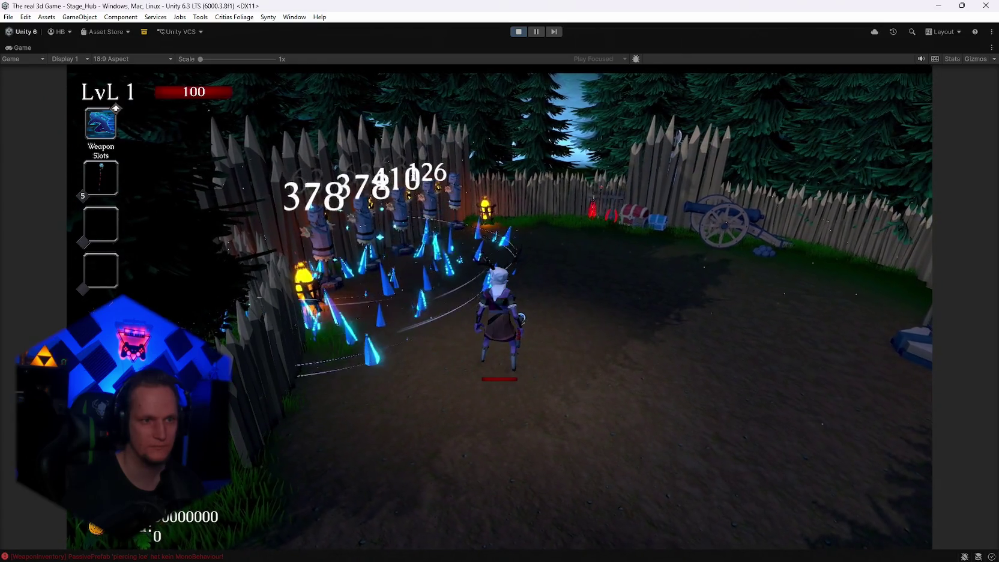
key(s)
key(s)
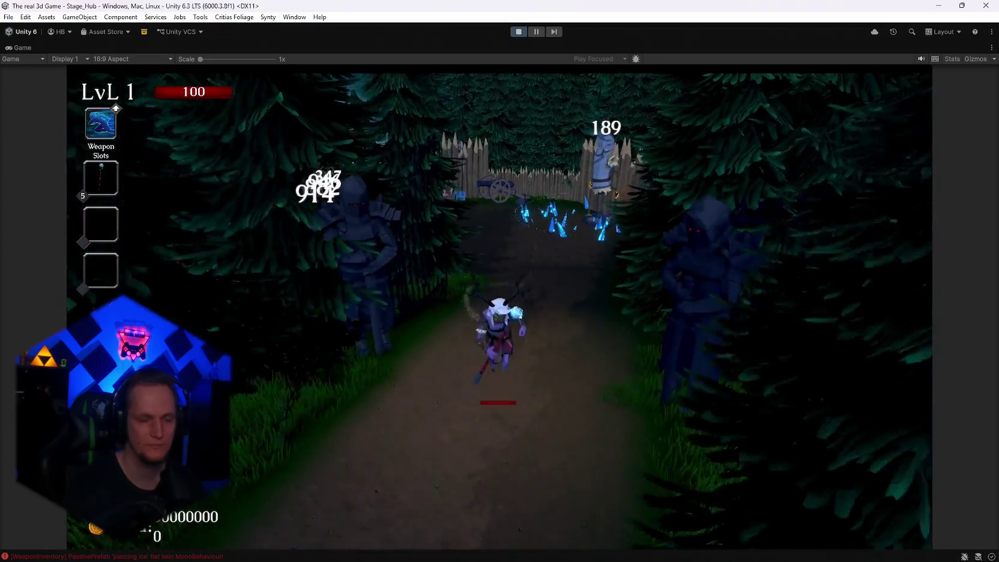
key(s)
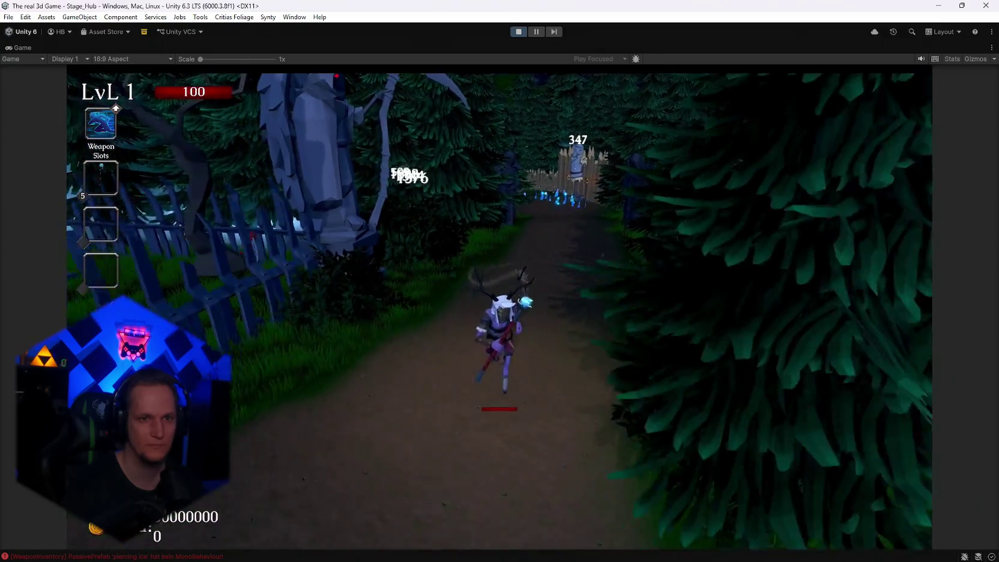
key(Escape)
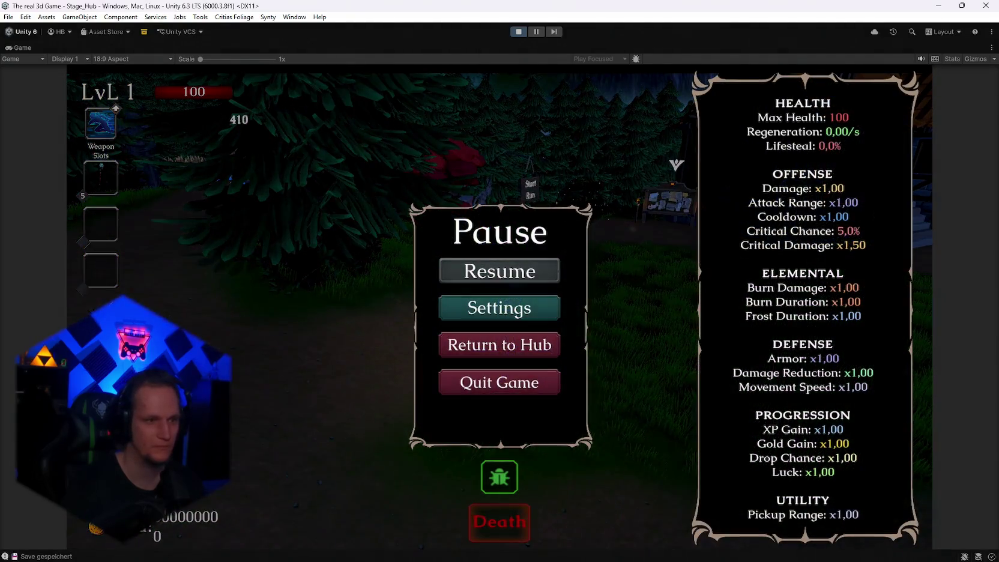
- Restore the editor layout, search the hierarchy for 'pier', and inspect Card_Frost Pierce_Right_1
double_click(28, 46)
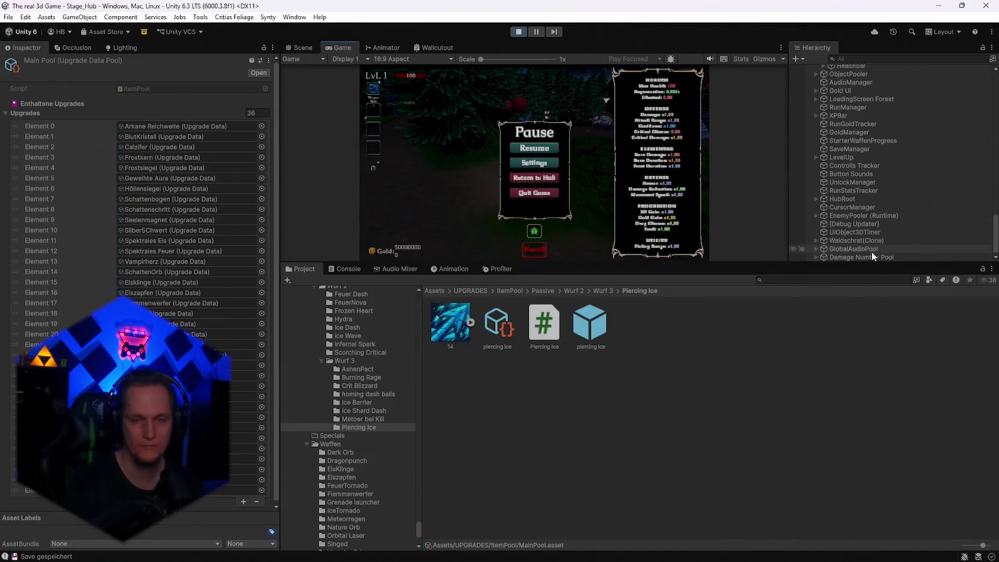
scroll(880, 235, up, 6)
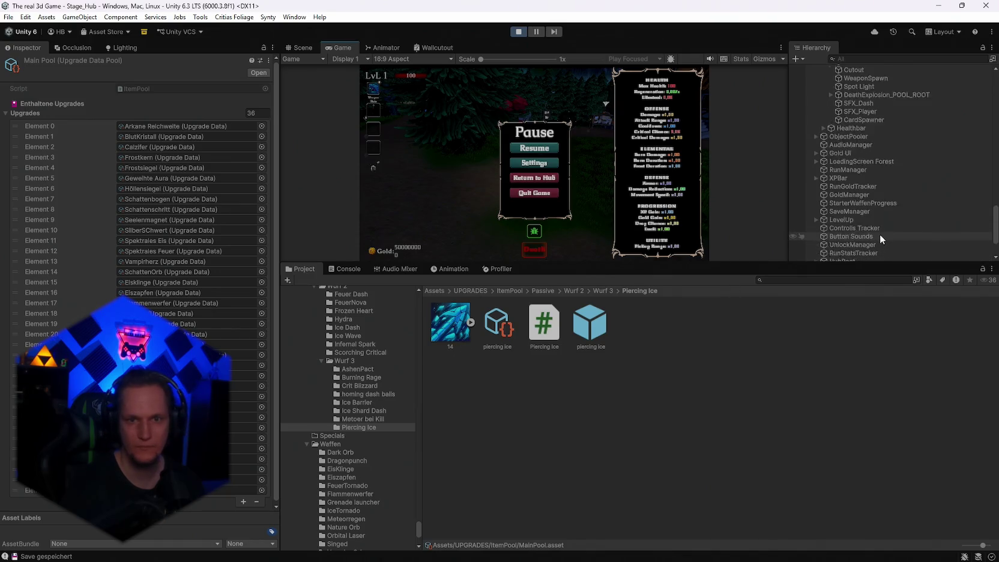
scroll(880, 234, down, 8)
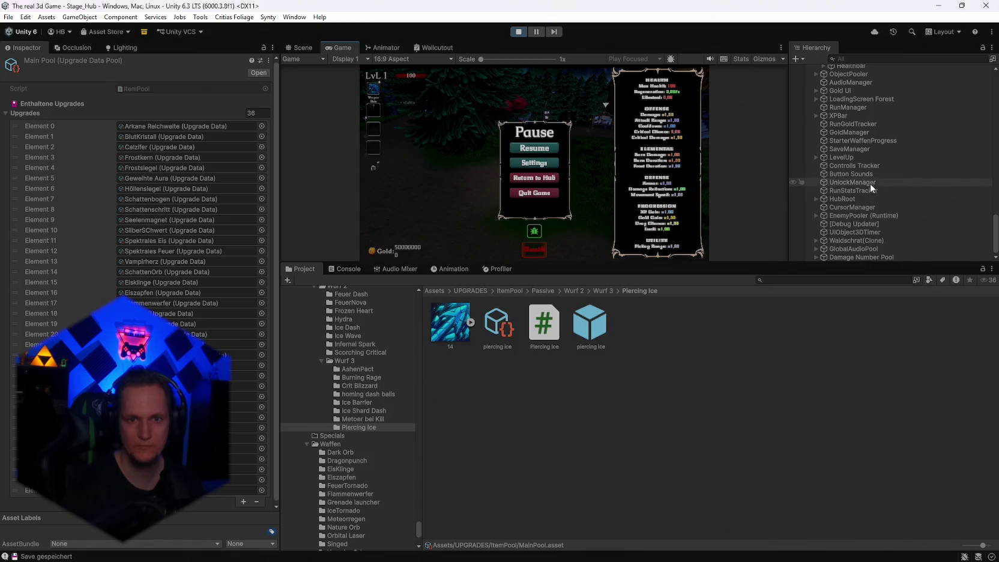
click(849, 57)
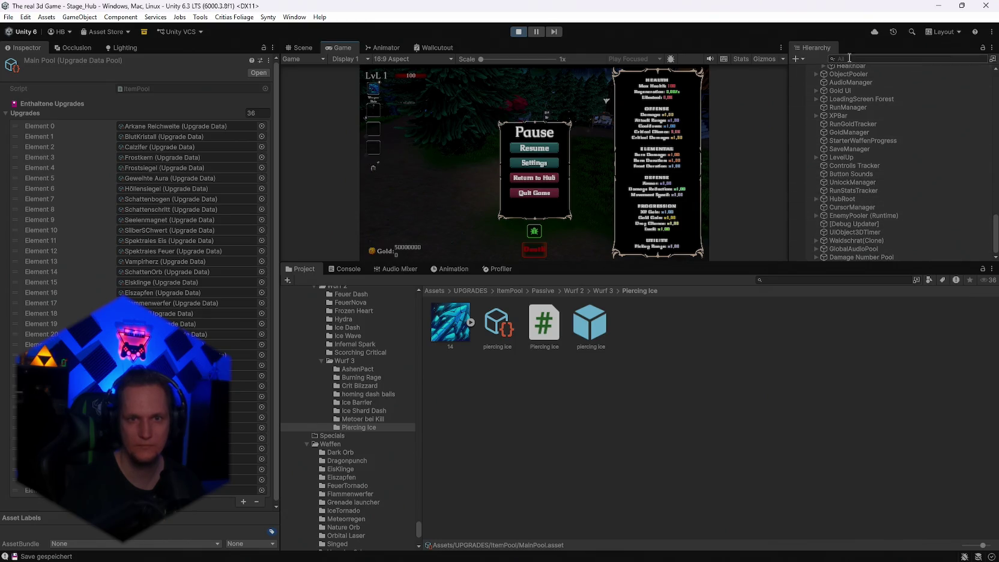
text(pier)
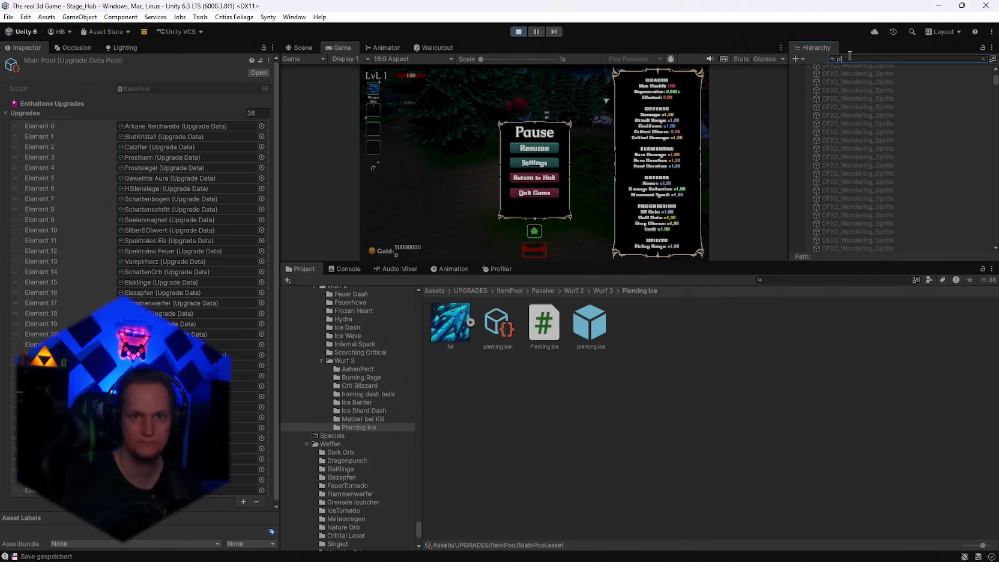
click(860, 76)
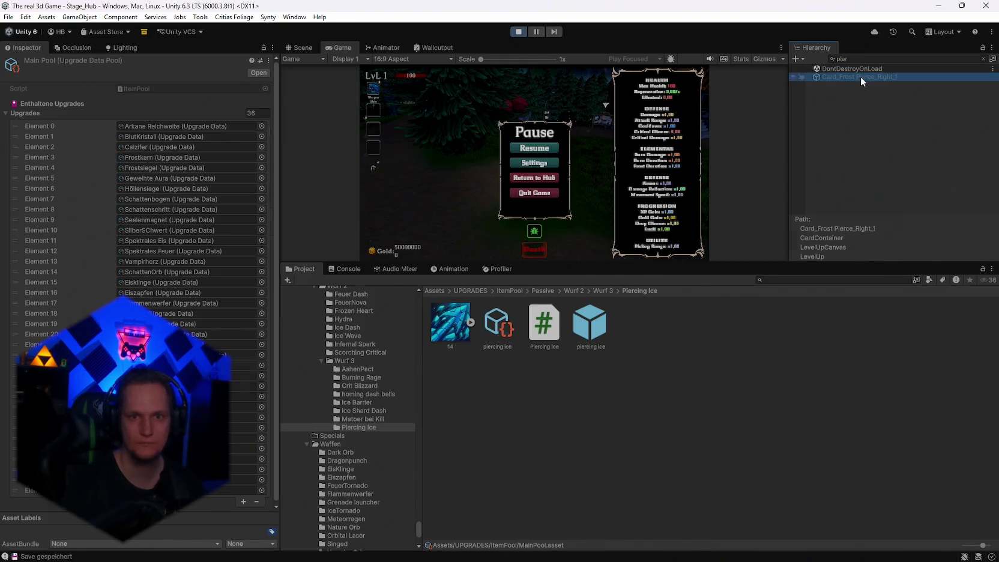
- Check the WeaponInventory error in the Console and stop Play mode
click(354, 270)
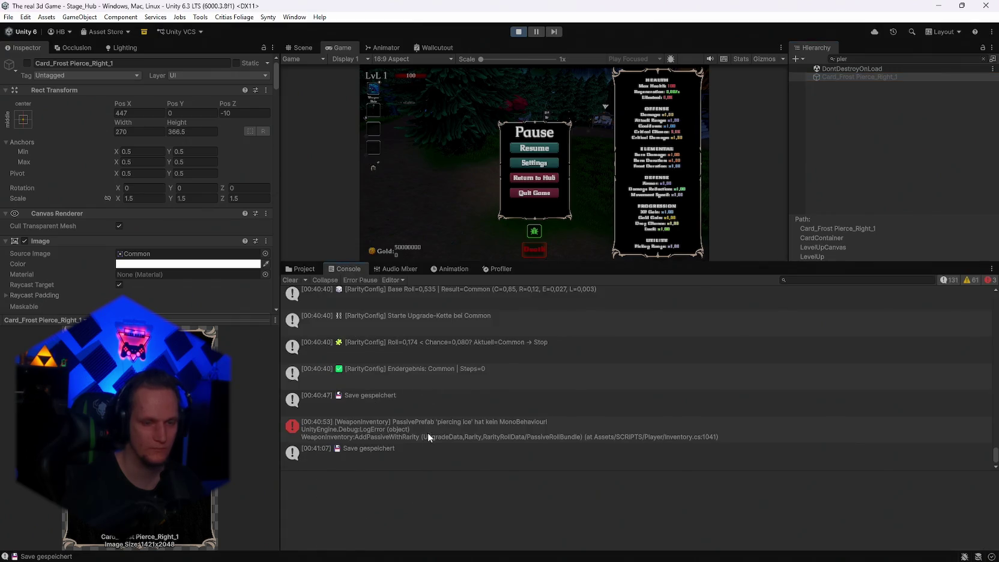
click(422, 436)
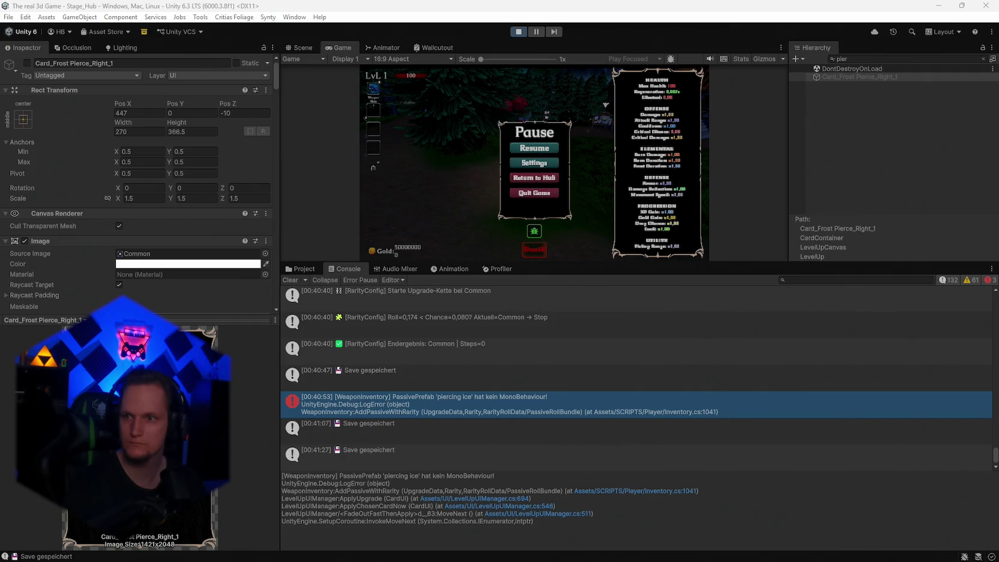
click(516, 31)
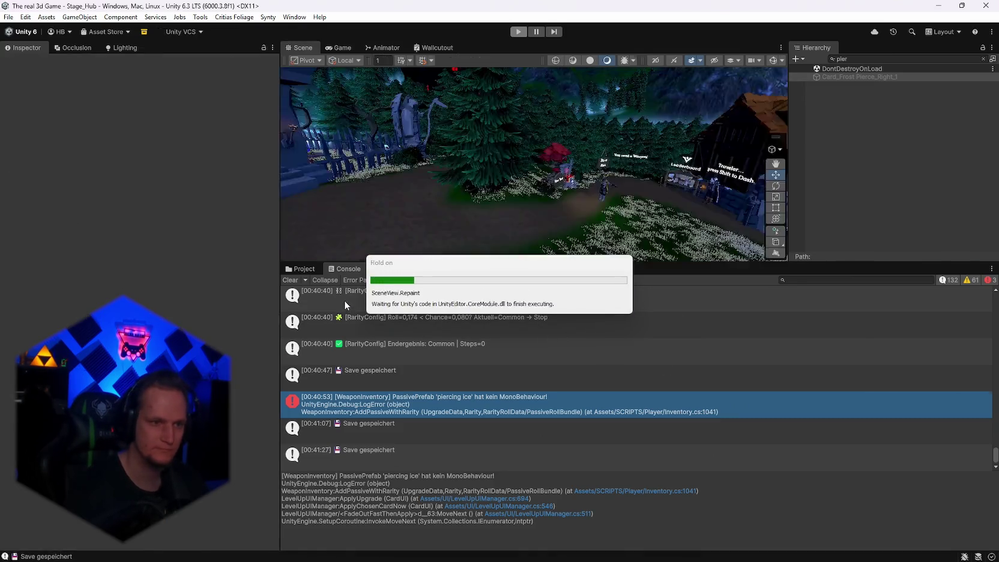
- Clear the Console, attach the Piercing Ice script to the piercing ice prefab, and enter Play mode
click(292, 279)
click(300, 269)
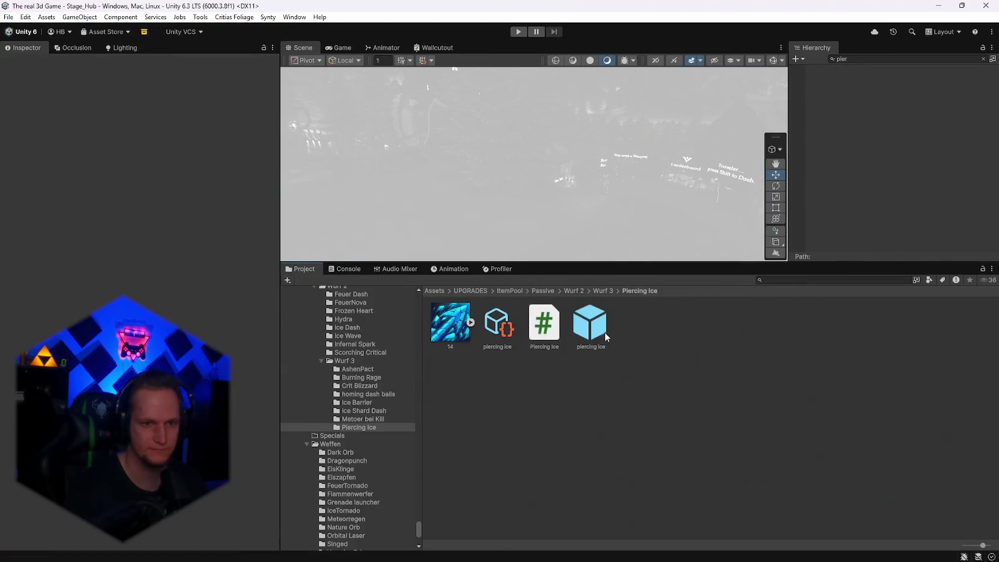
click(590, 324)
mouse_move(544, 324)
mouse_down()
mouse_move(120, 204)
mouse_move(147, 262)
mouse_up()
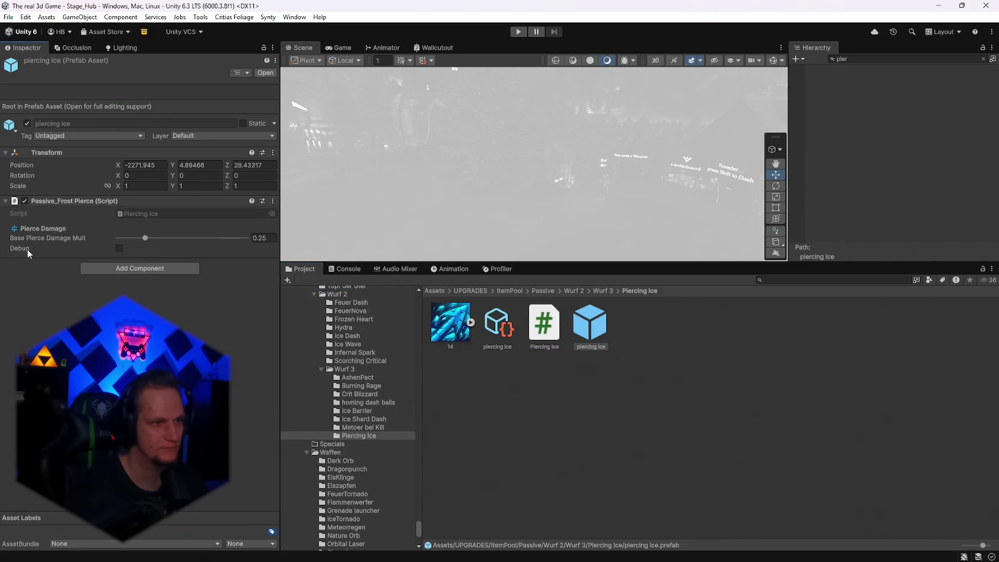
click(487, 334)
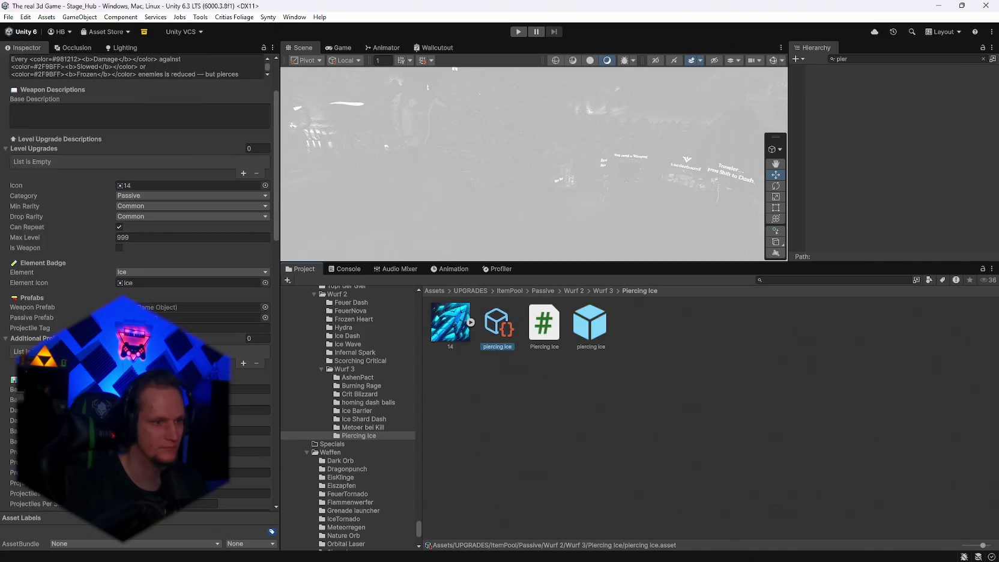
click(518, 31)
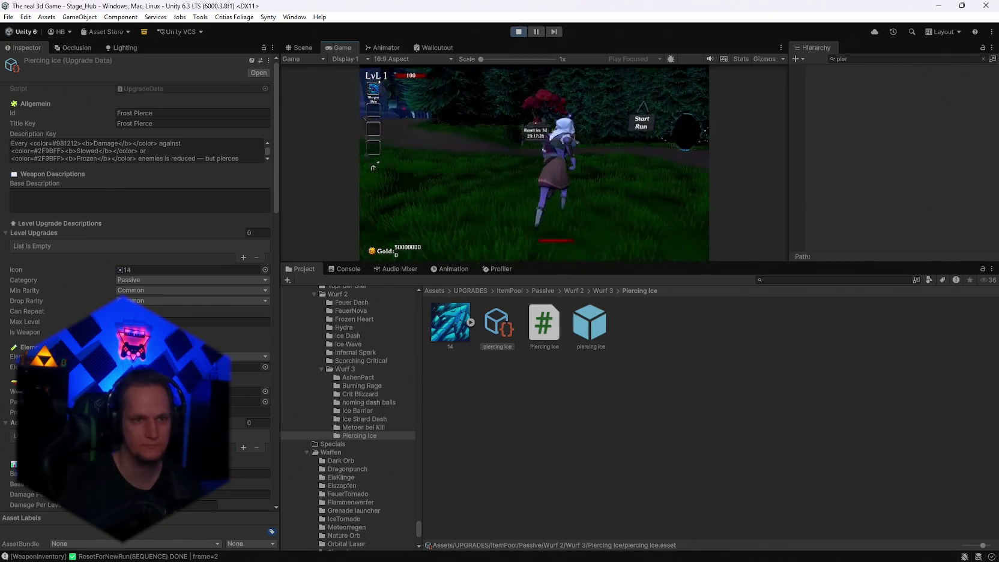
- Maximize the Game view and equip the Ice Wand at the weapon shrine
key(Escape)
double_click(341, 44)
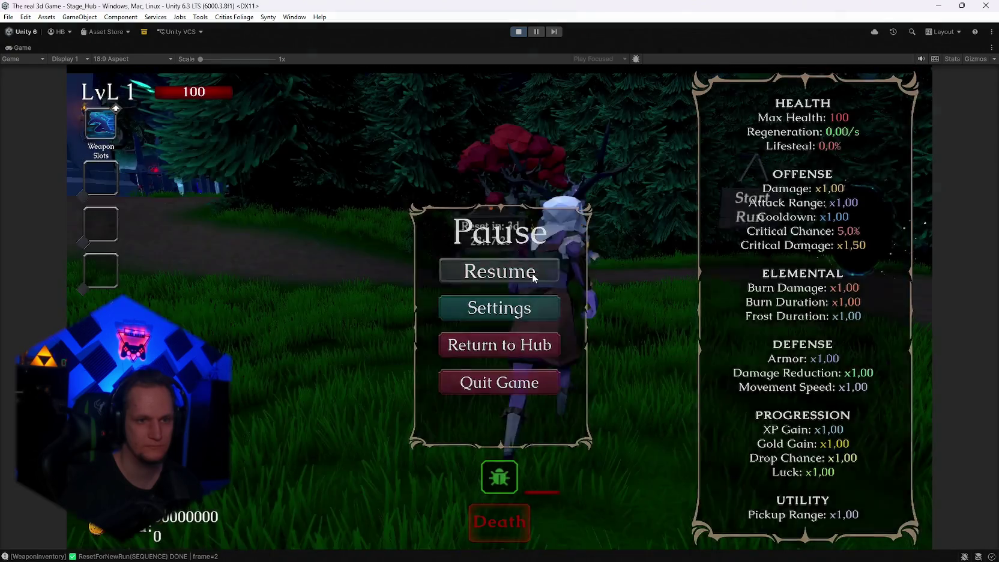
click(533, 273)
key(w)
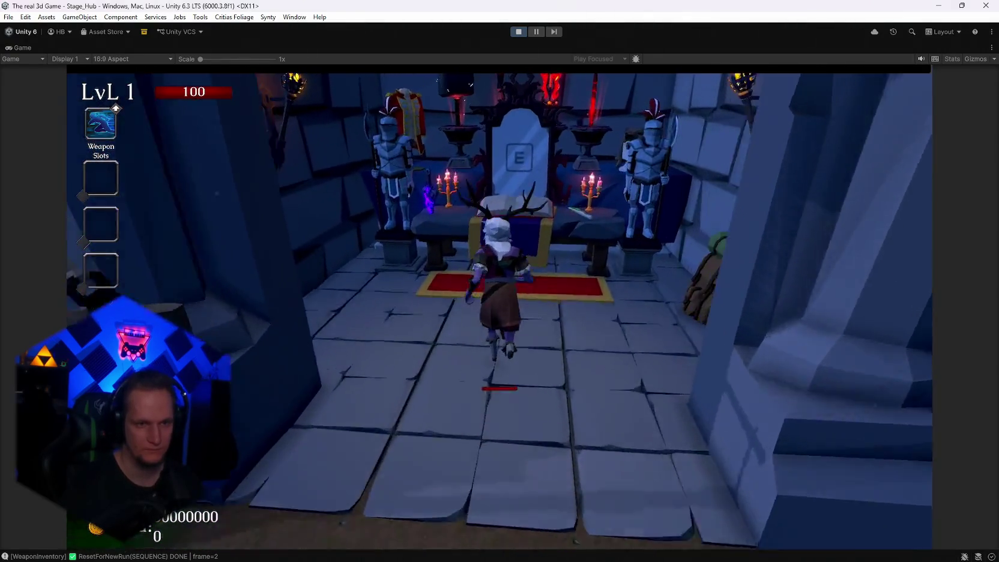
key(e)
click(413, 356)
key(e)
- Enter the Start Run portal and play through the forest stage's enemy wave
key(s)
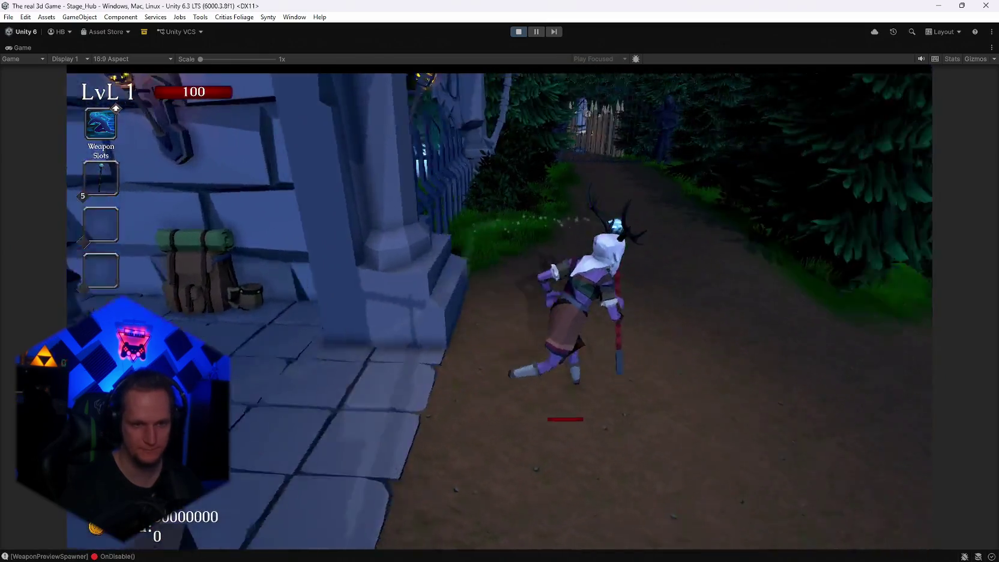
key(a)
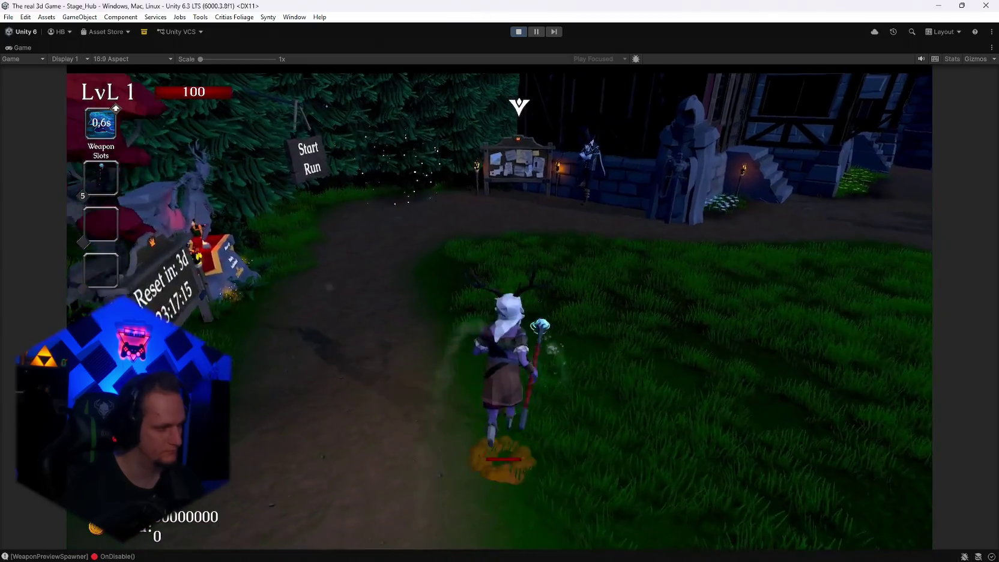
key(w)
key(e)
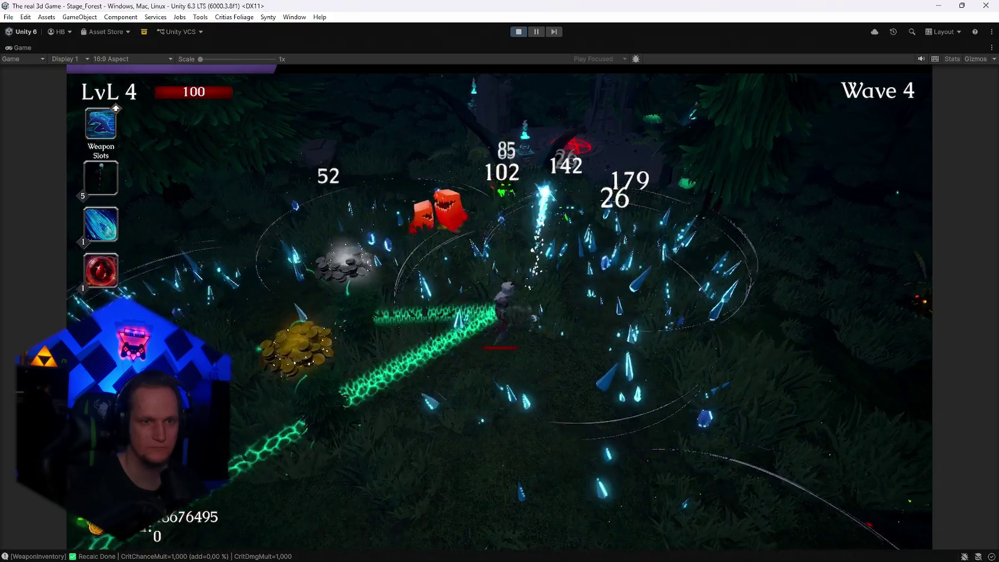
key(d)
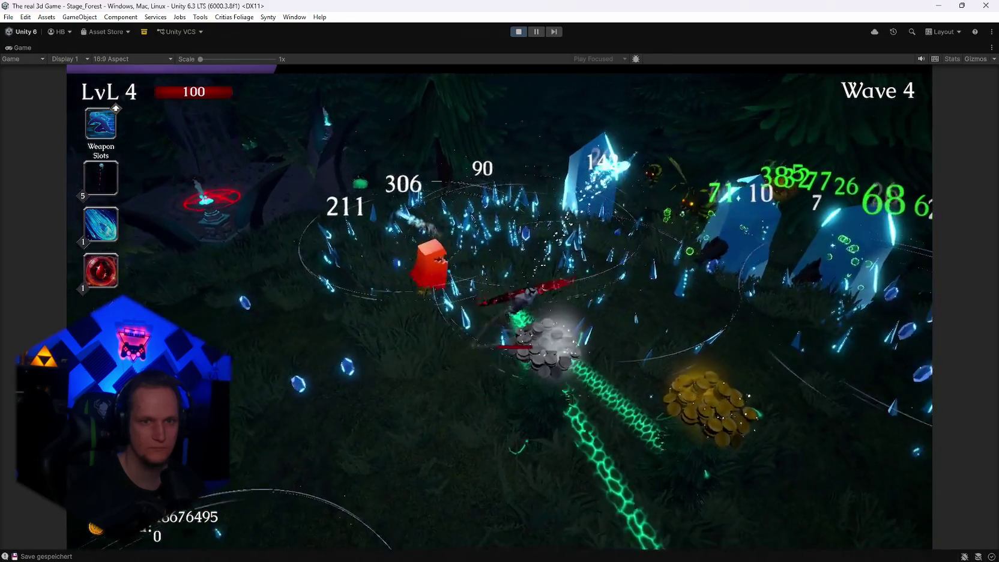
key(d)
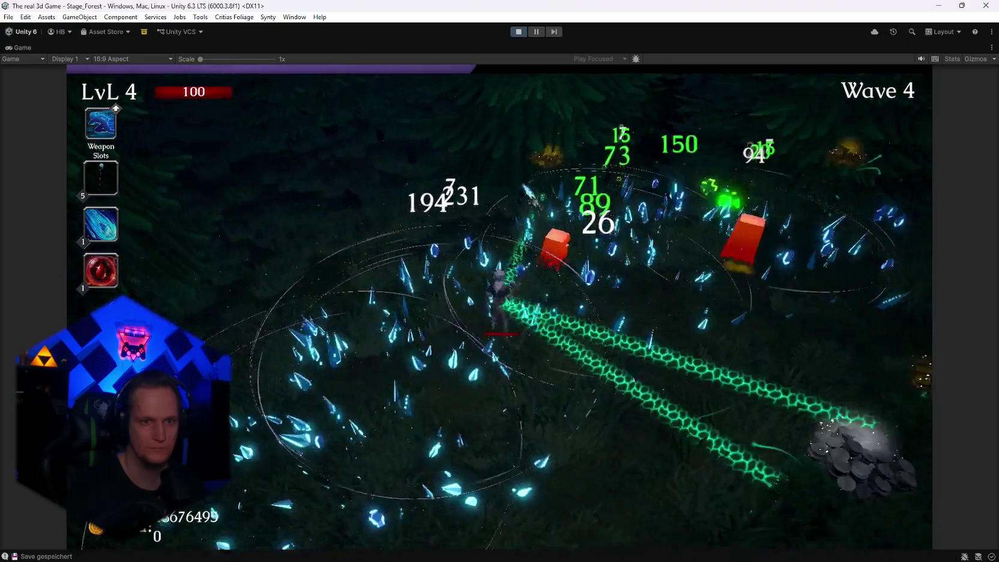
key(d)
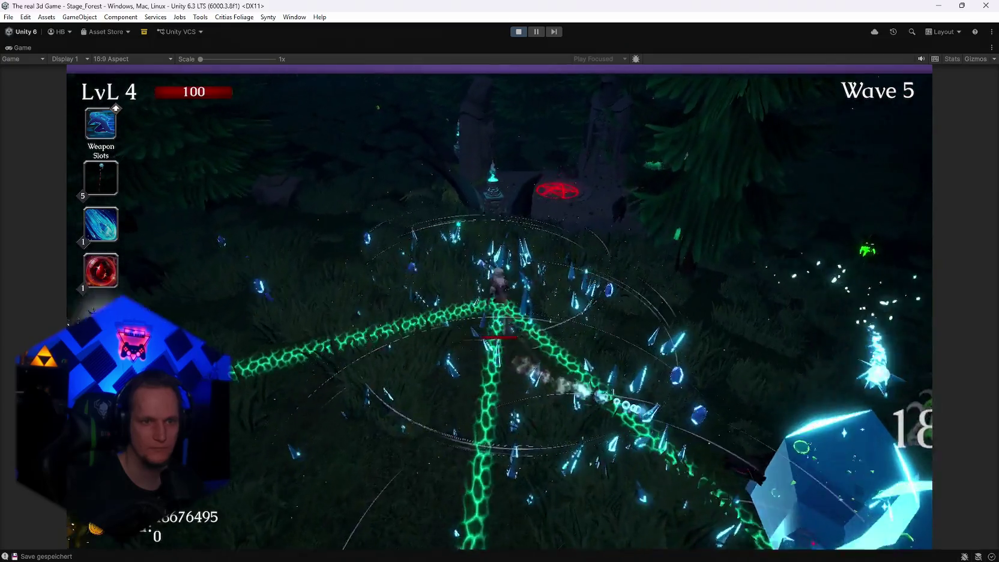
- Pause and stop the test run, then switch to EnemyBase.cs in Visual Studio
key(Escape)
click(522, 31)
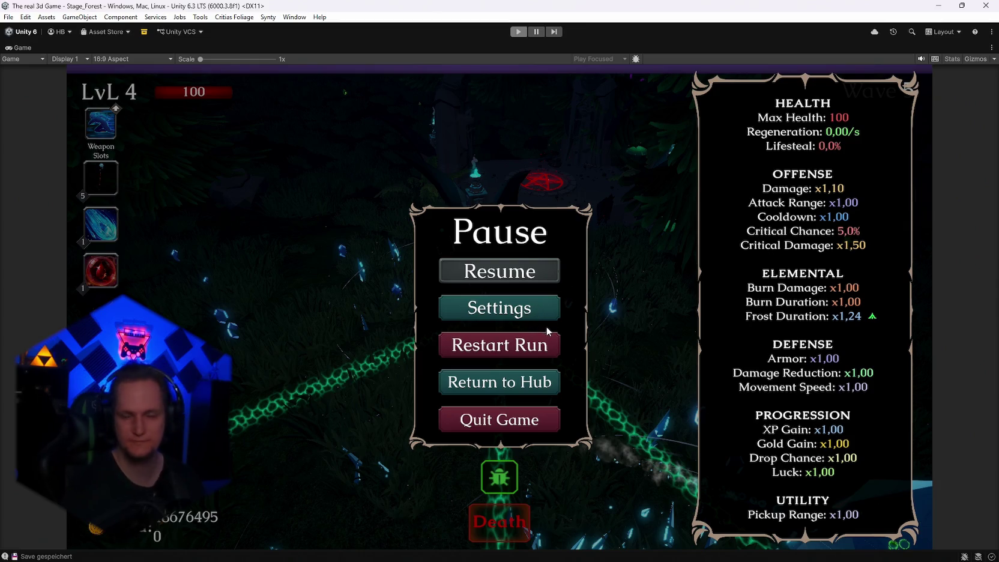
key(alt+Tab)
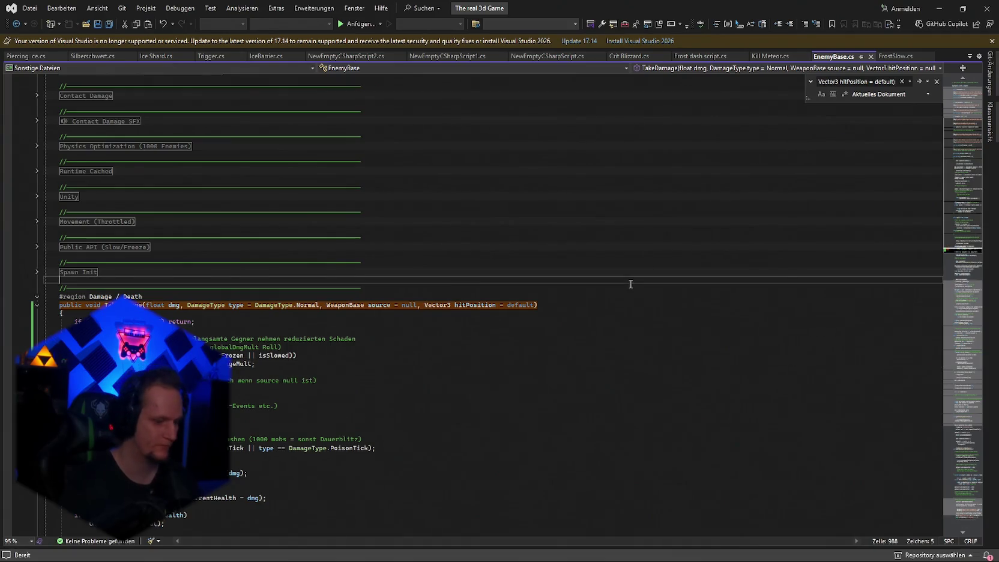
- Undo the TakeDamage edits in EnemyBase.cs, save, and return to Unity
key(ctrl+z)
key(ctrl+s)
click(938, 9)
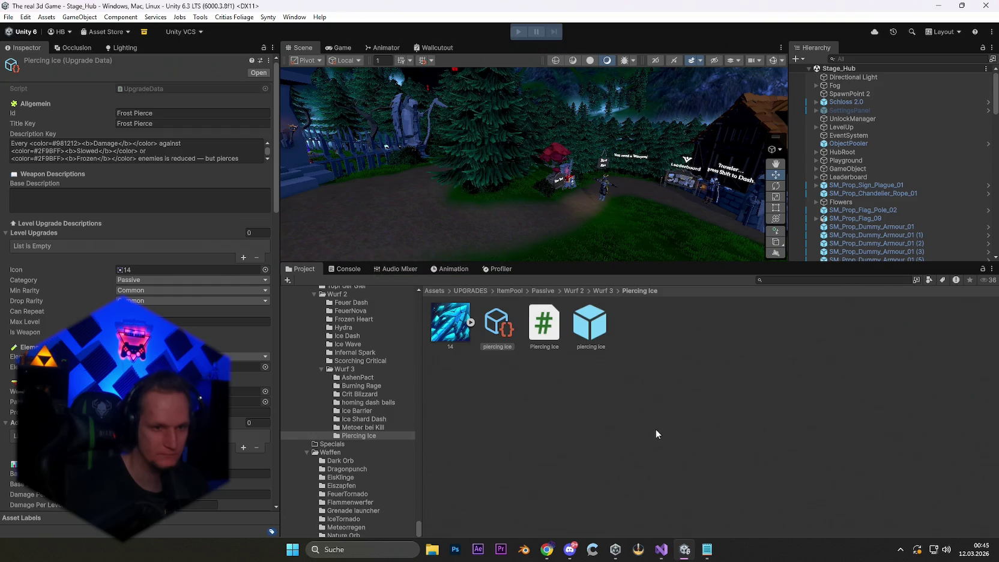
click(544, 327)
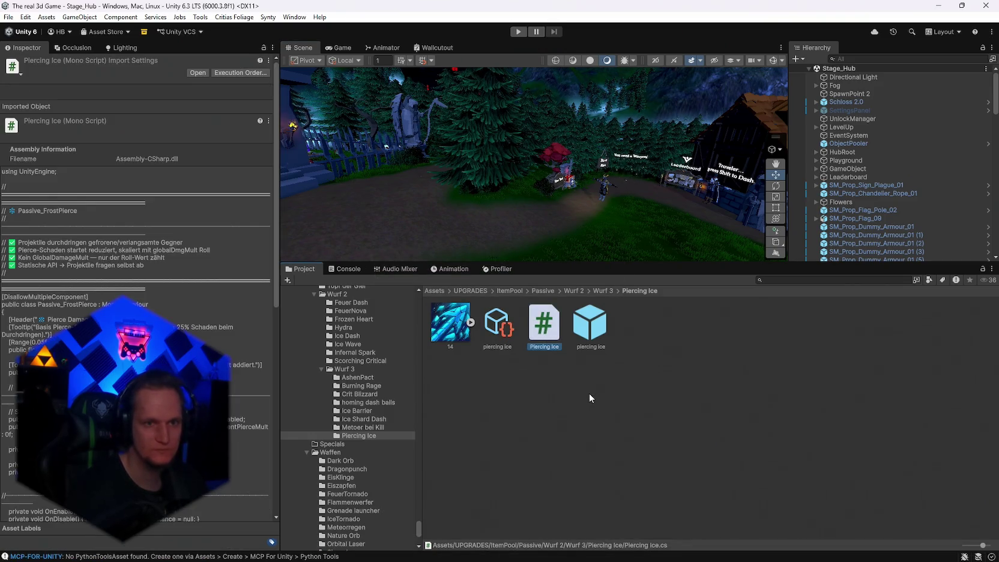
click(473, 334)
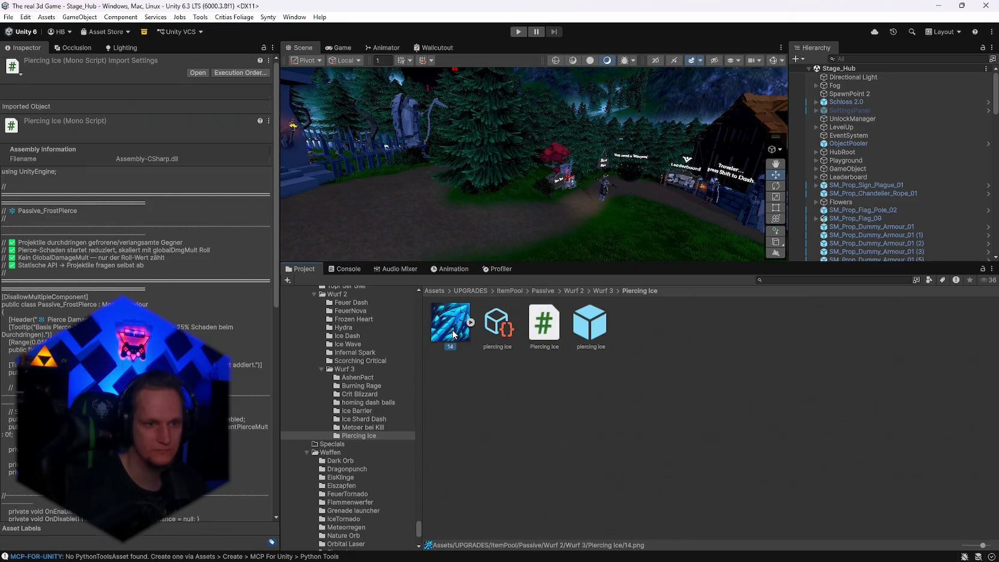
click(544, 332)
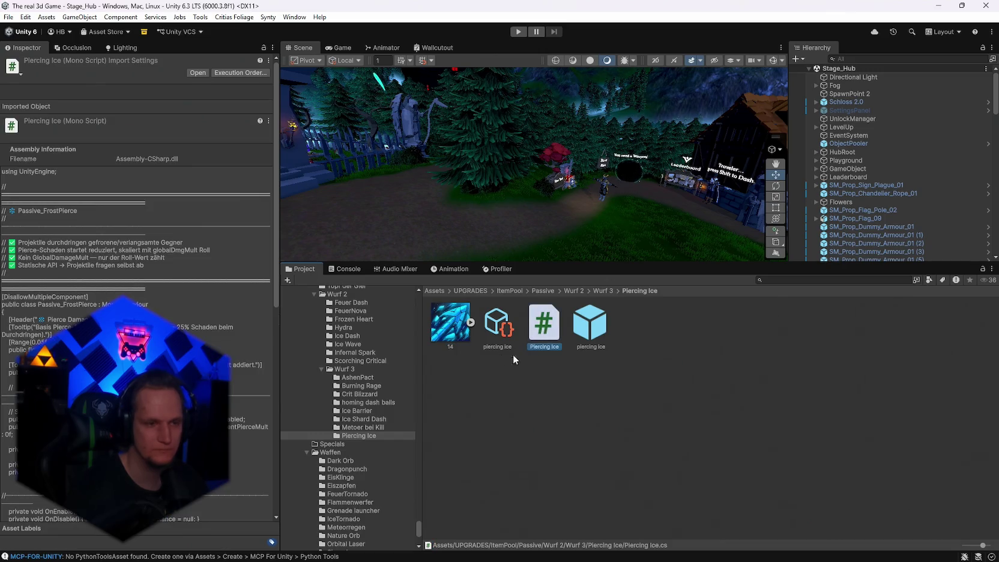
click(455, 338)
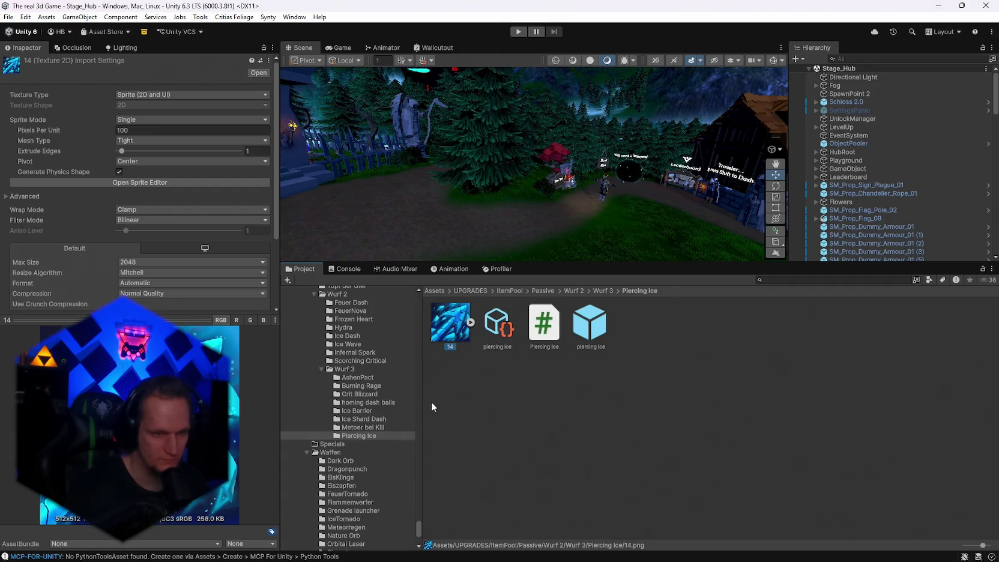
click(351, 435)
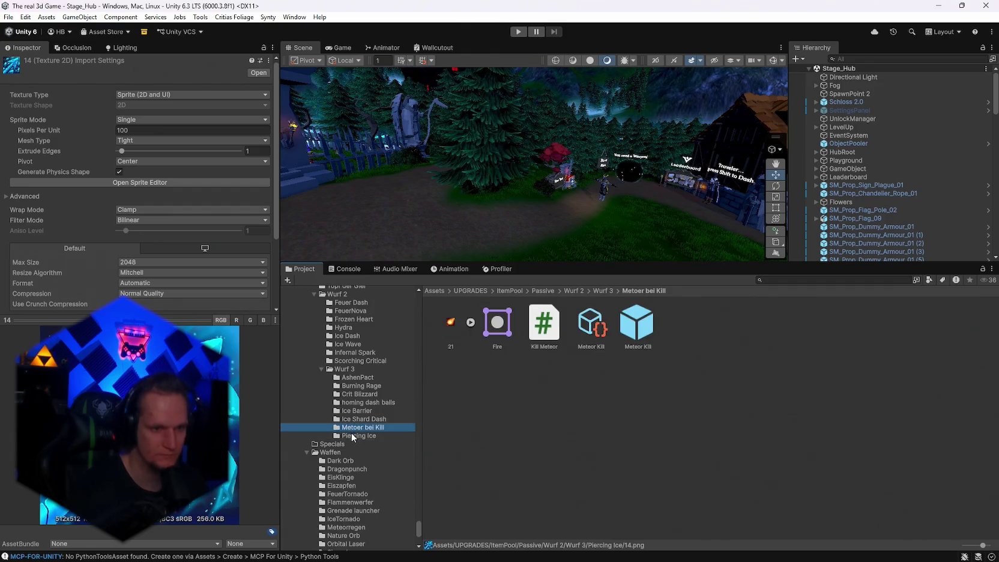
- Delete the Piercing Ice folder
key(Delete)
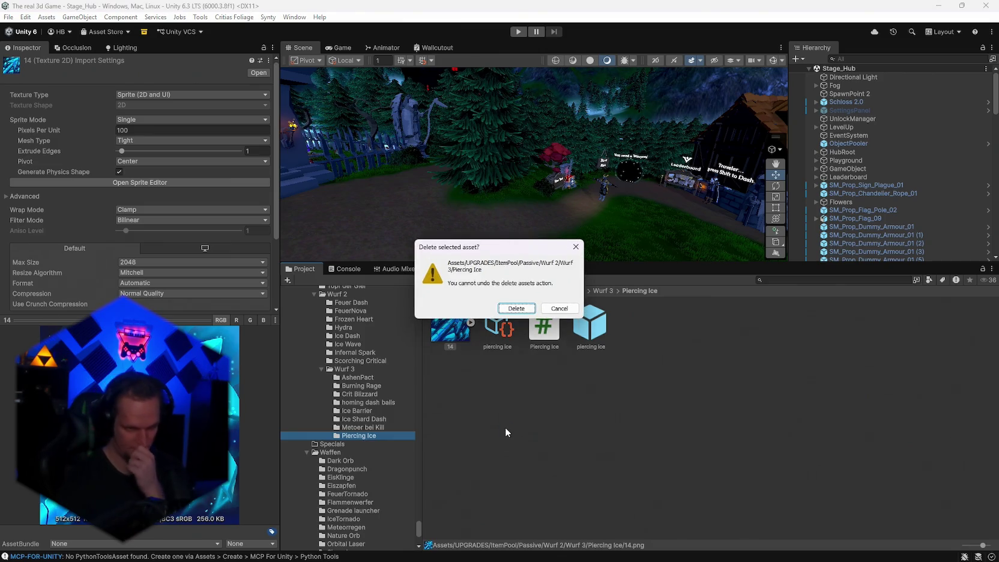
click(517, 308)
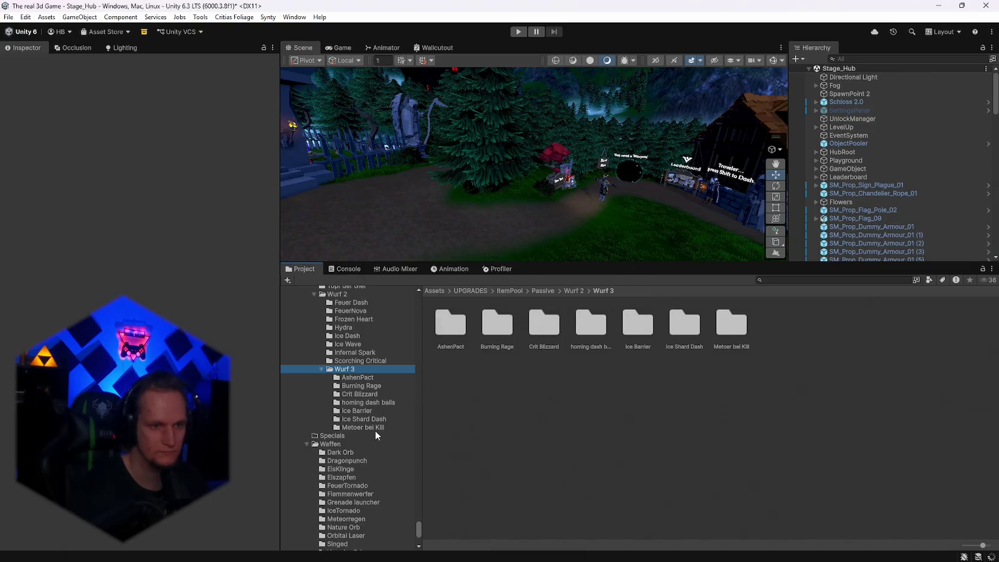
scroll(390, 429, up, 10)
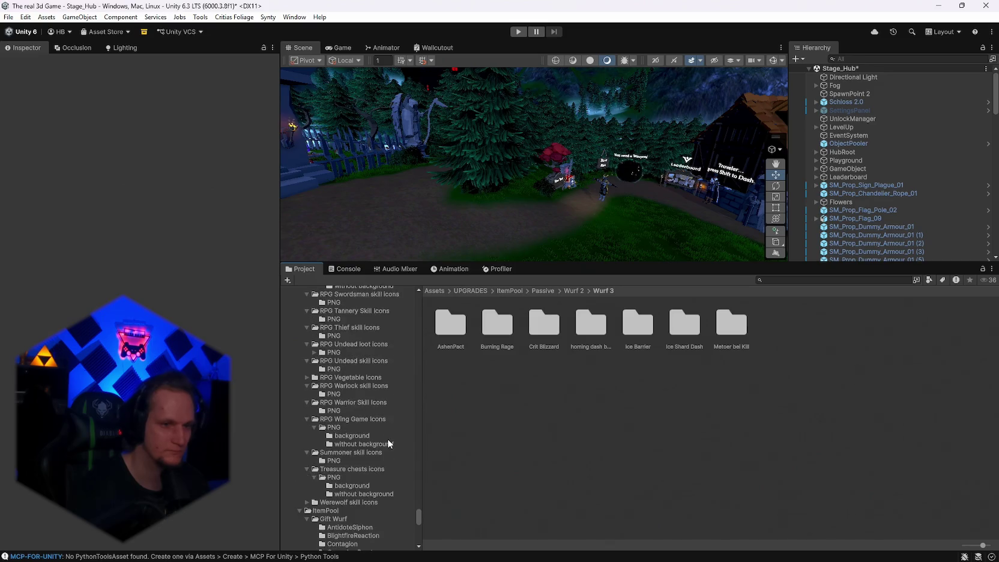
- Remove the last Upgrades element from ItemPool's MainPool, leaving 35 upgrades
click(324, 323)
click(498, 384)
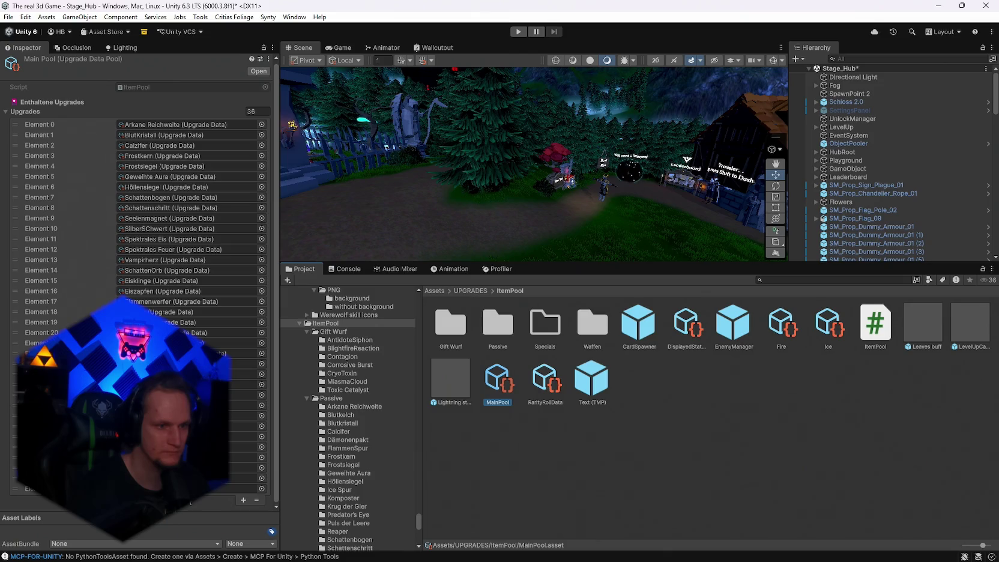
click(256, 500)
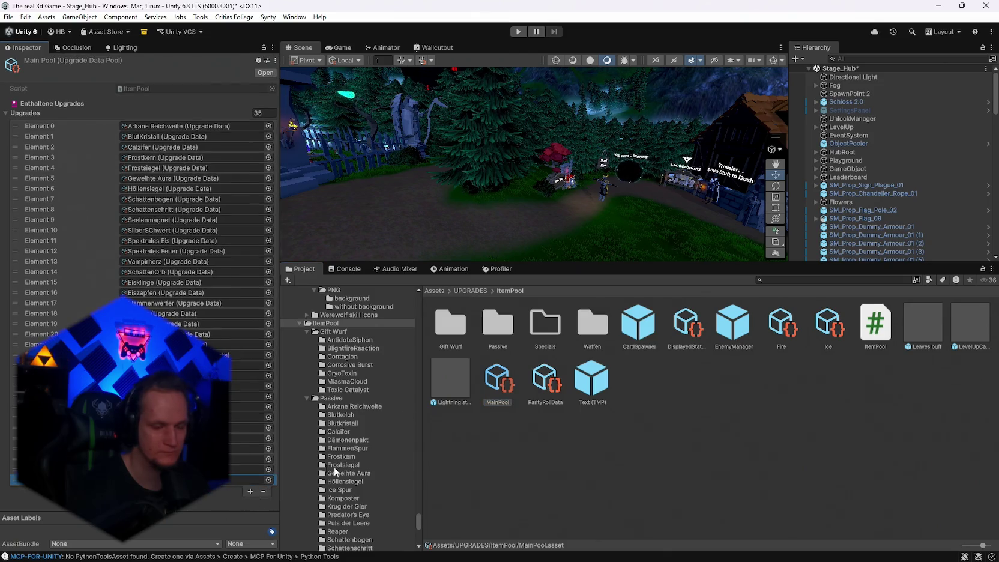
scroll(388, 491, down, 5)
scroll(360, 471, up, 2)
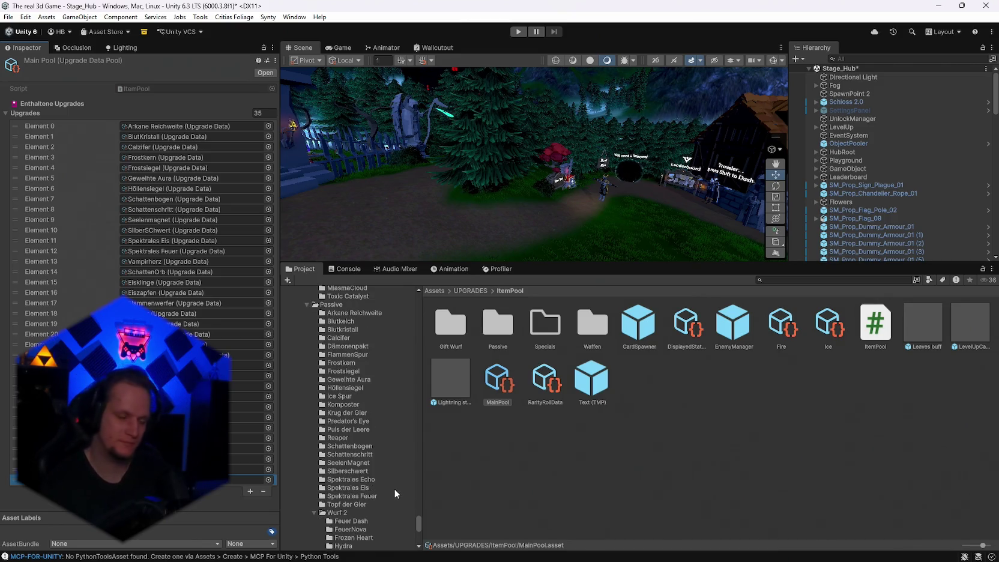
scroll(378, 455, down, 1)
scroll(378, 455, up, 5)
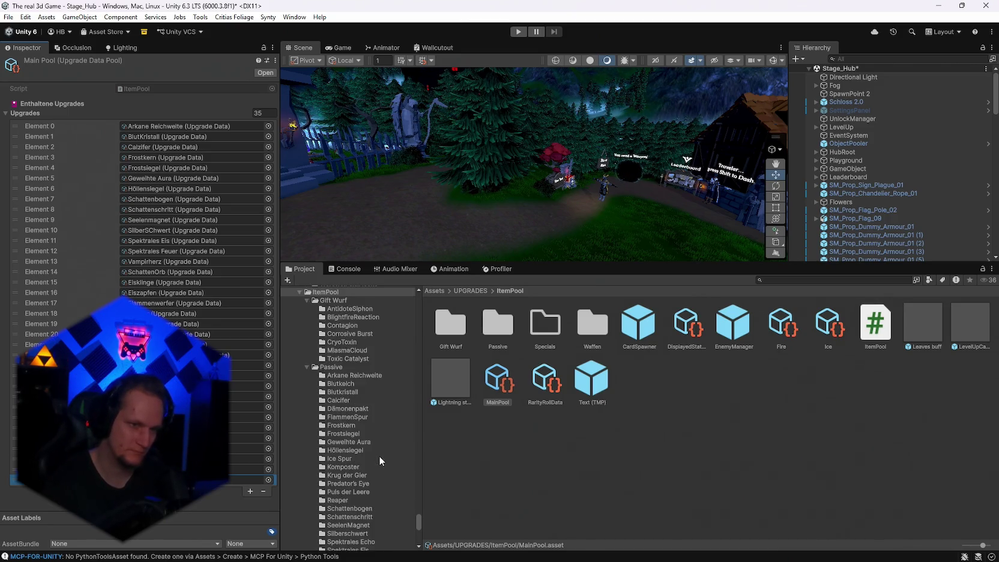
scroll(378, 459, up, 10)
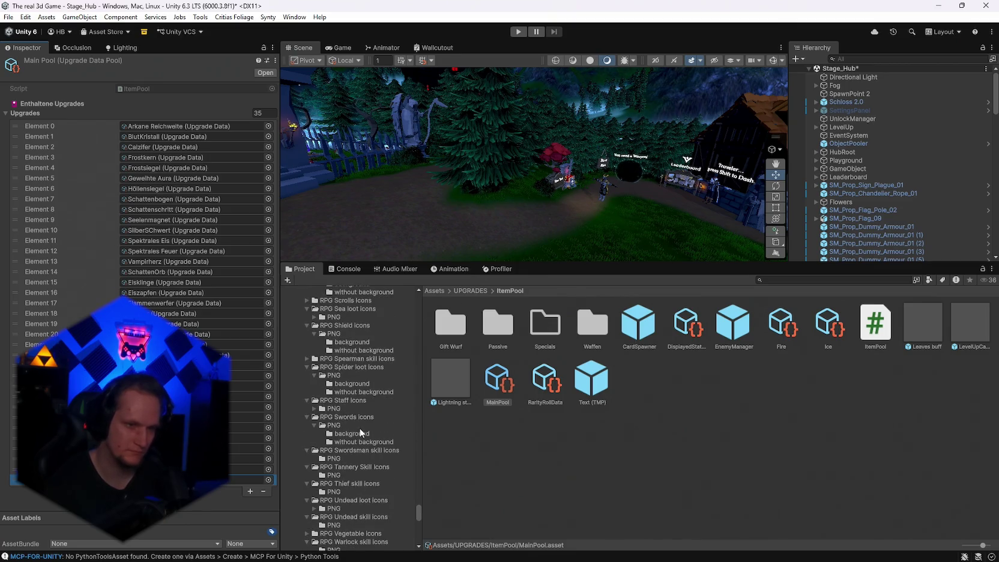
click(335, 491)
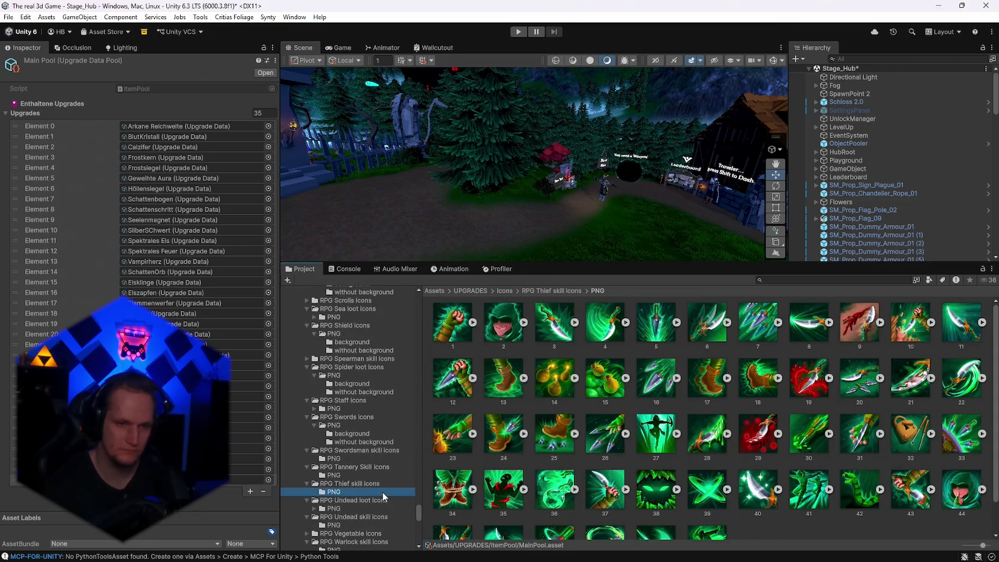
- Preview Thief skill icons 30, 15 and 14 in the Inspector
scroll(457, 451, down, 2)
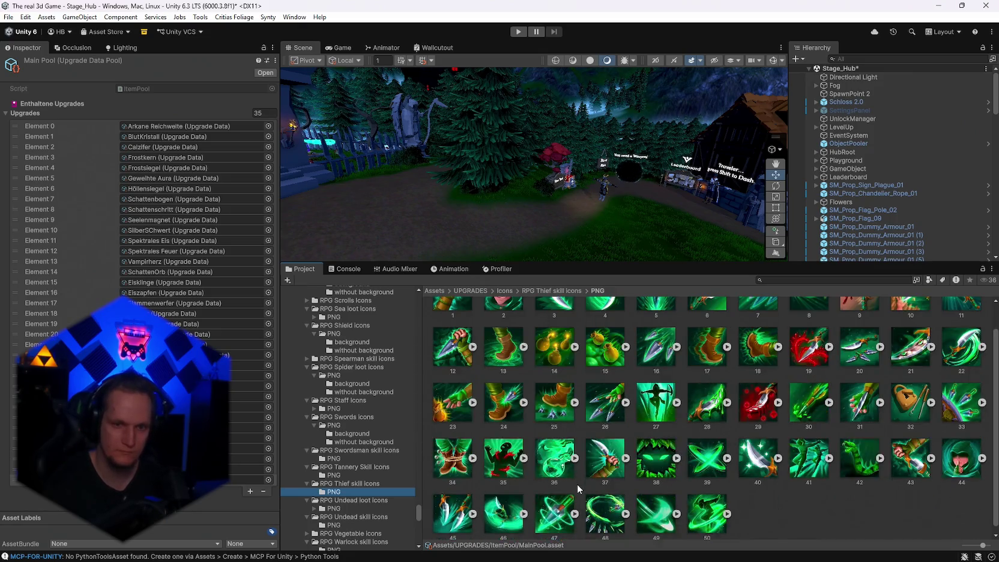
scroll(570, 449, up, 2)
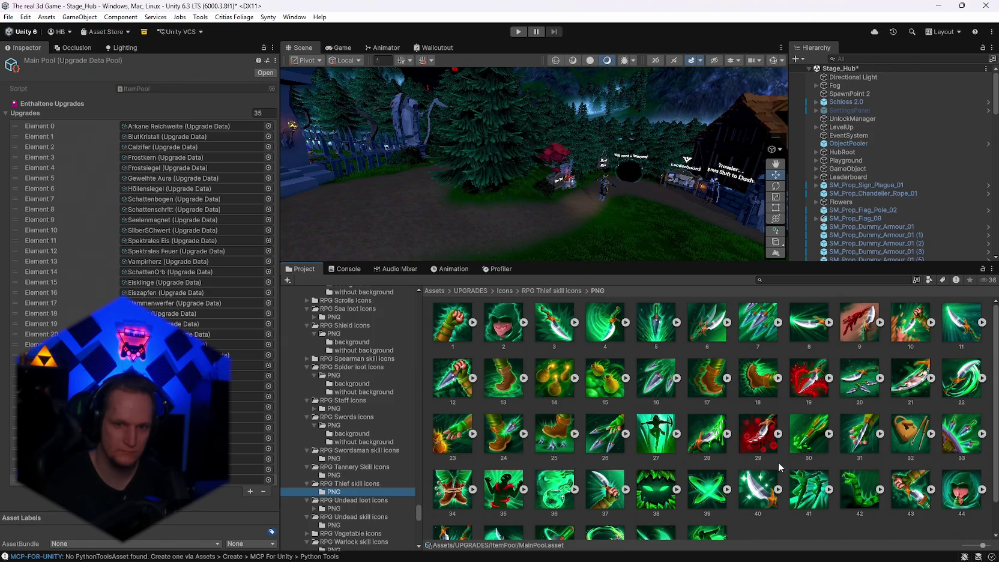
click(804, 440)
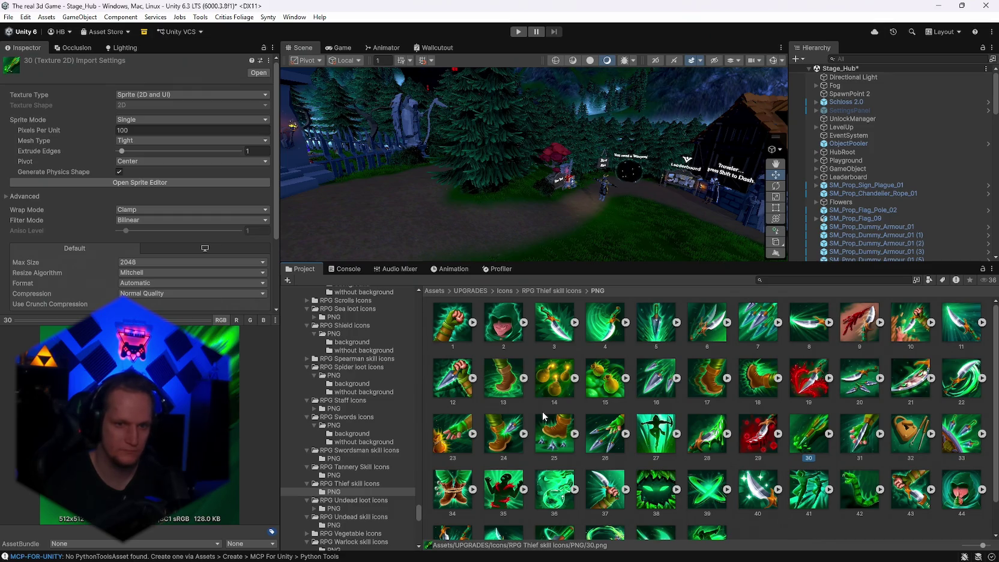
scroll(542, 409, down, 1)
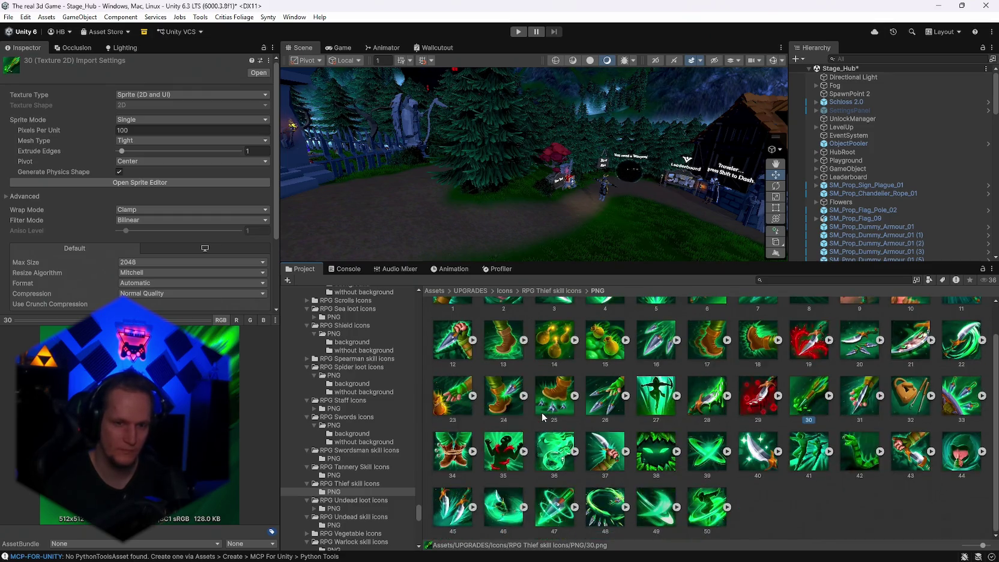
scroll(360, 469, down, 5)
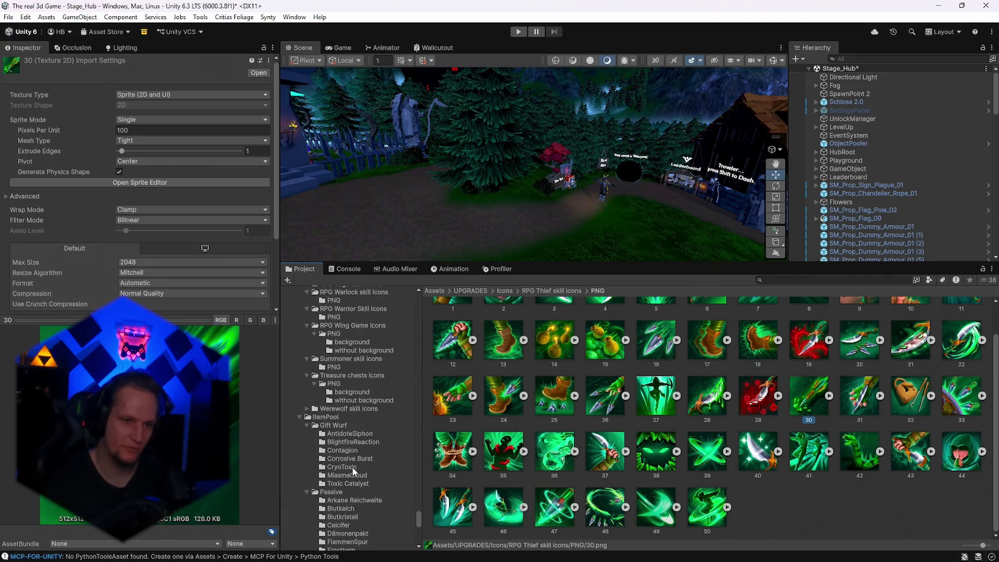
scroll(353, 458, up, 4)
scroll(624, 450, up, 1)
click(606, 357)
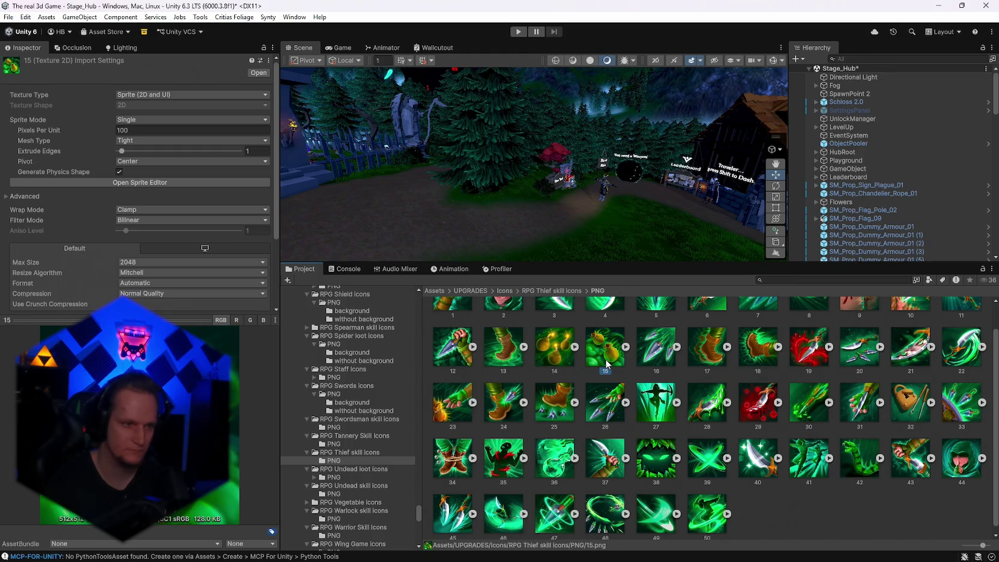
click(556, 356)
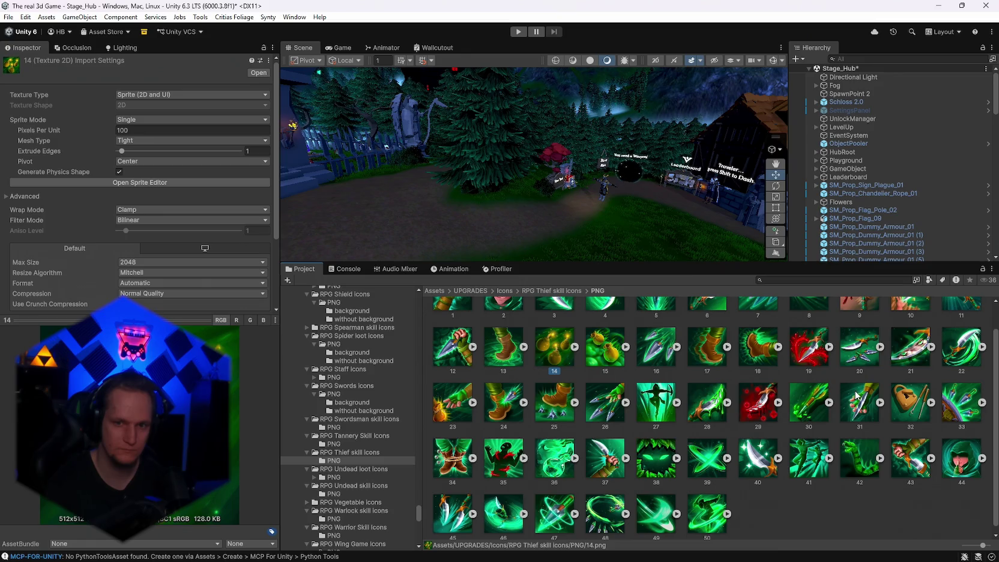
- Compare Thief icon 30 with icon 26, then open the RPG Undead loot icons PNG folder
click(810, 408)
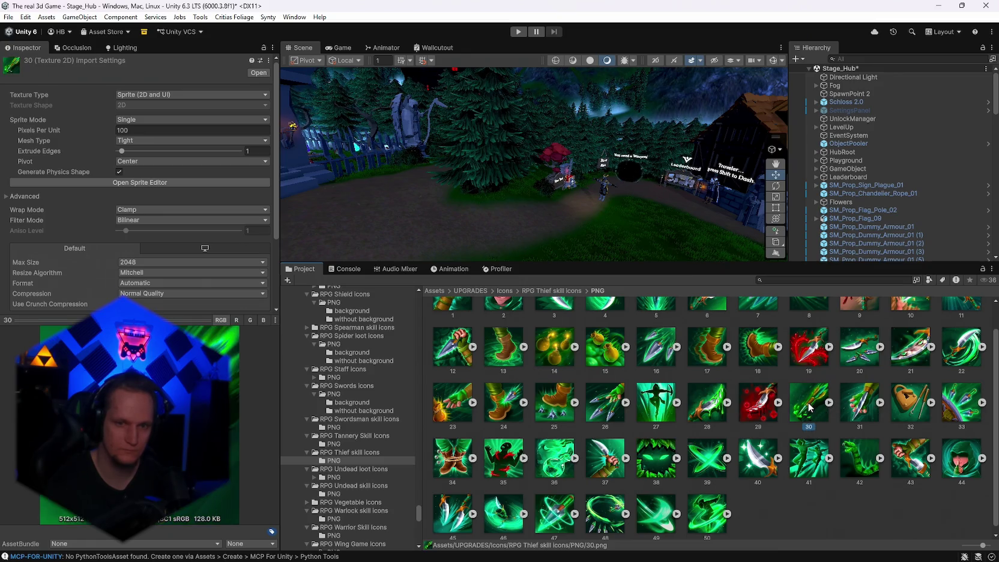
scroll(774, 411, down, 1)
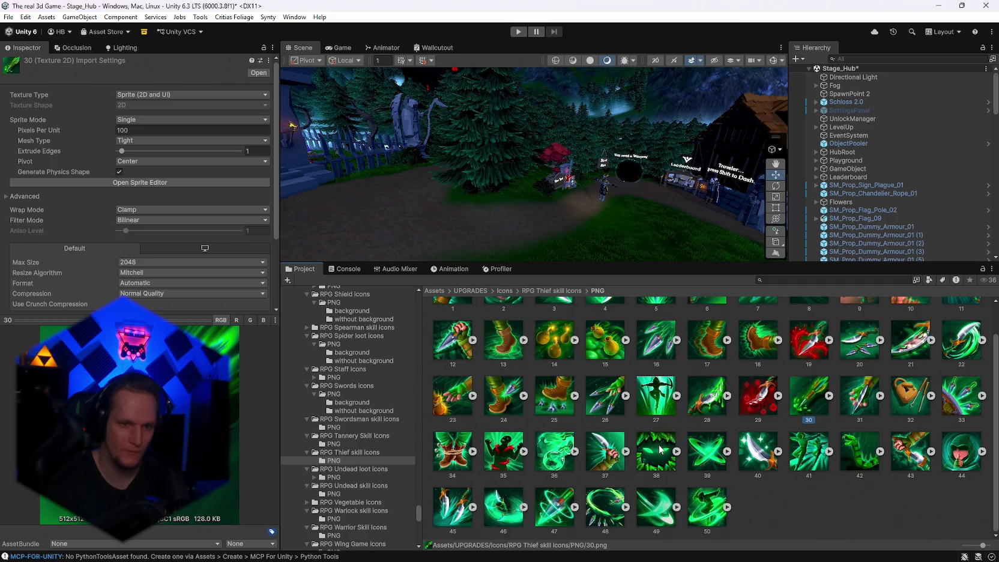
click(607, 408)
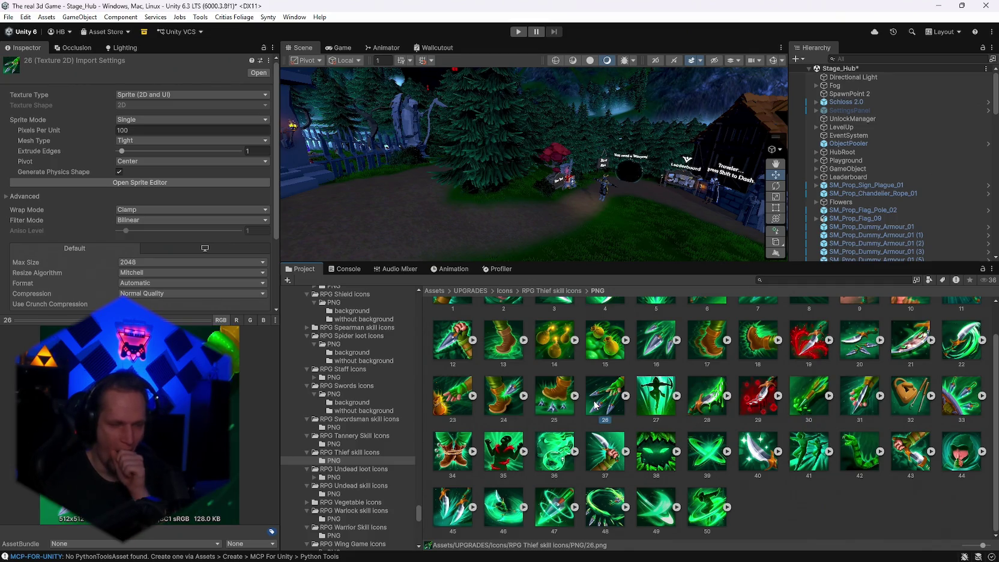
scroll(609, 418, up, 2)
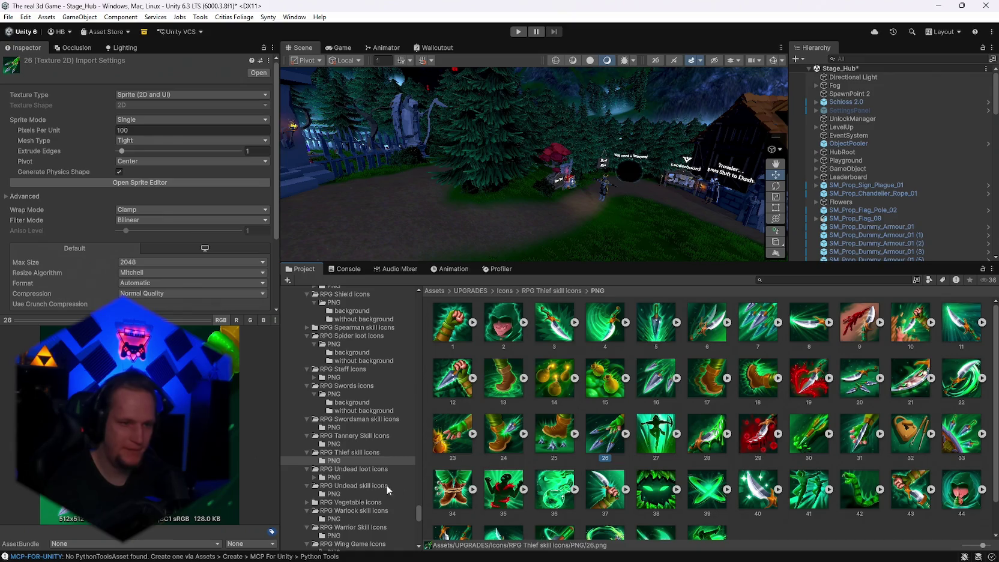
click(340, 478)
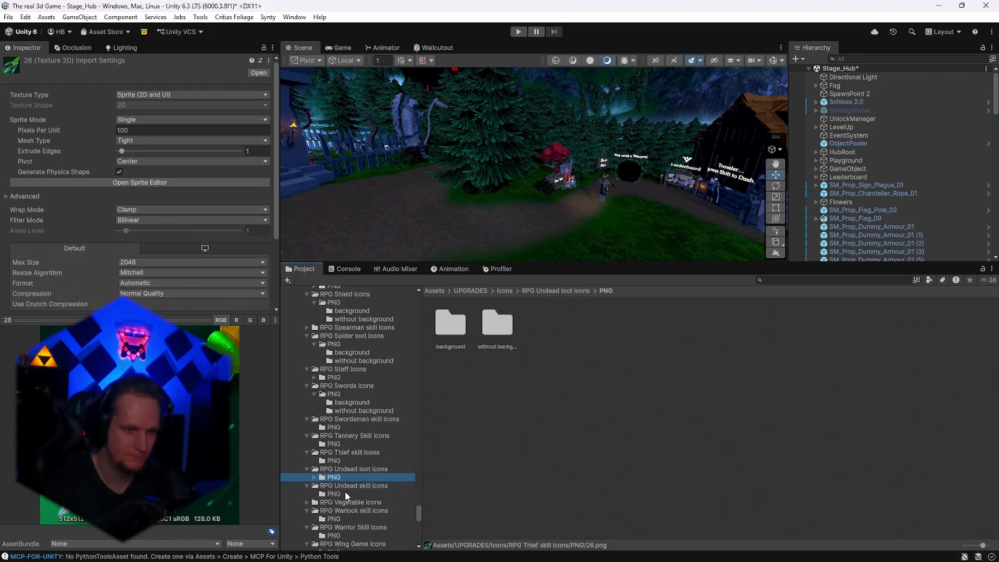
- Browse the Undead, Warlock and Warrior skill icons and the wing icon folders
click(345, 492)
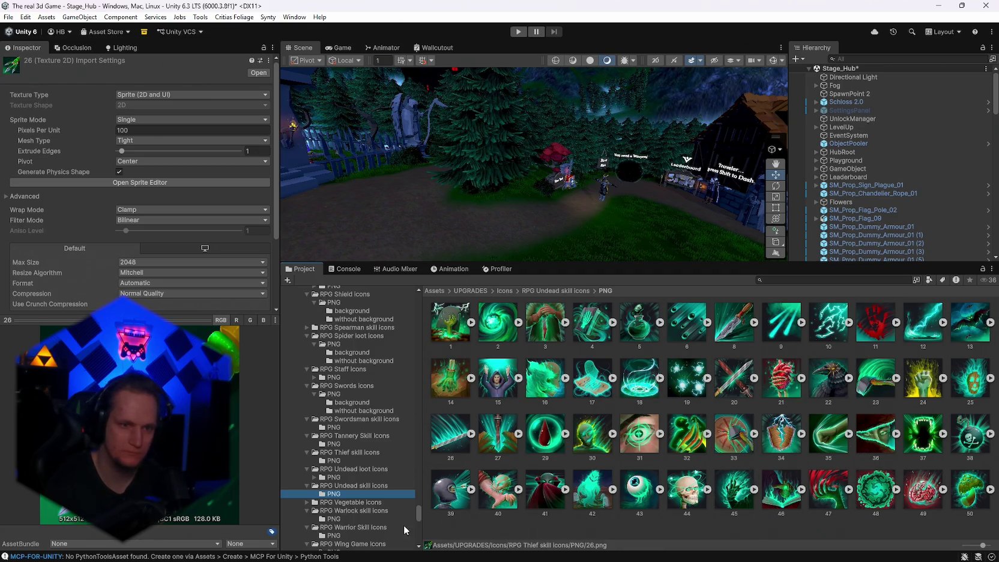
scroll(353, 494, down, 2)
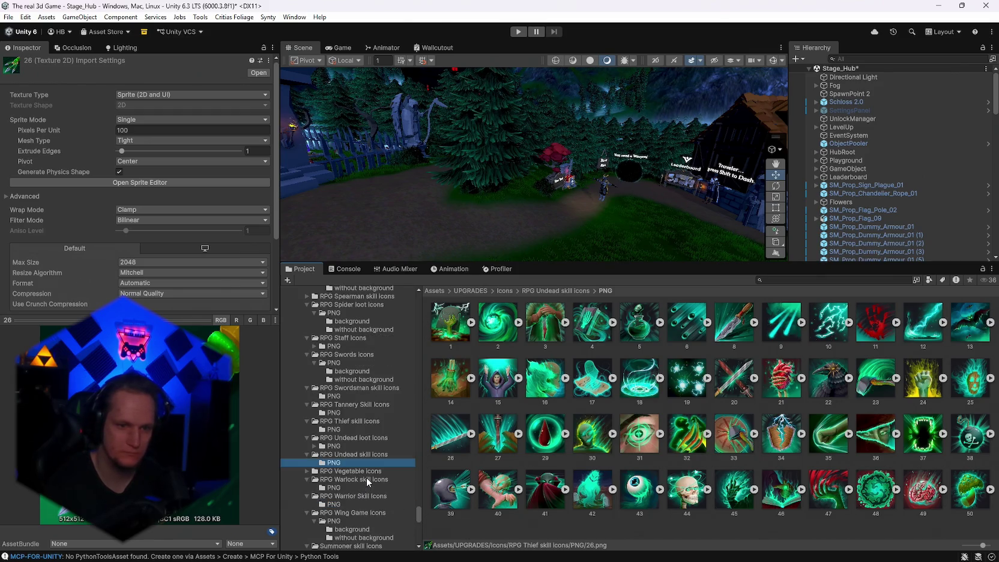
click(339, 489)
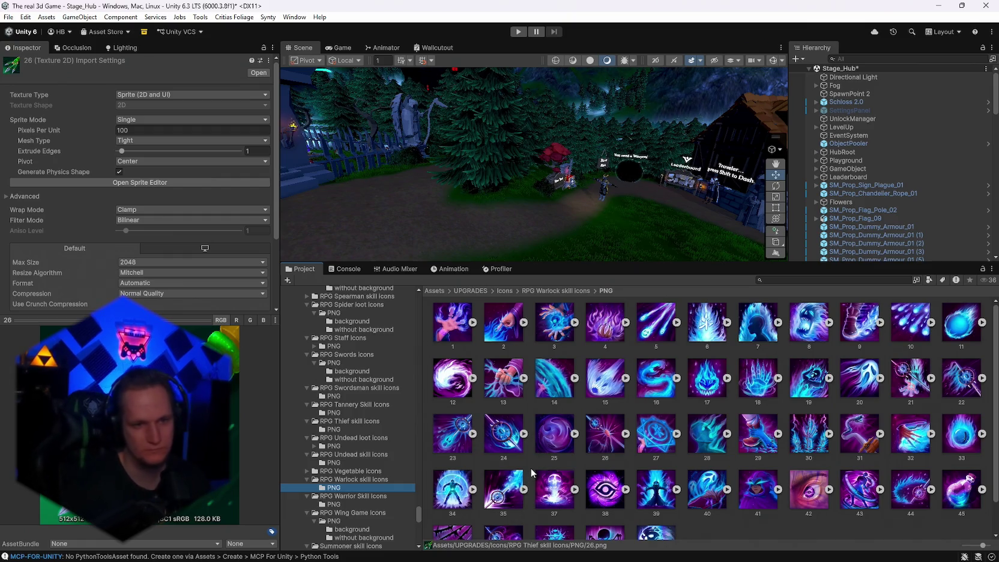
scroll(520, 484, down, 1)
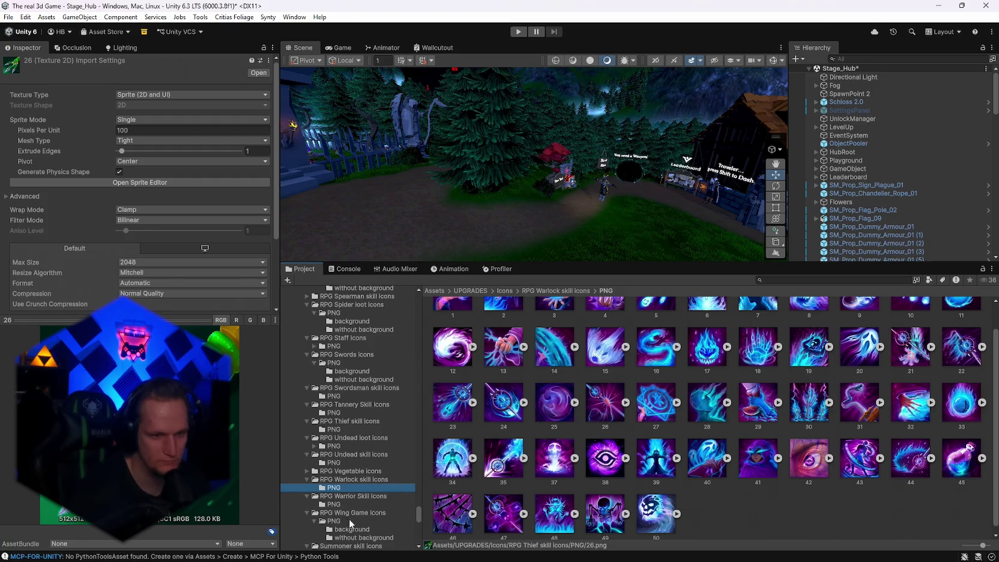
click(349, 505)
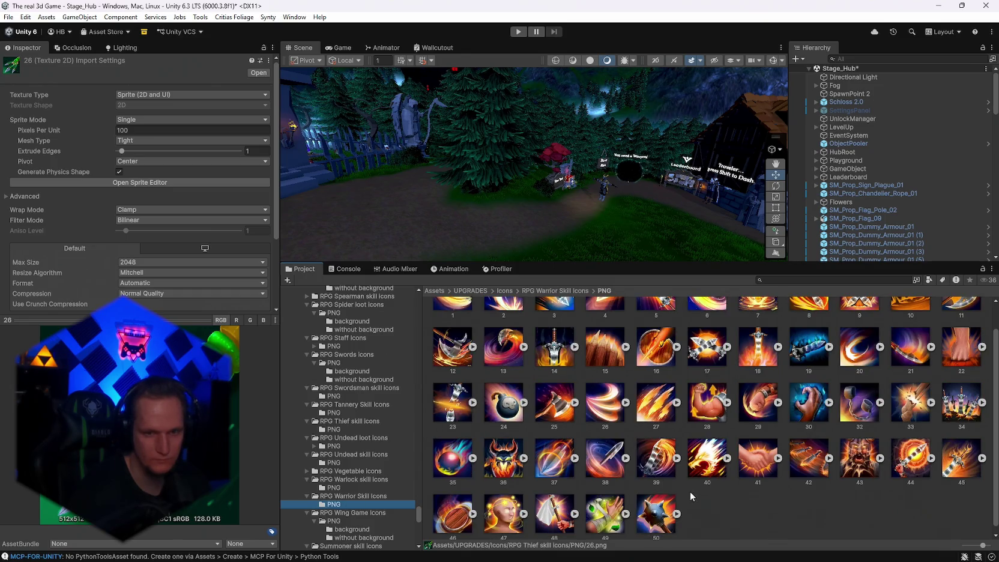
scroll(690, 491, up, 1)
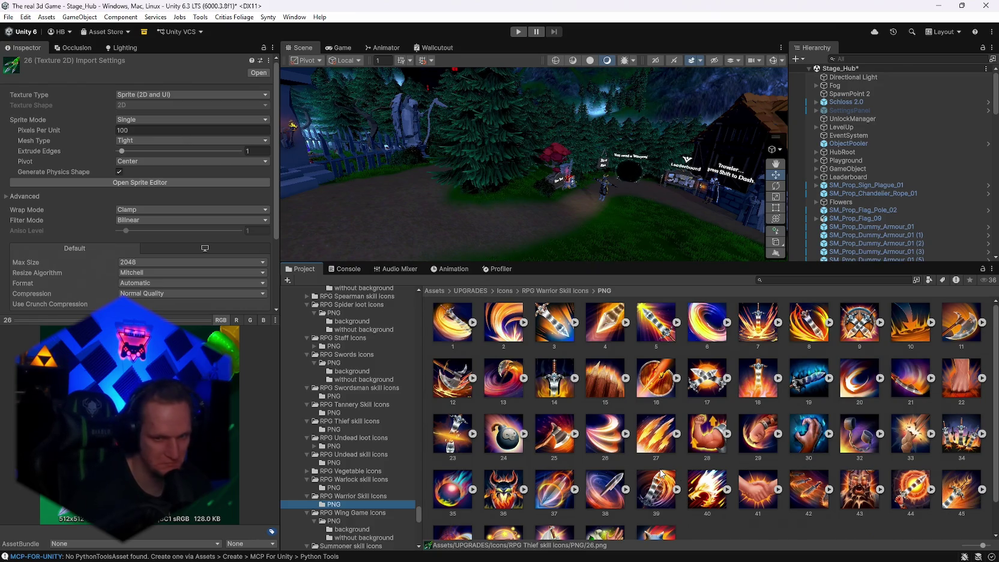
scroll(681, 465, down, 2)
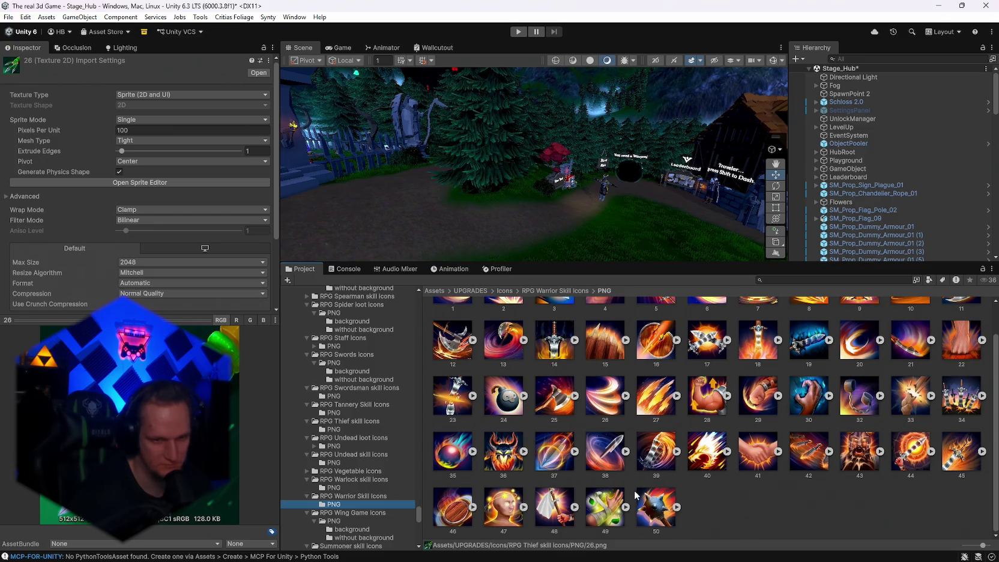
scroll(628, 494, up, 2)
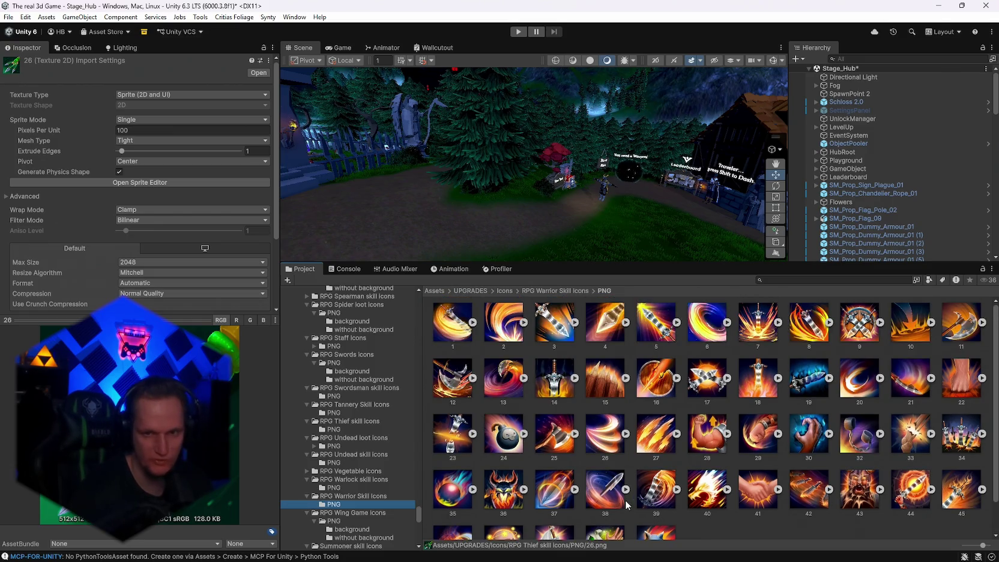
scroll(643, 500, down, 2)
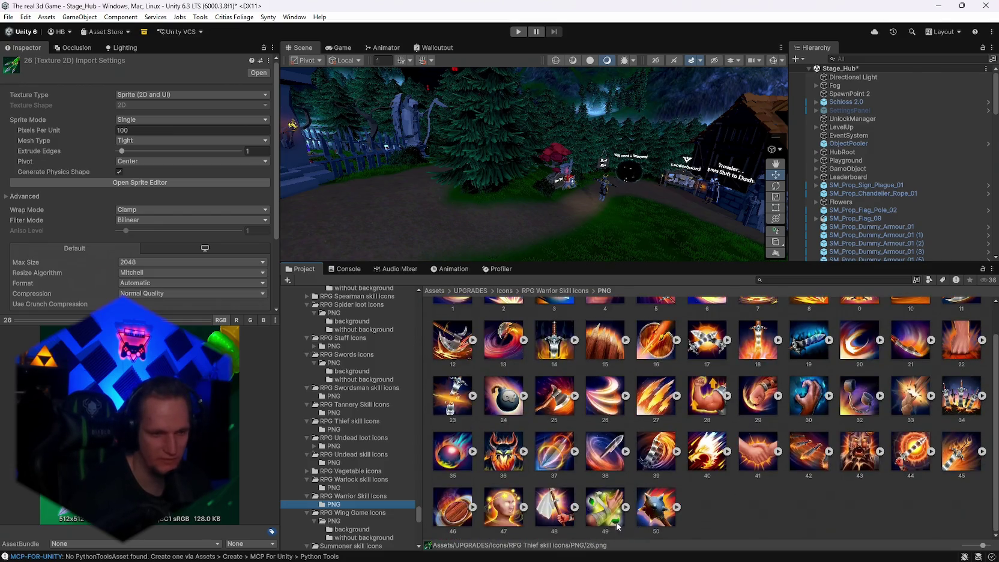
click(348, 537)
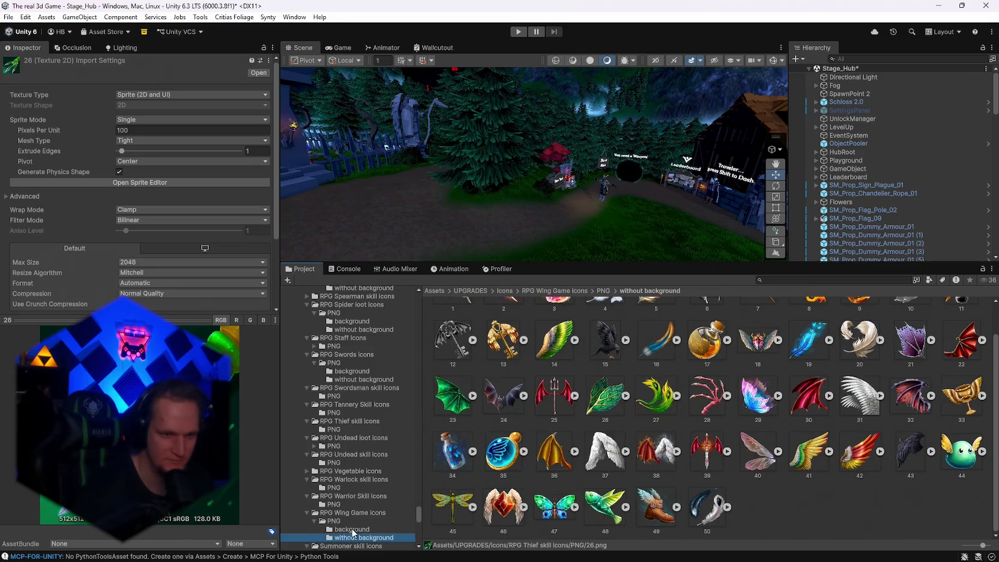
click(341, 533)
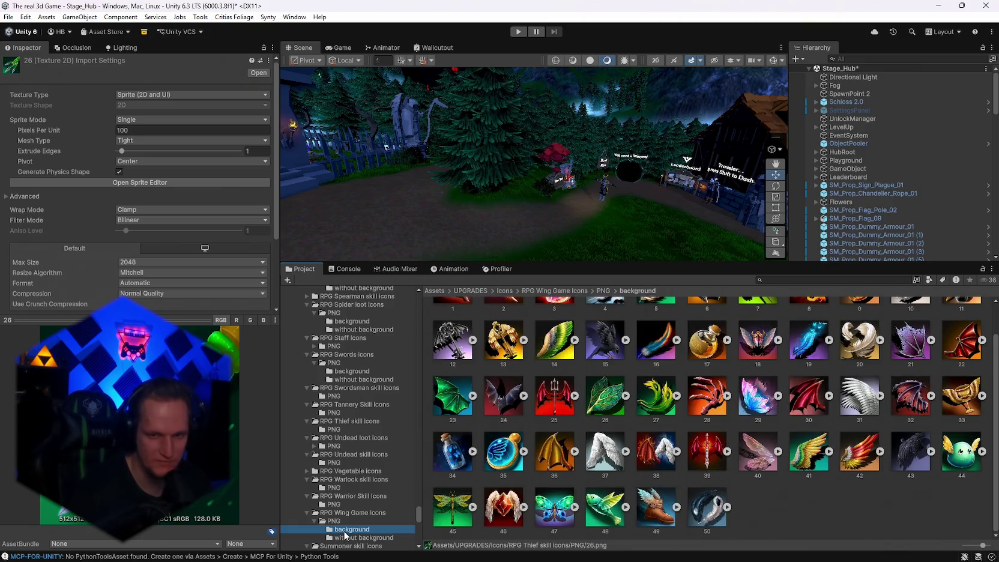
scroll(535, 509, up, 1)
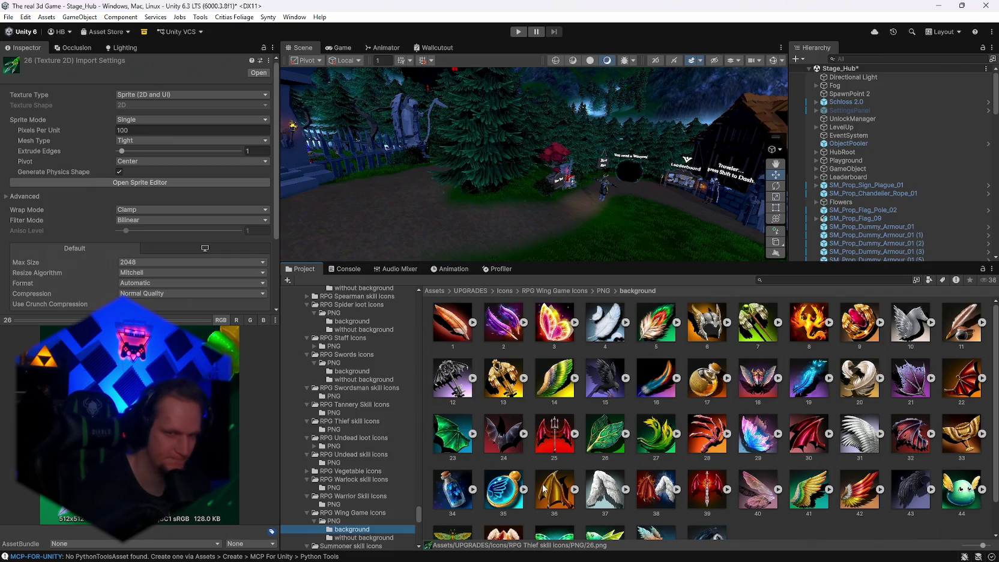
scroll(341, 456, up, 15)
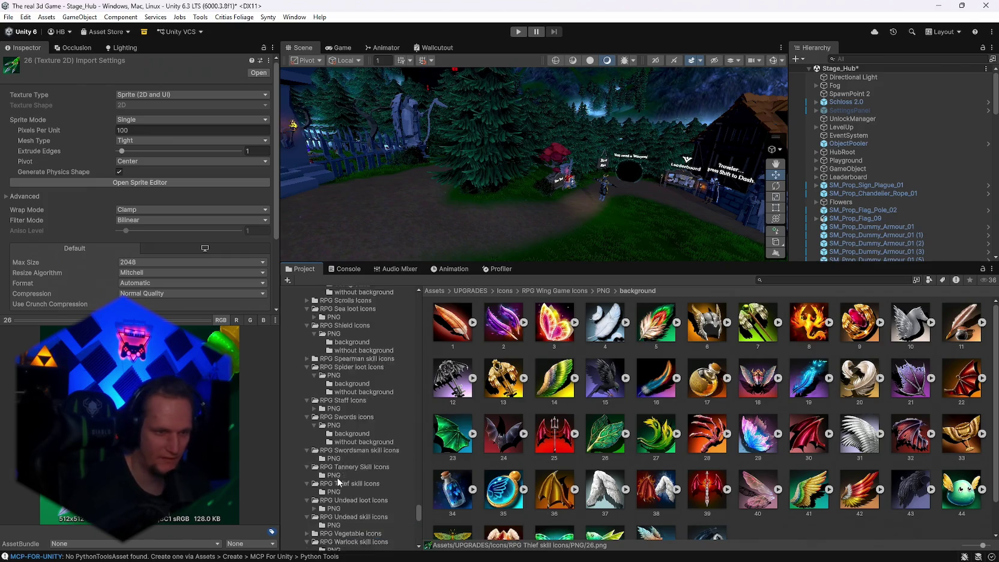
scroll(354, 490, up, 10)
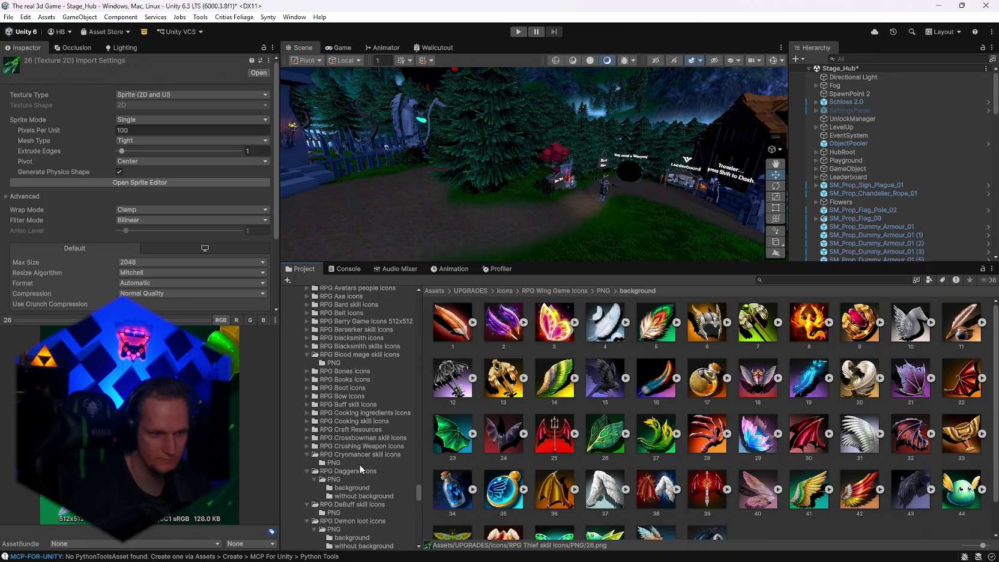
- Browse the Cryomancer, Pirate 2, Night elf, Illusionist and Forest elf skill icon folders
click(359, 464)
scroll(353, 466, up, 2)
scroll(353, 467, up, 10)
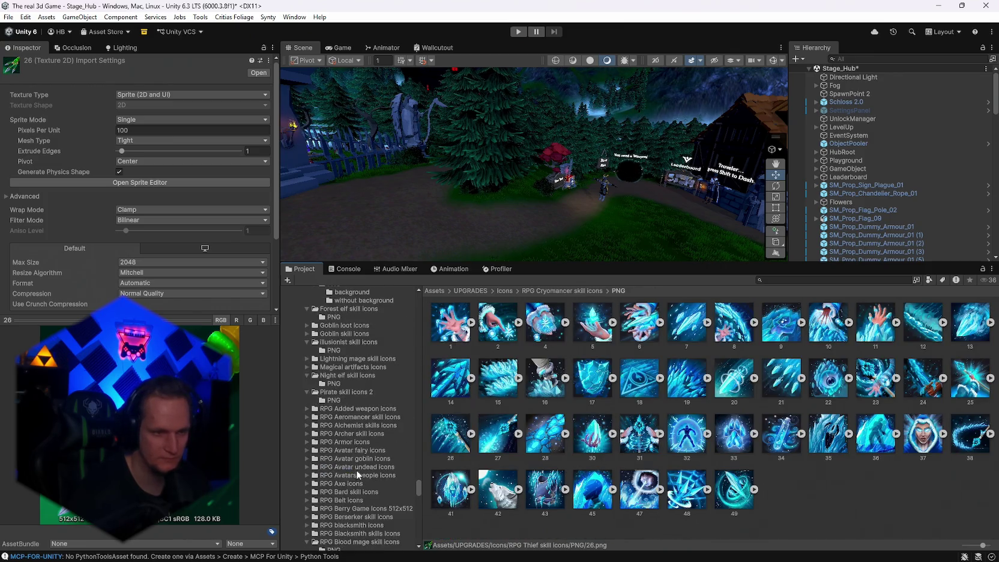
click(334, 494)
click(339, 477)
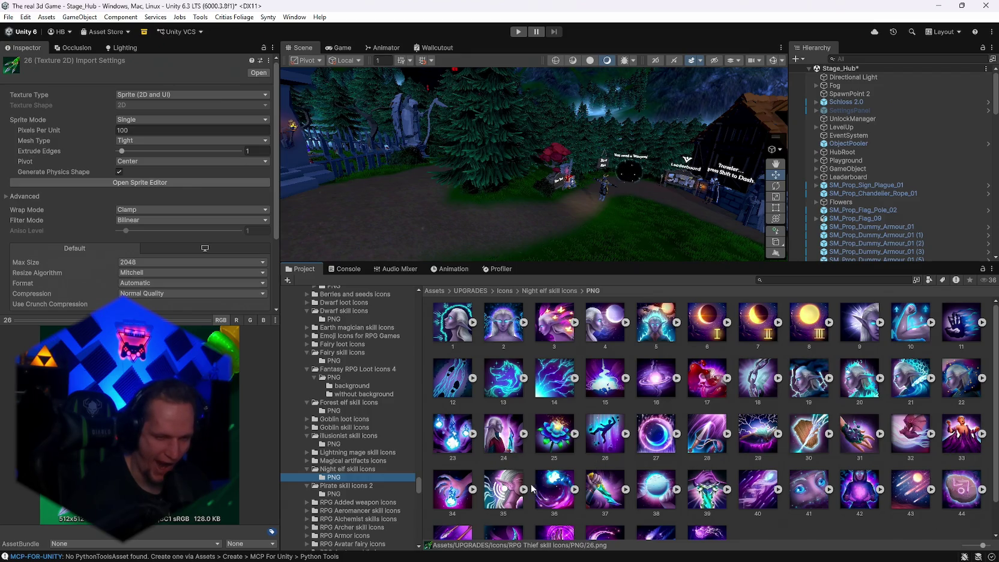
scroll(363, 475, up, 2)
click(363, 475)
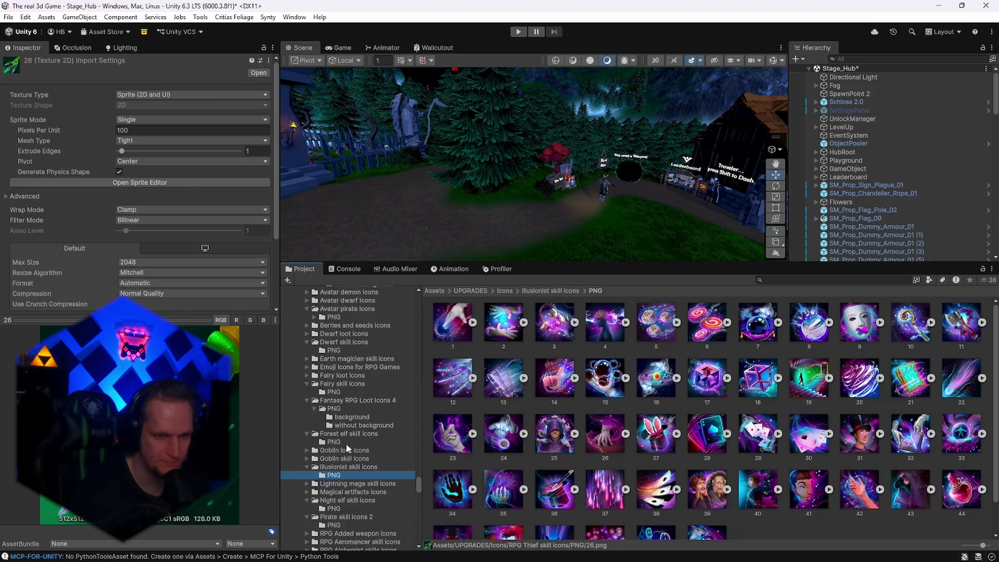
scroll(491, 467, down, 1)
scroll(444, 466, up, 1)
click(351, 441)
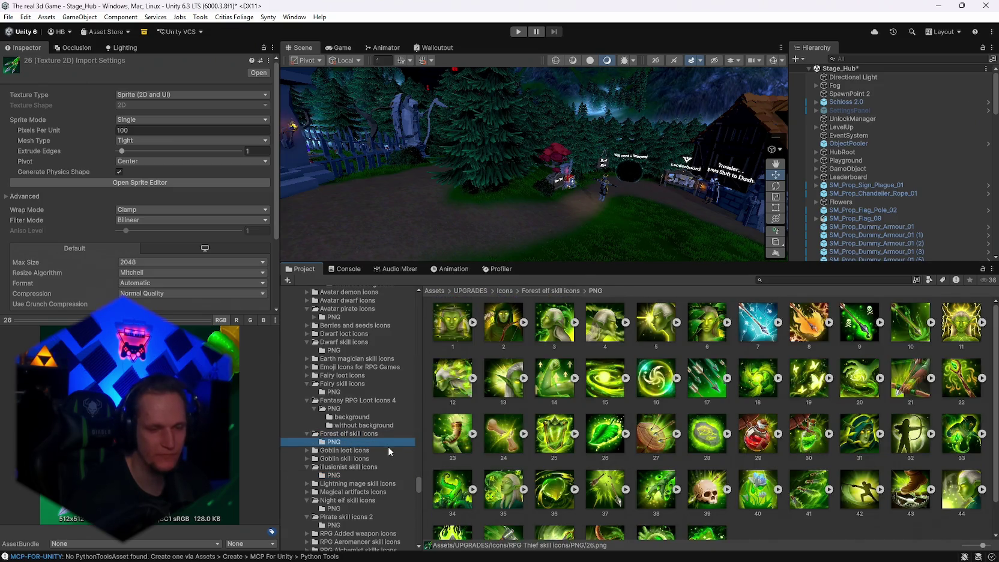
scroll(533, 458, down, 1)
- Compare forest elf icons 39, 38, 23 and 10, settling on icon 9 with an enlarged preview
click(697, 462)
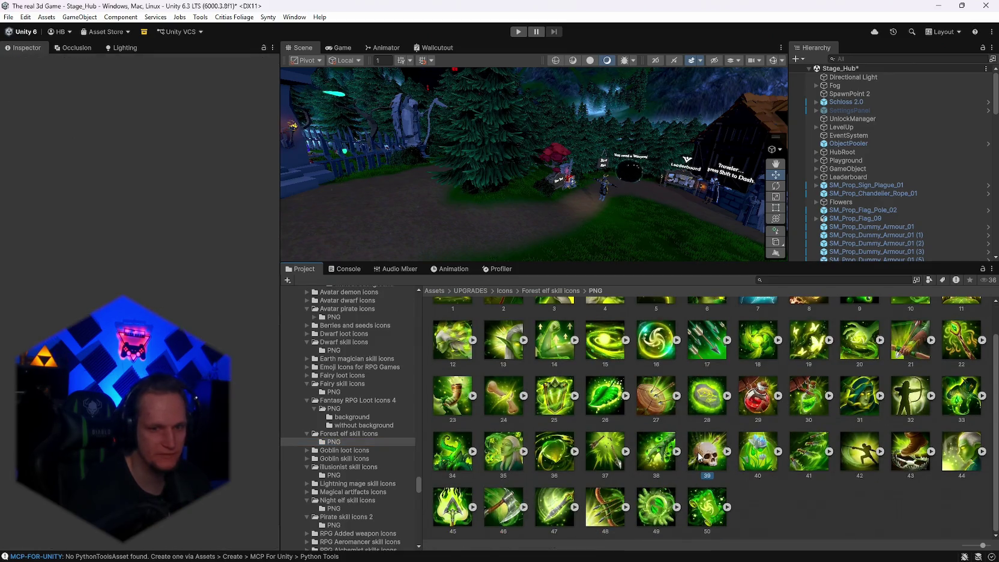
click(664, 468)
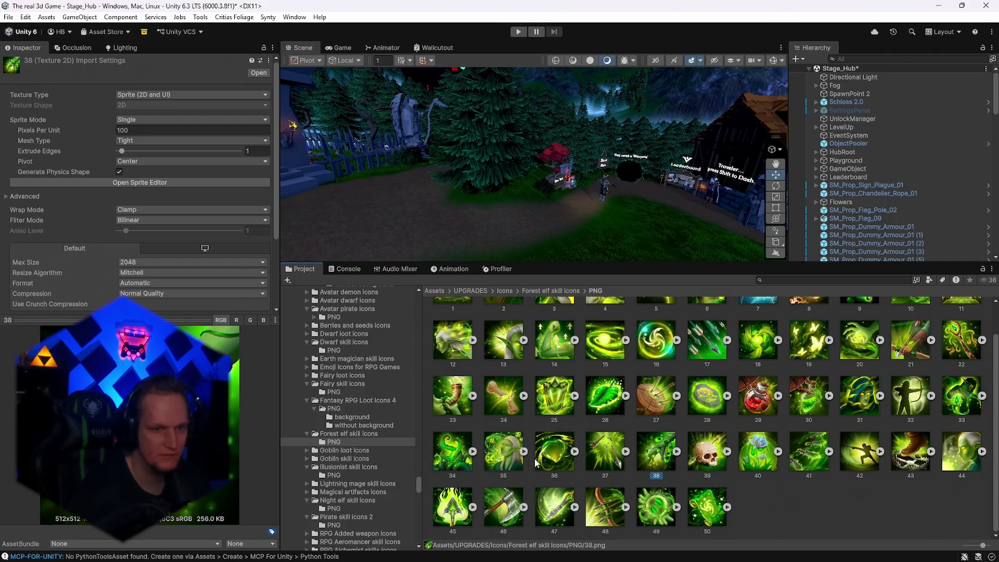
click(462, 399)
scroll(546, 456, up, 1)
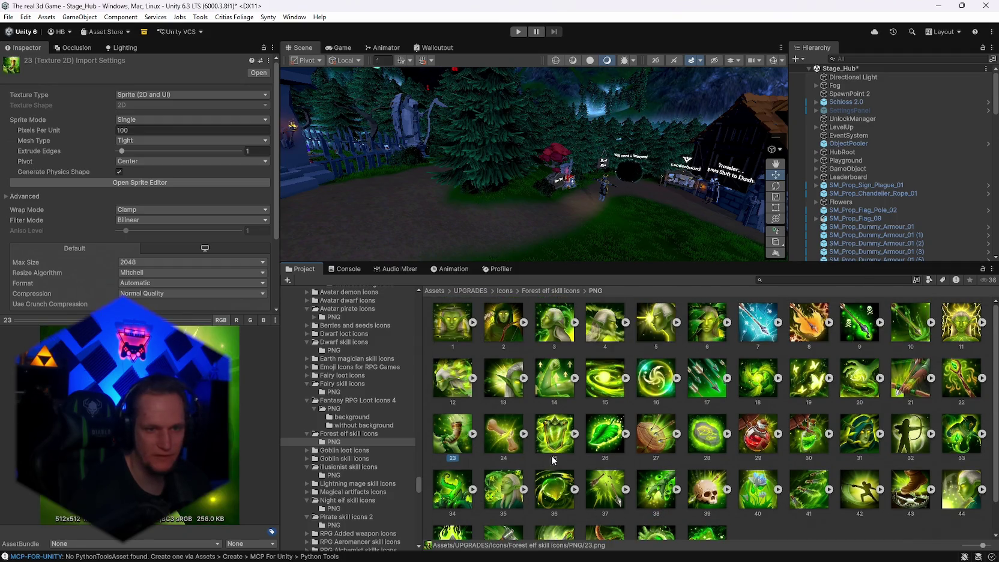
click(856, 336)
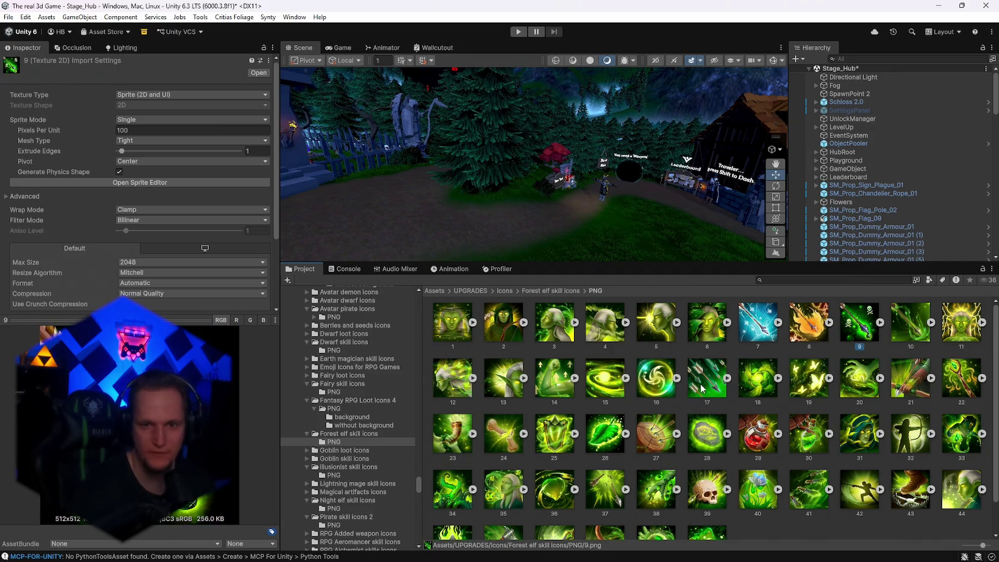
click(920, 337)
click(857, 343)
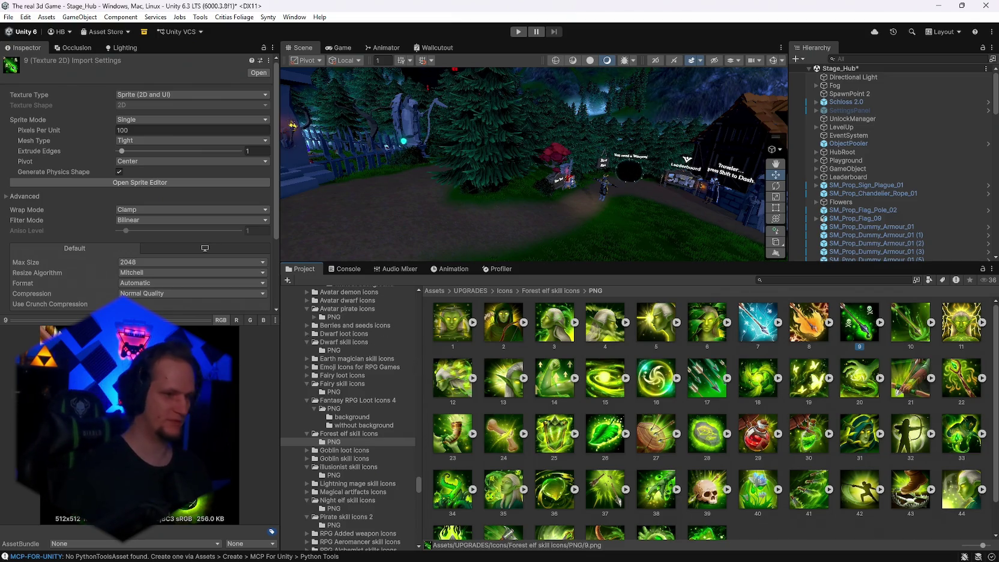
drag(121, 320, 120, 115)
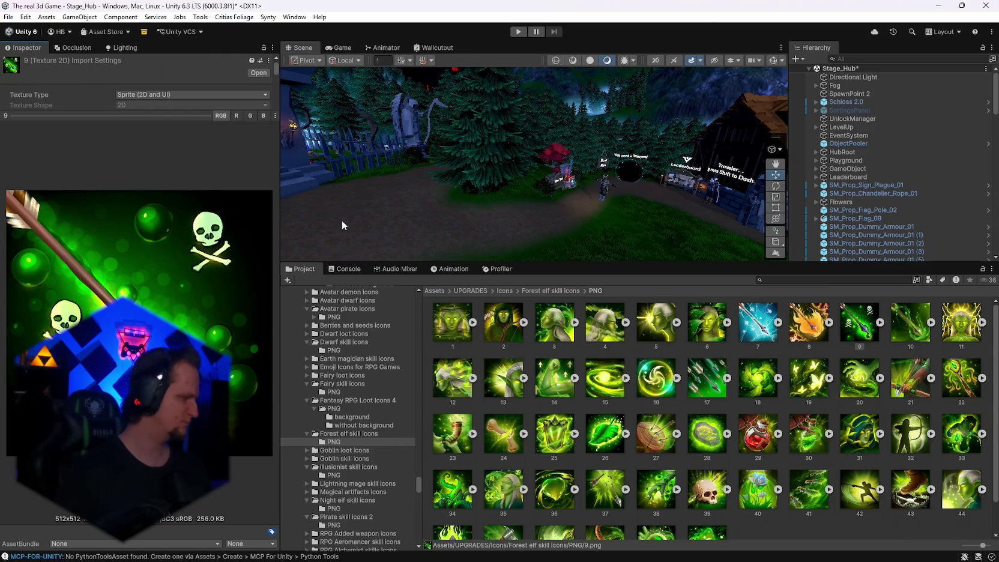
key(super+shift+s)
mouse_move(269, 182)
mouse_down()
mouse_move(184, 295)
mouse_move(3, 470)
mouse_up()
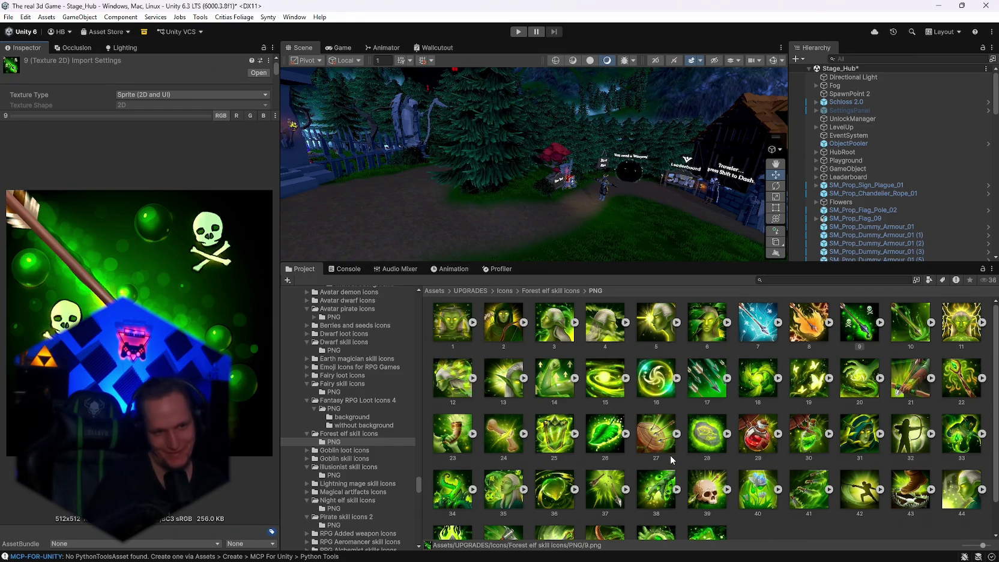
scroll(610, 462, down, 1)
click(612, 461)
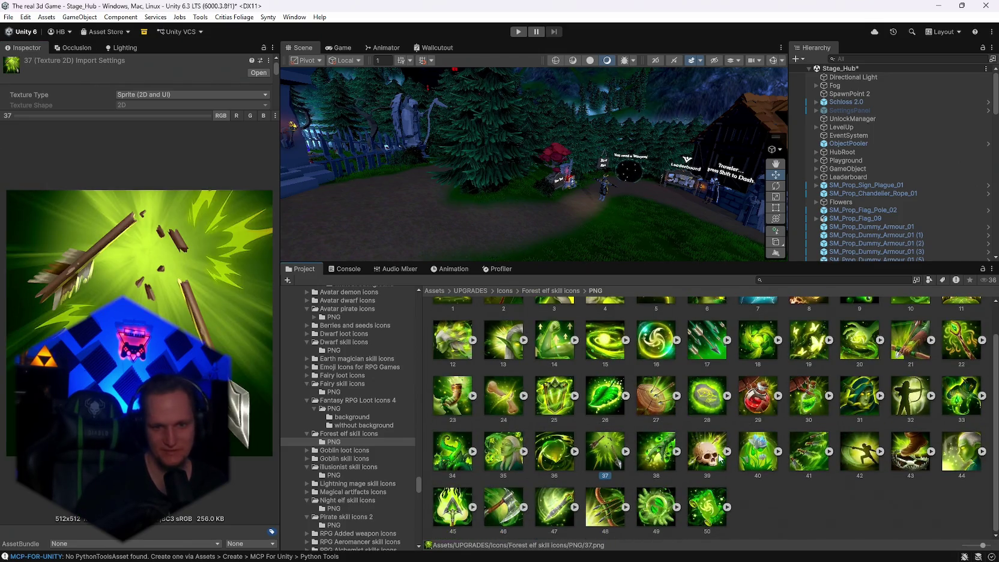
click(770, 451)
click(828, 454)
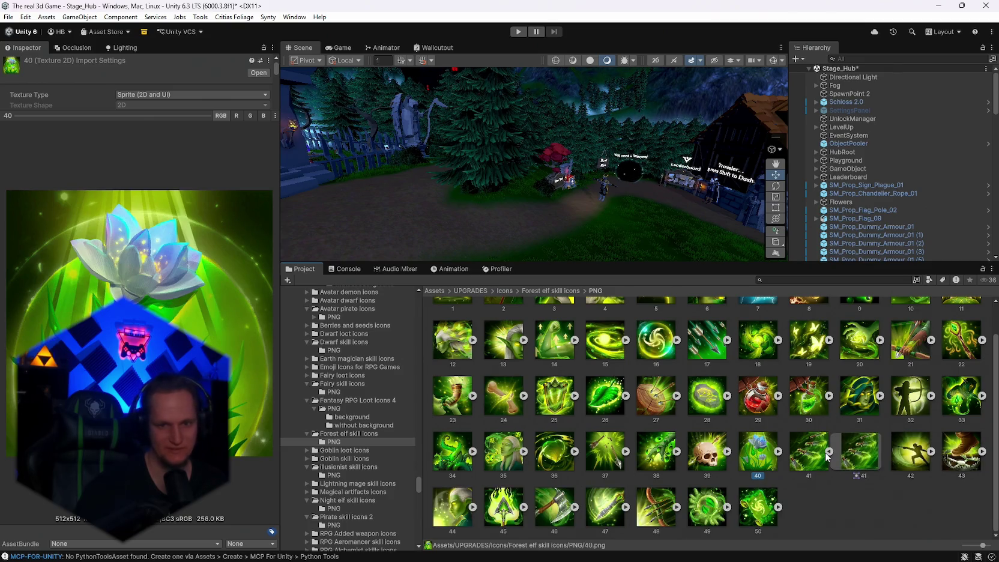
click(819, 461)
click(919, 451)
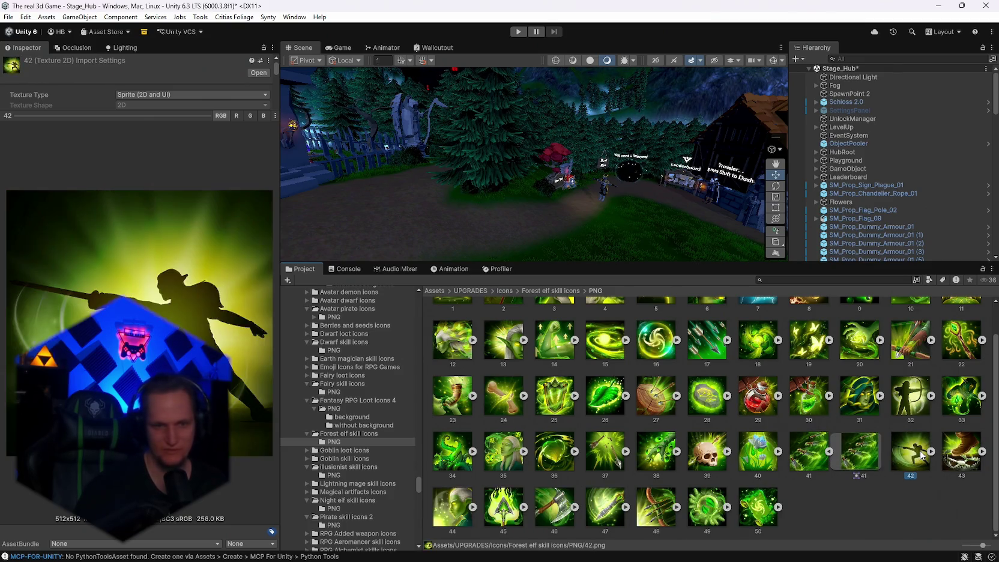
click(950, 456)
scroll(874, 463, up, 1)
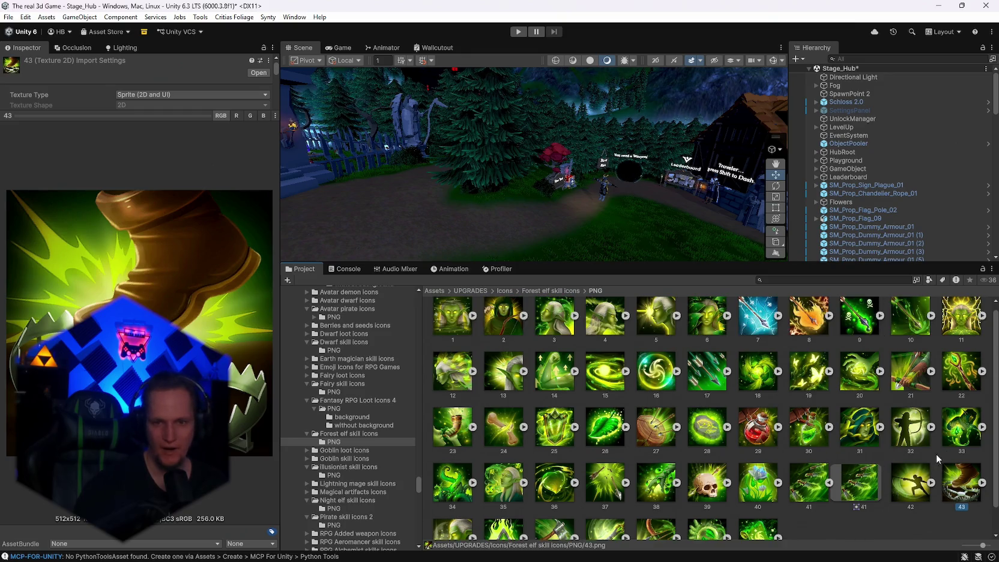
click(958, 447)
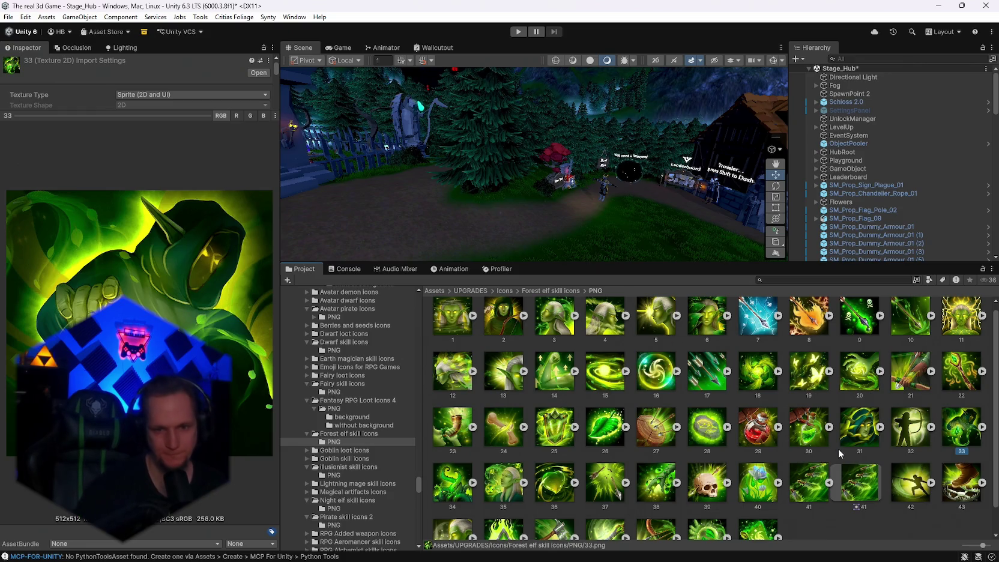
click(810, 432)
scroll(811, 435, up, 1)
click(810, 378)
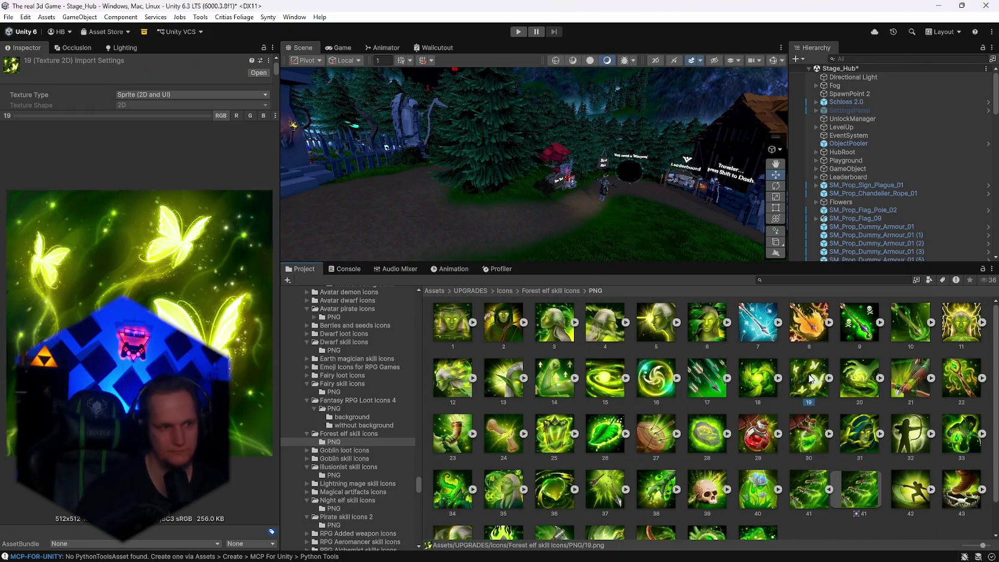
click(870, 384)
click(912, 396)
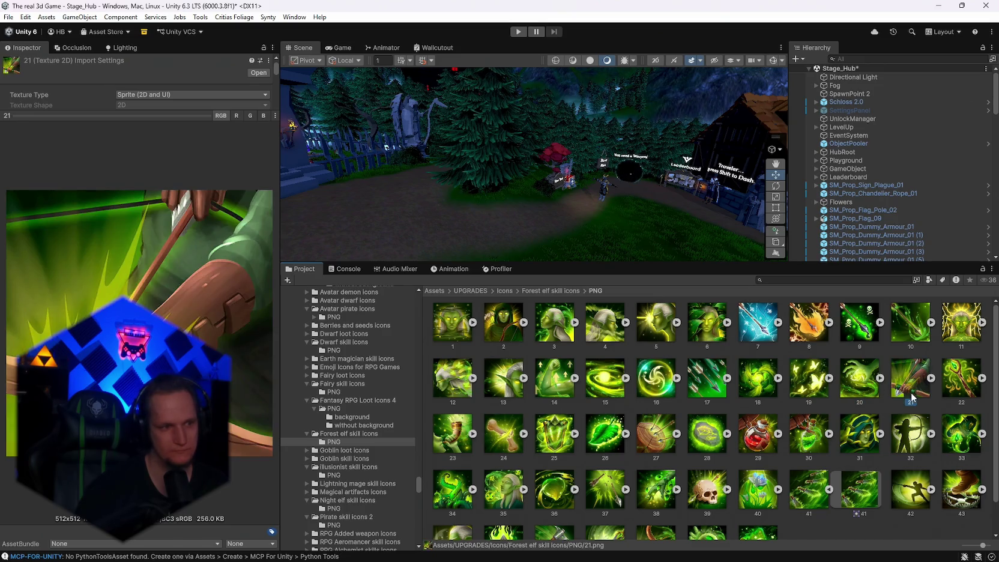
click(911, 324)
click(846, 325)
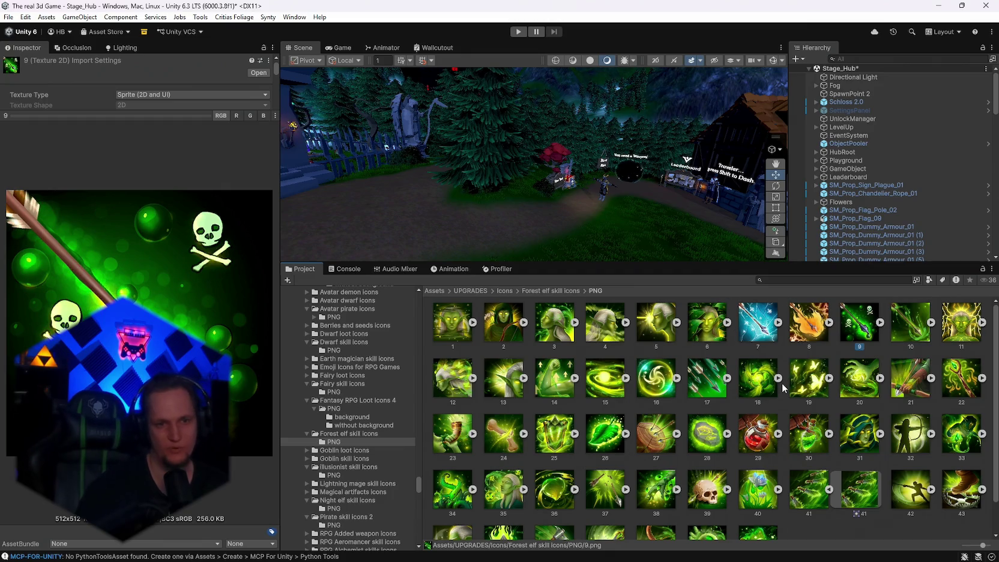
click(810, 325)
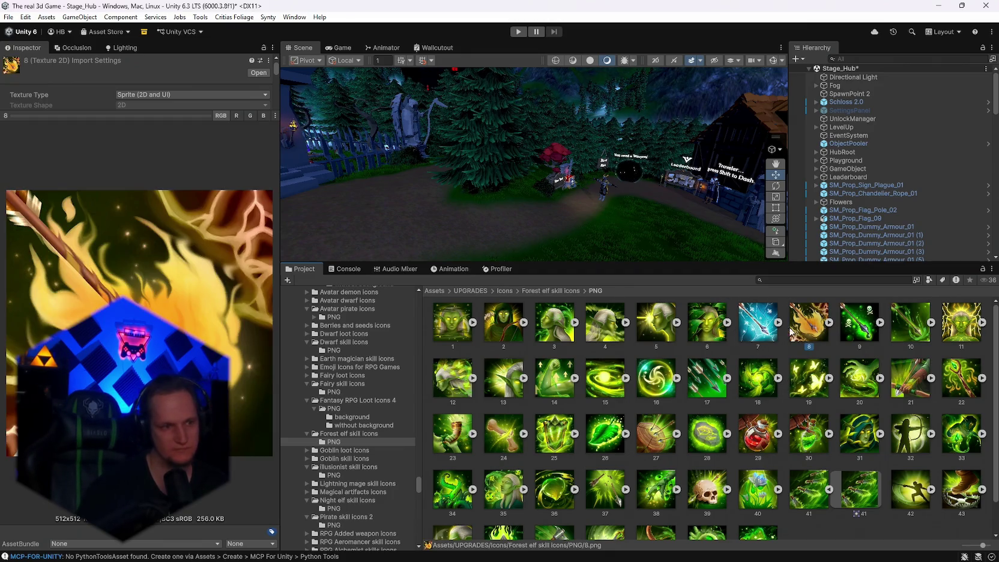
click(760, 329)
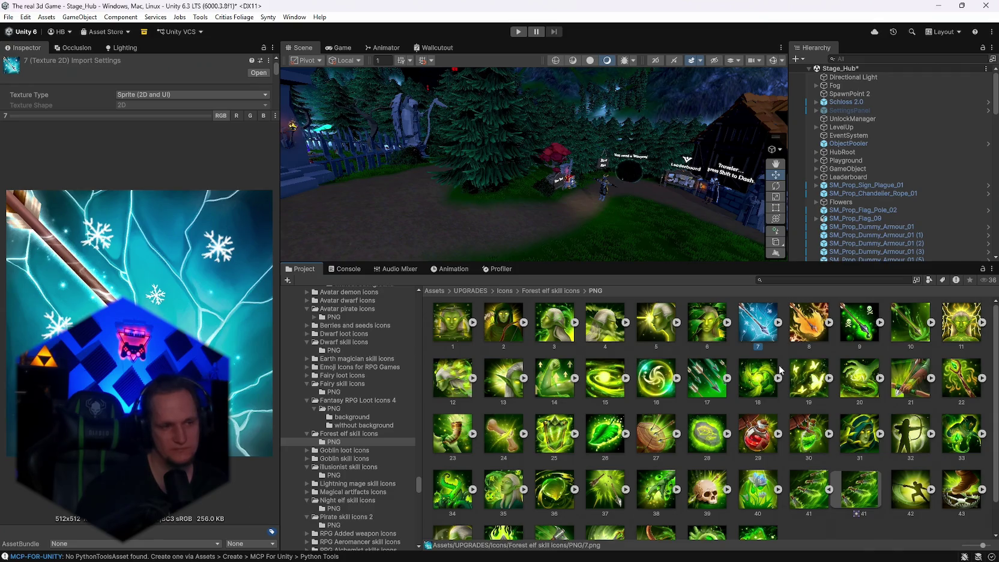
click(805, 327)
click(852, 330)
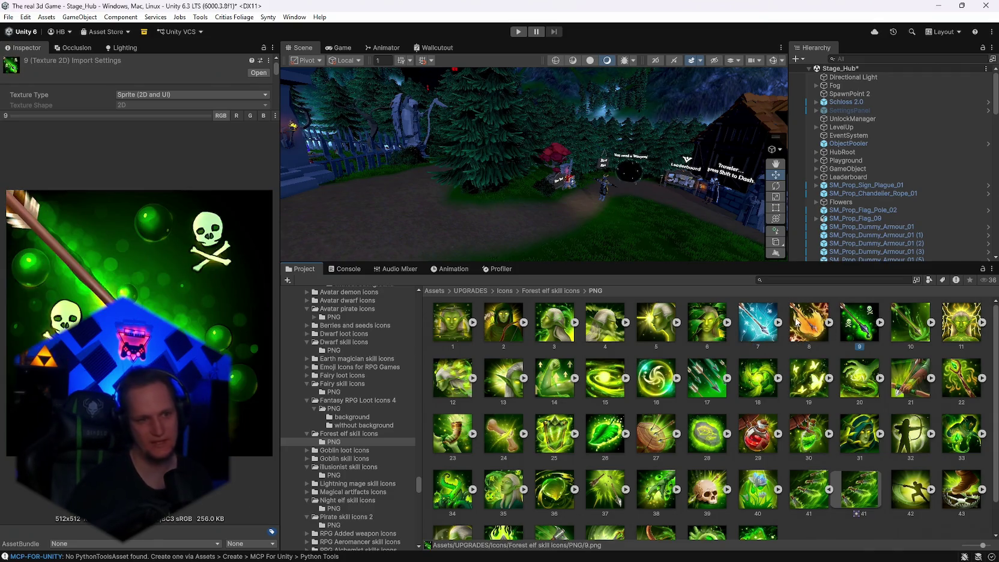
key(super+shift+s)
drag(733, 295, 881, 347)
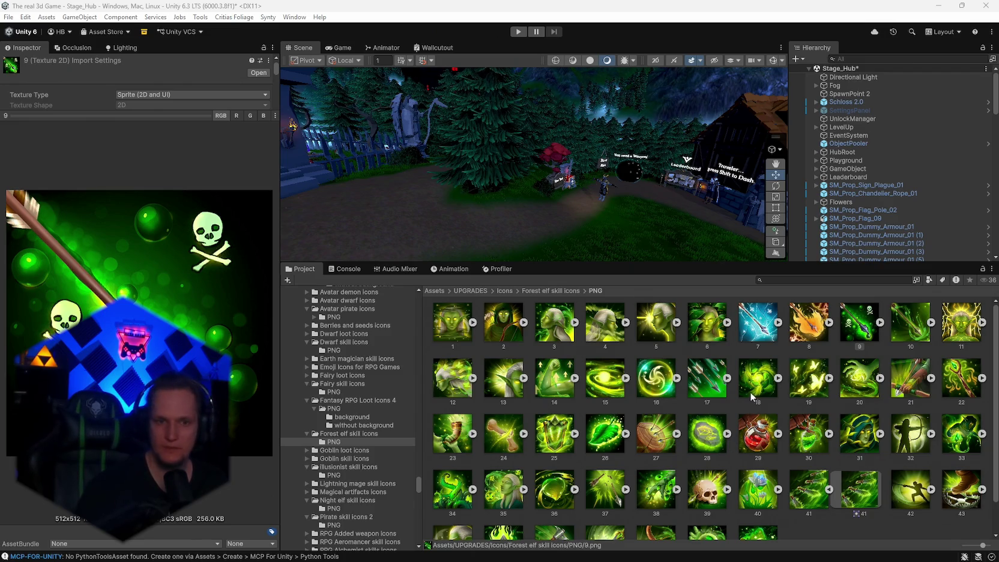
- Glance at ice-arrow icon 7, then preview flaming-arrow icon 8 instead
click(766, 337)
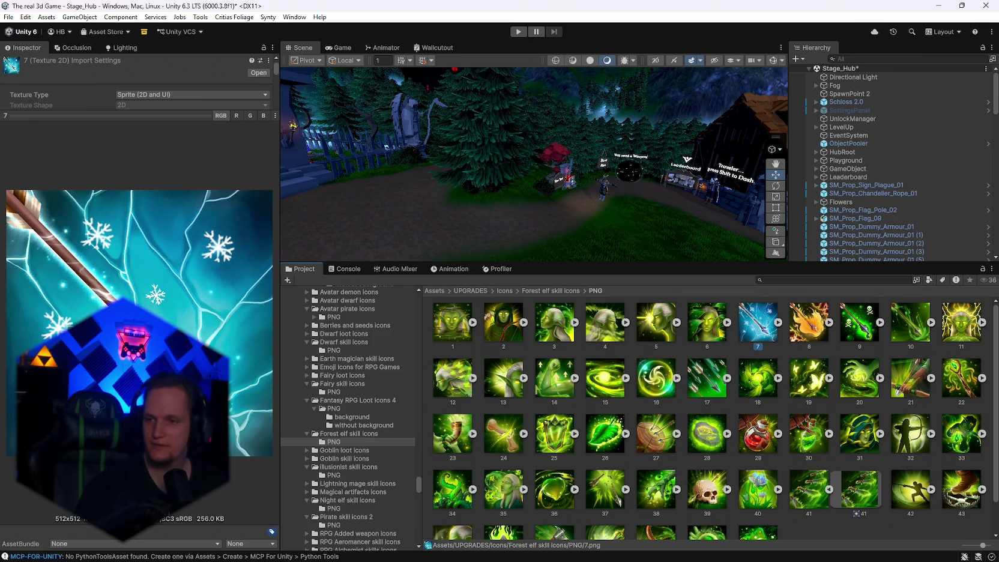
key(alt+Tab)
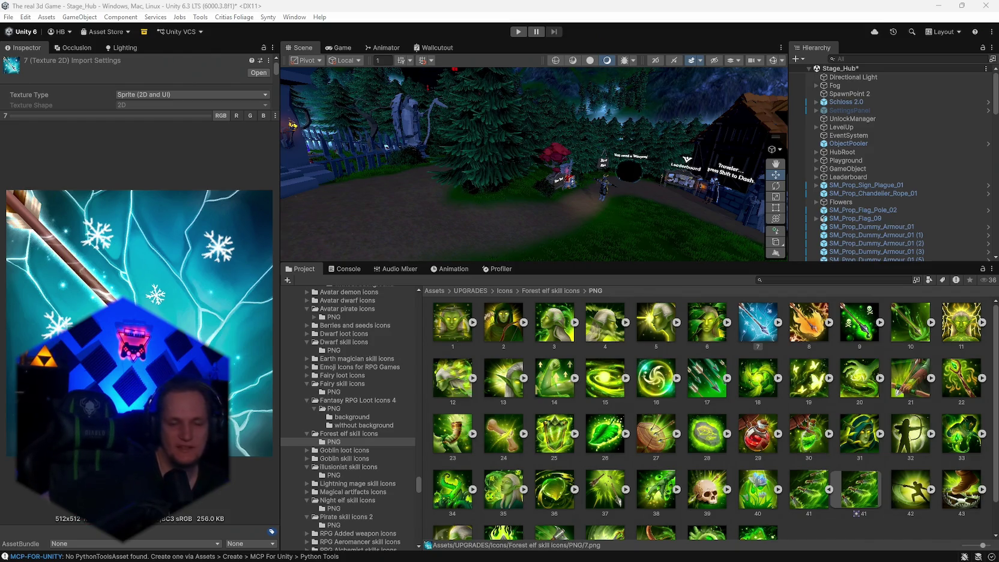
click(823, 334)
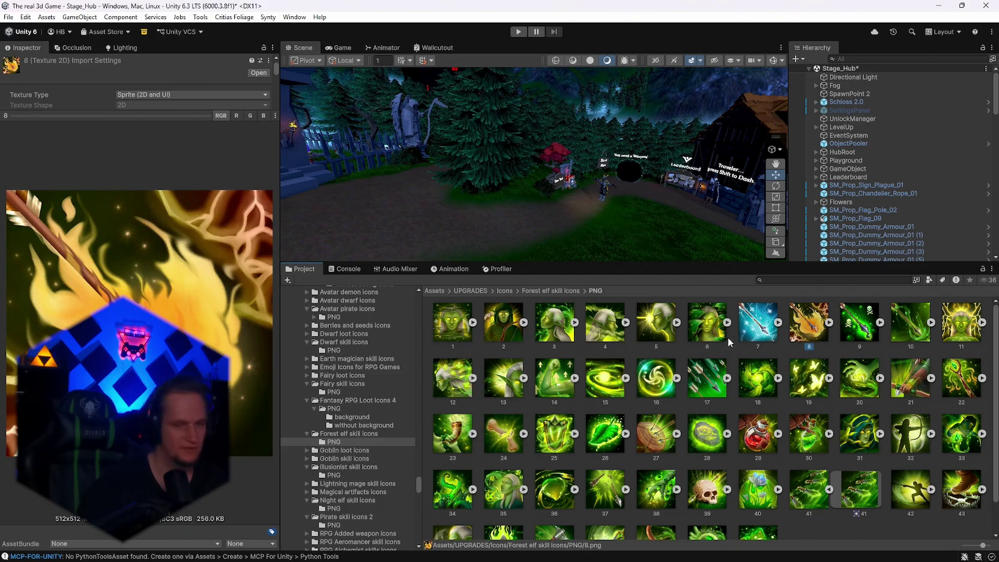
- Show forest elf icon 7, the snowflake ice arrow, in the Inspector preview
click(748, 340)
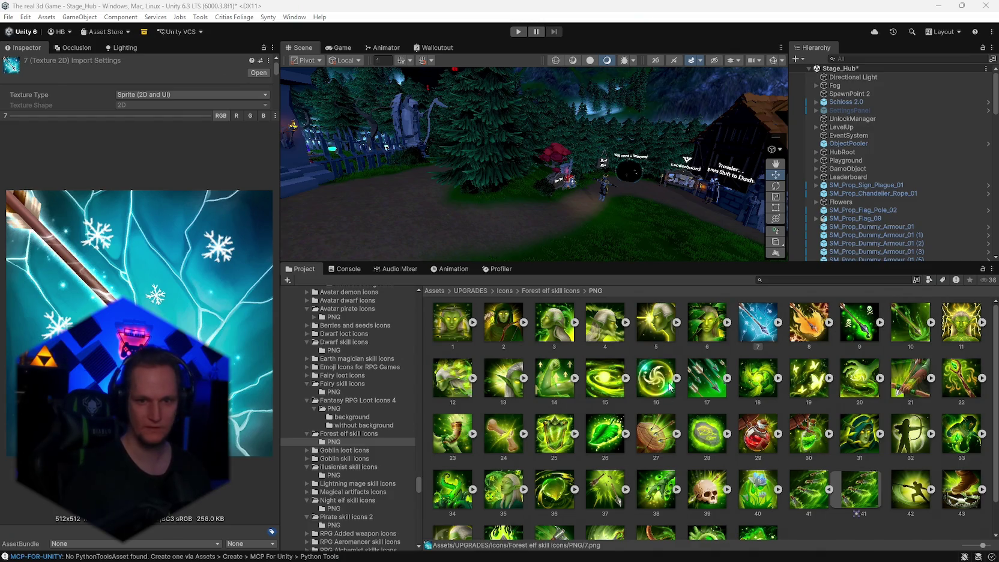
- Create a Pfeil 1 folder in Wurf 3 and duplicate it into Pfeil 2 and Pfeil 3
ctrl+click(809, 327)
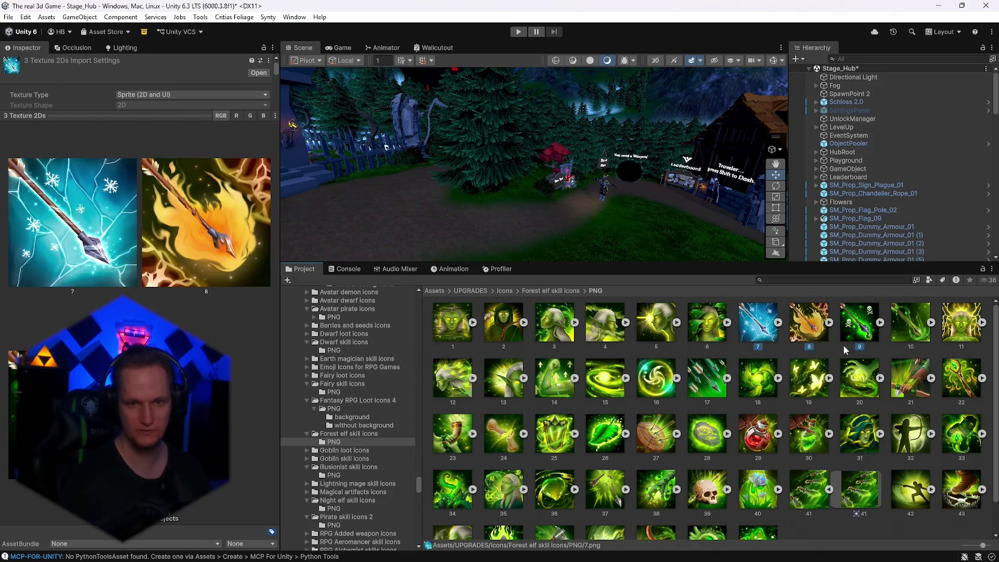
scroll(386, 408, down, 10)
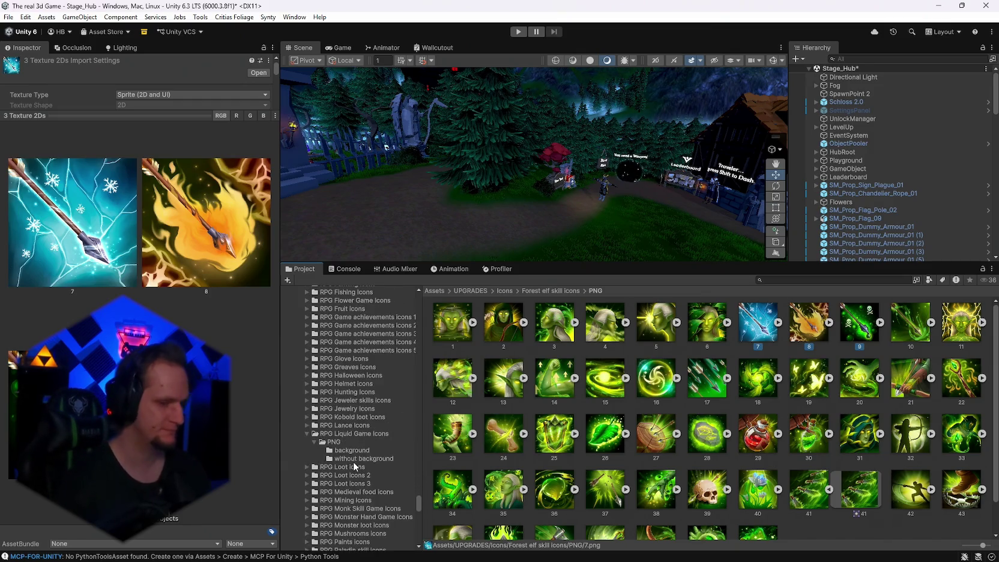
scroll(353, 437, down, 10)
scroll(354, 456, down, 15)
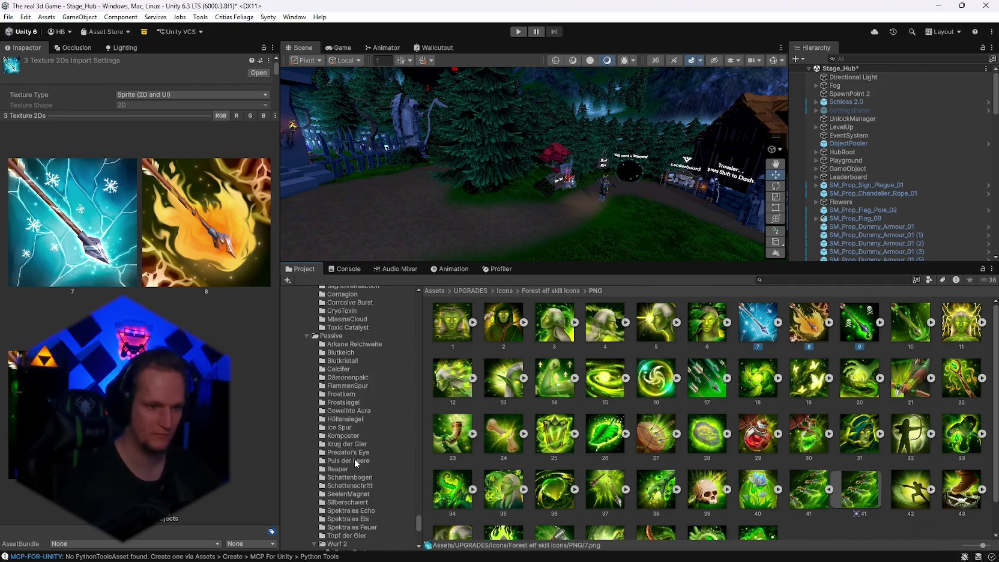
click(345, 463)
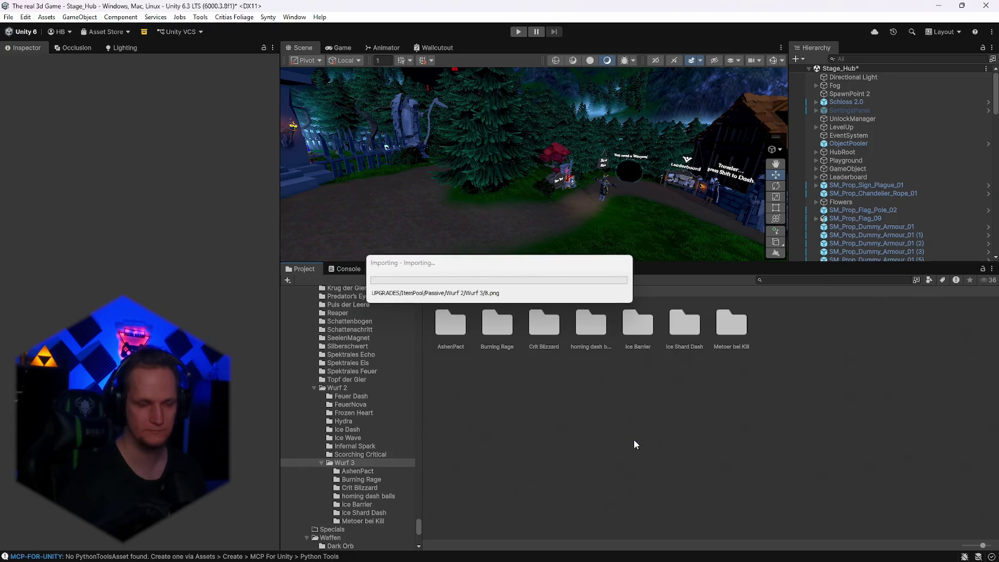
right_click(583, 437)
mouse_move(628, 114)
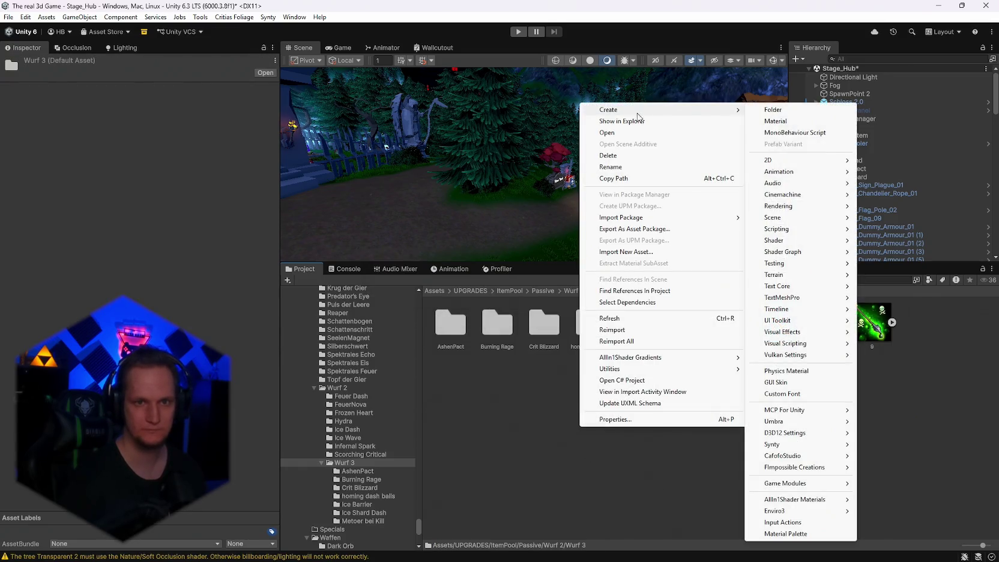
click(831, 110)
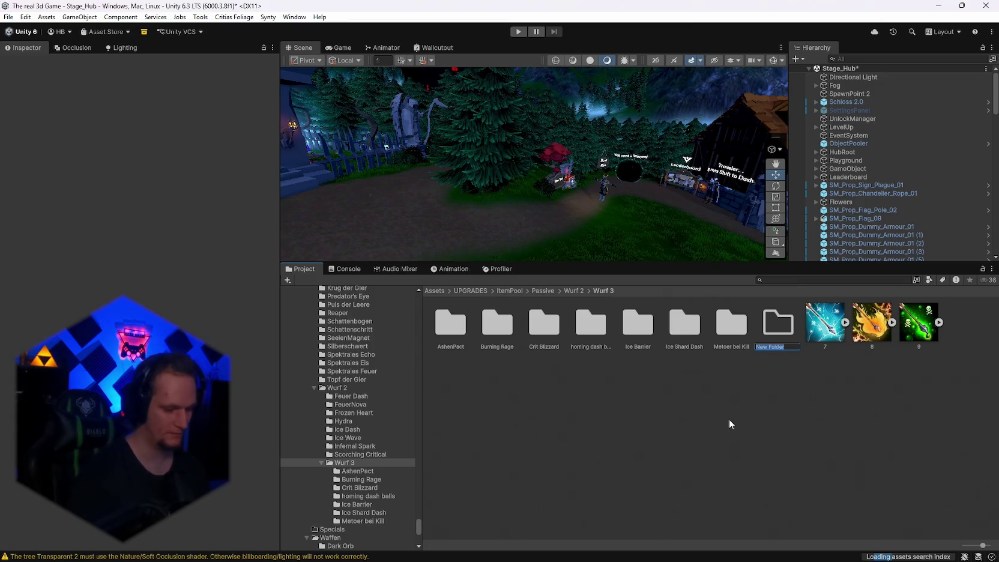
text(Pfeil 1)
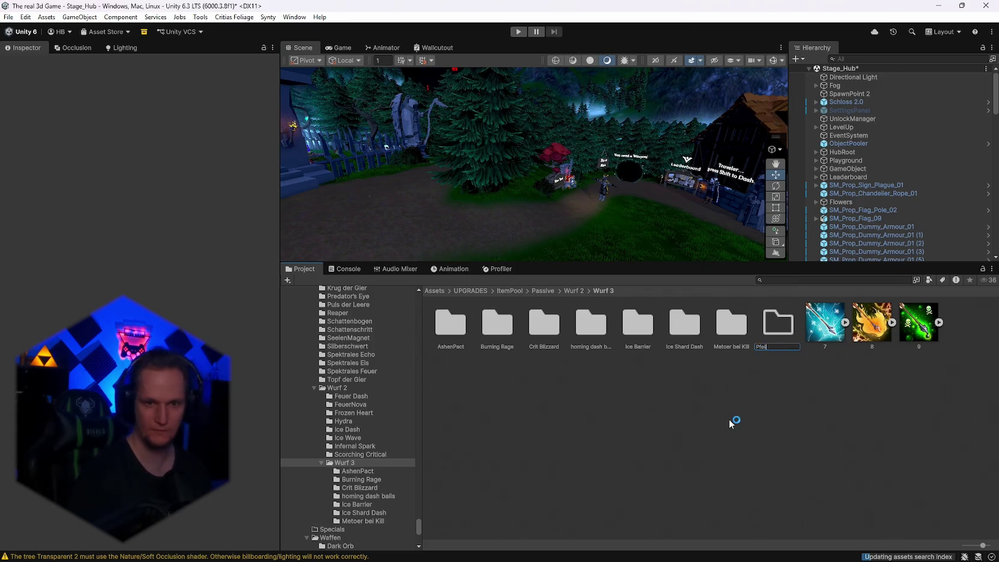
key(Return)
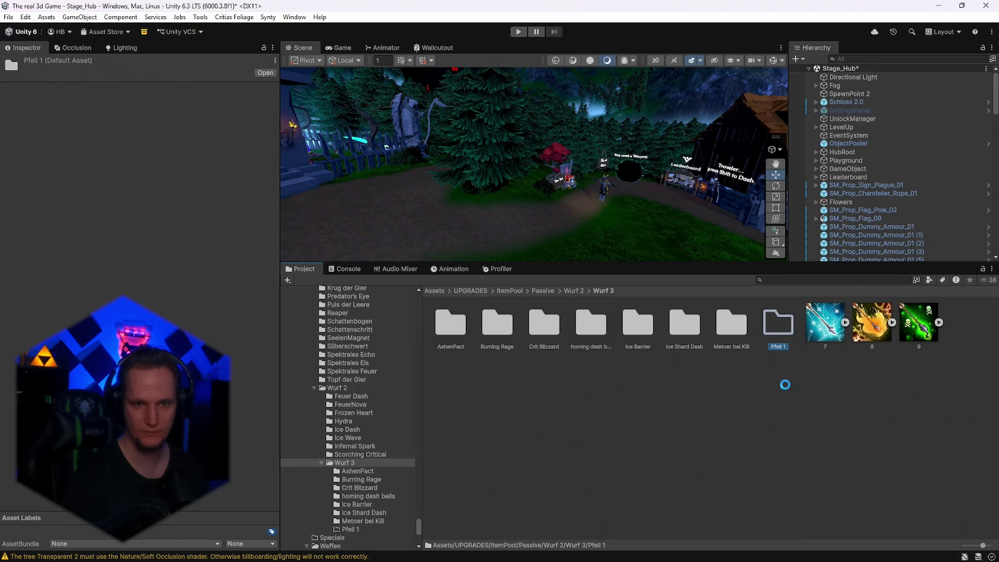
key(ctrl+d)
key(ctrl+d)
- Move arrow icons 7, 8 and 9 into the Pfeil folders
mouse_move(922, 322)
mouse_down()
mouse_move(781, 324)
mouse_move(828, 347)
mouse_move(870, 335)
mouse_up()
click(775, 331)
right_click(774, 331)
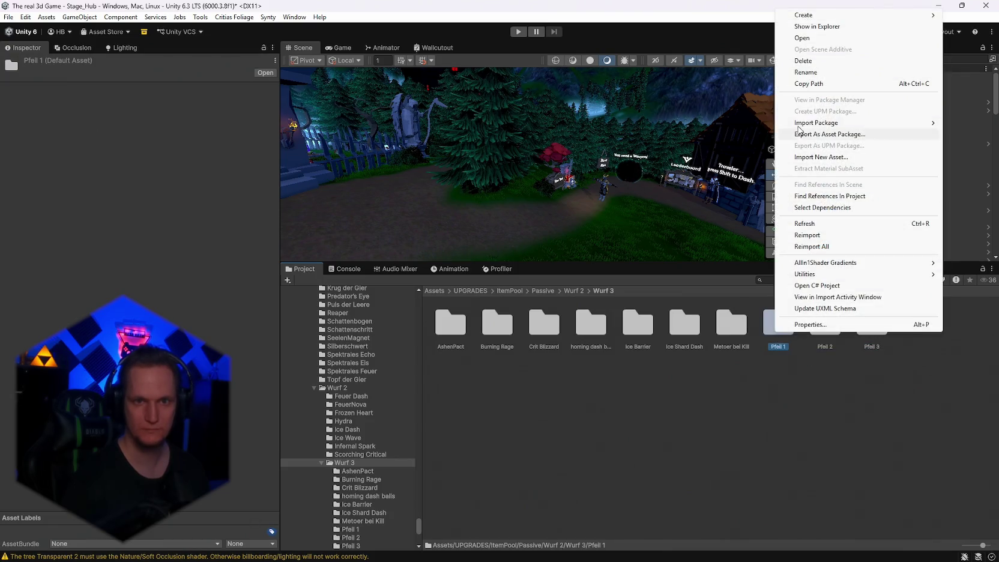
click(816, 84)
double_click(785, 335)
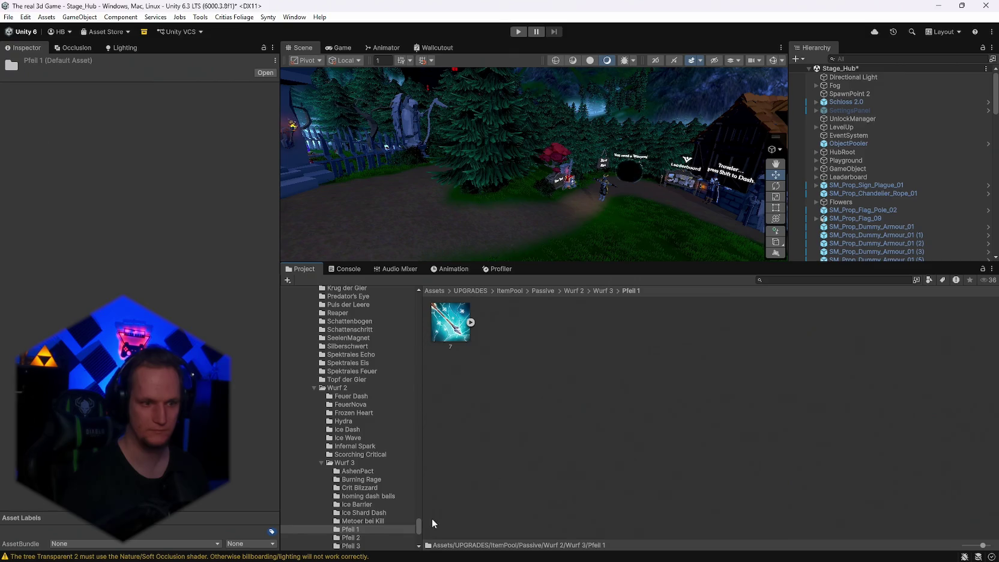
click(351, 529)
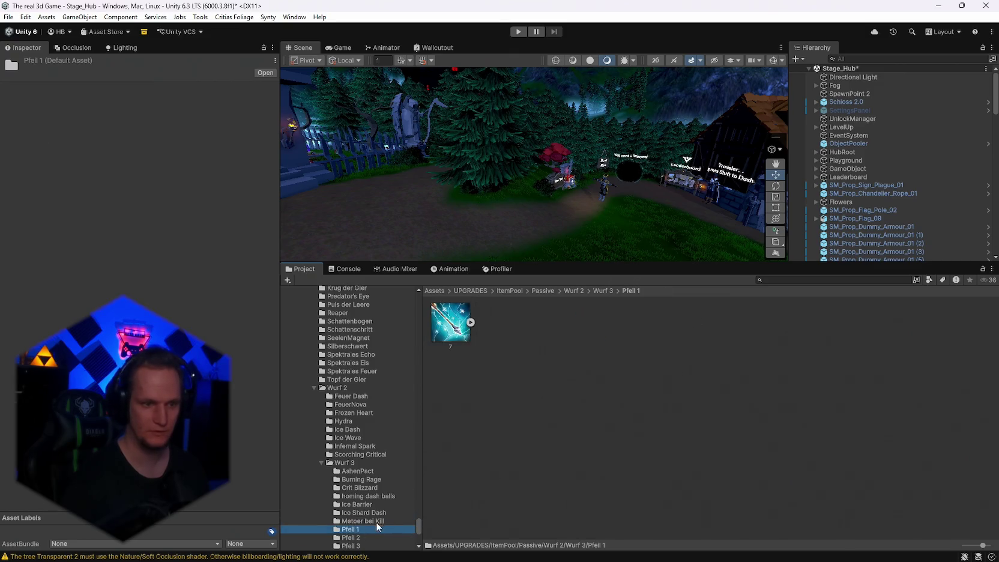
- Rename Pfeil 1 to Frost Pfeil and Pfeil 2 to Fire Pfeil
right_click(344, 528)
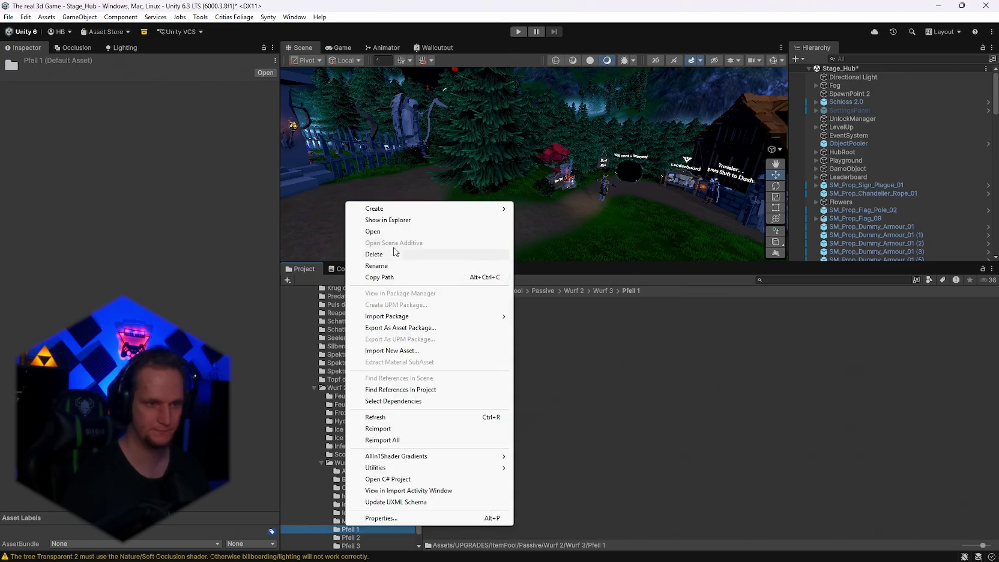
click(388, 271)
text(P)
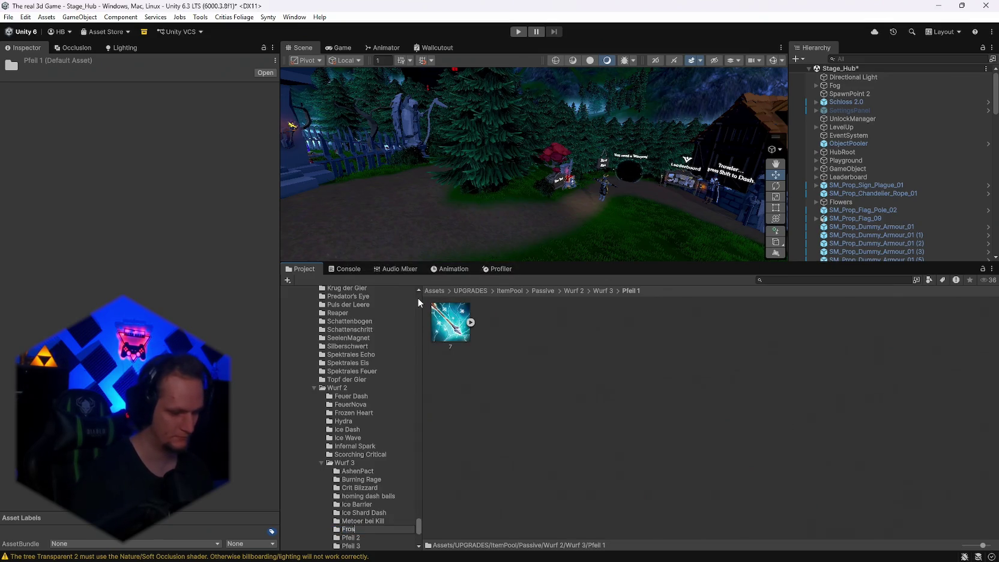
text(feil)
key(Return)
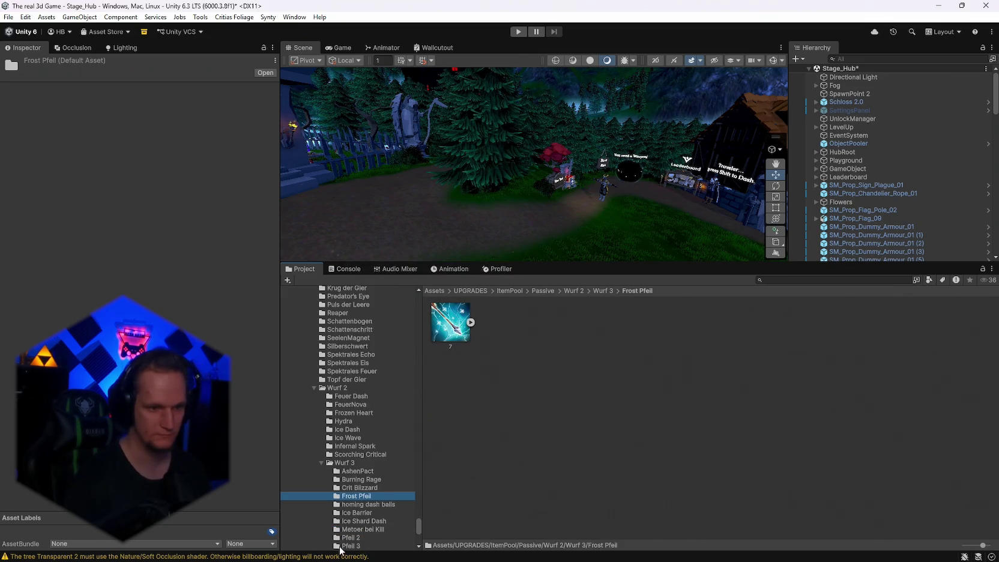
click(348, 538)
right_click(347, 540)
click(390, 271)
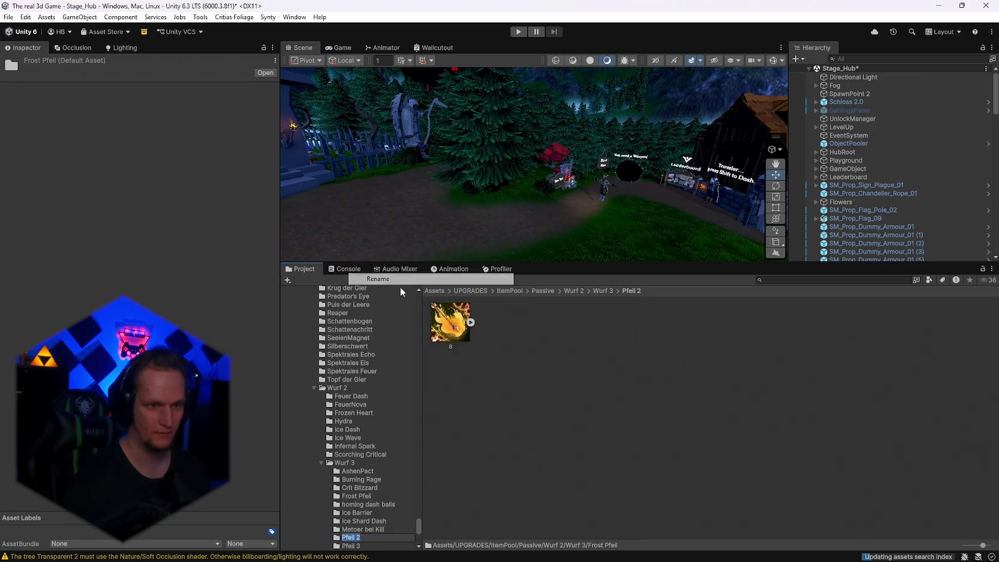
text(Fire)
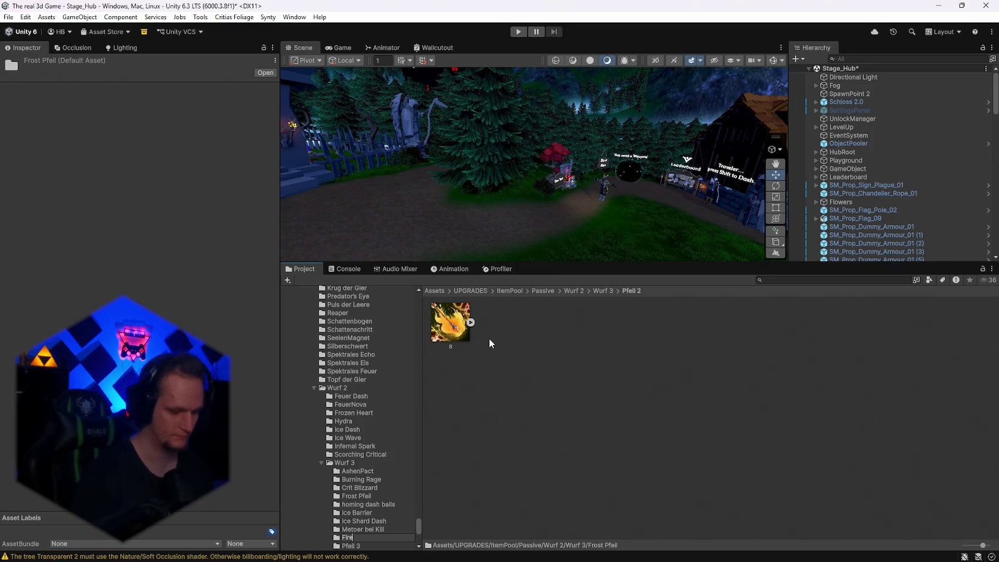
text( Pfeil)
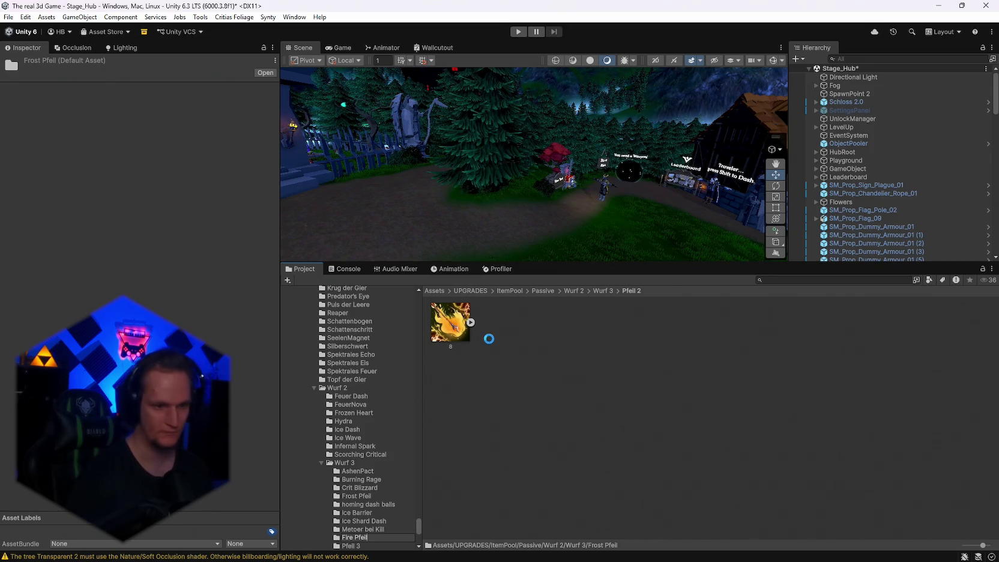
key(Return)
- Rename Pfeil 3 to Poisen Pfeil
click(350, 545)
right_click(349, 547)
click(380, 288)
text(Poisen Pfeil)
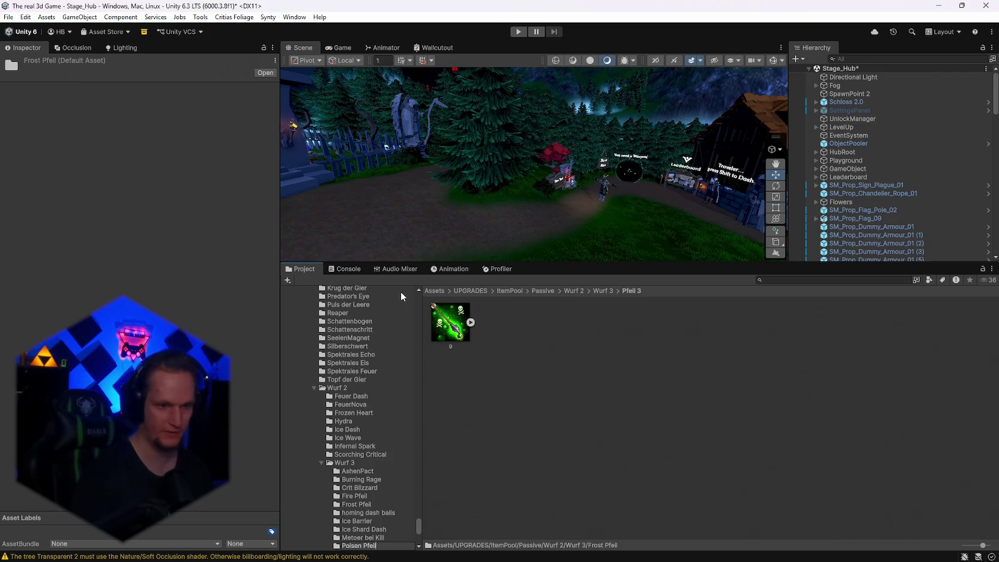
key(Return)
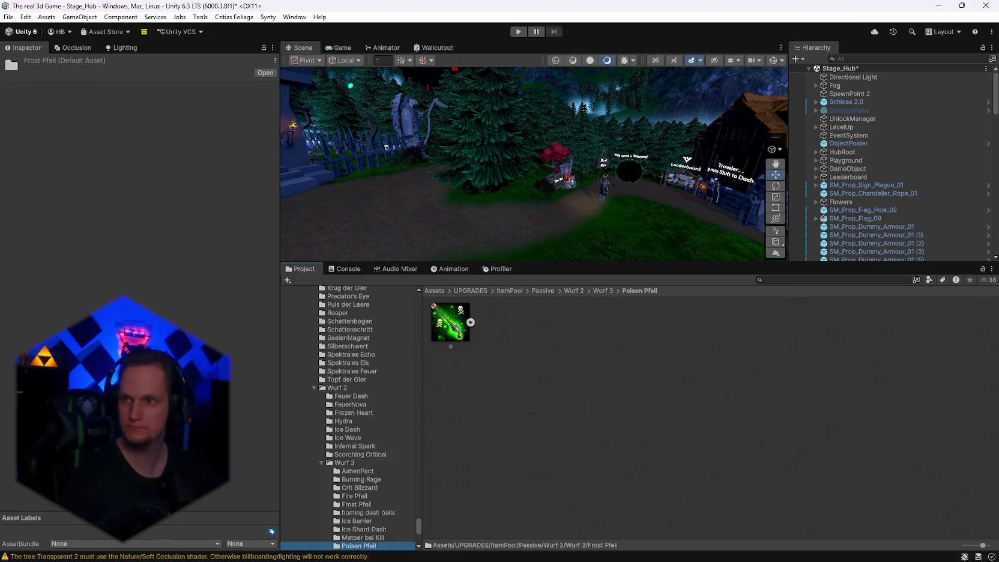
key(alt+Tab)
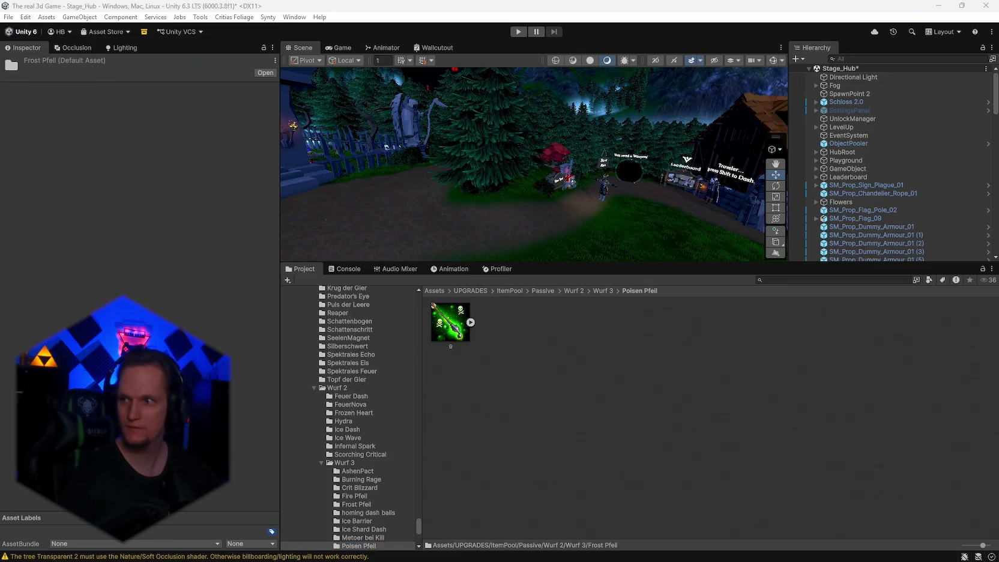
scroll(384, 448, down, 10)
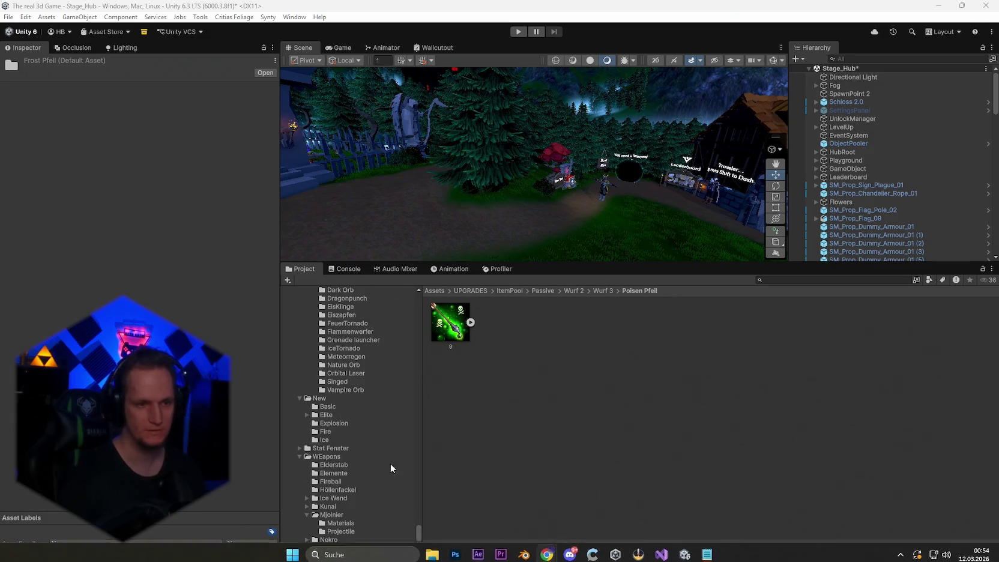
- Review the FireBurnEffect, FrostSlow and Poisen scripts from Elemente in Visual Studio, then return to Unity
click(329, 472)
double_click(687, 332)
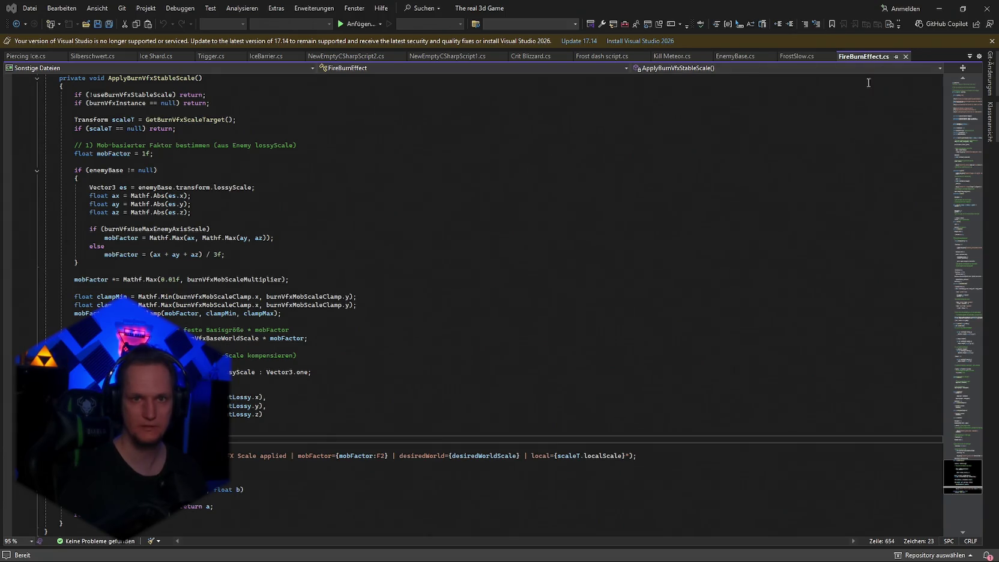
click(939, 9)
click(731, 327)
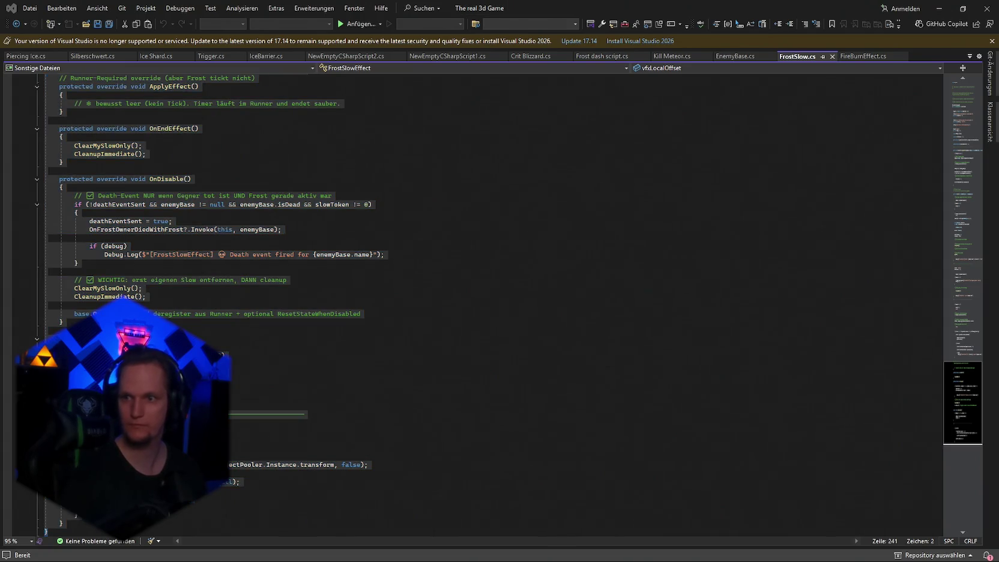
click(939, 8)
double_click(923, 325)
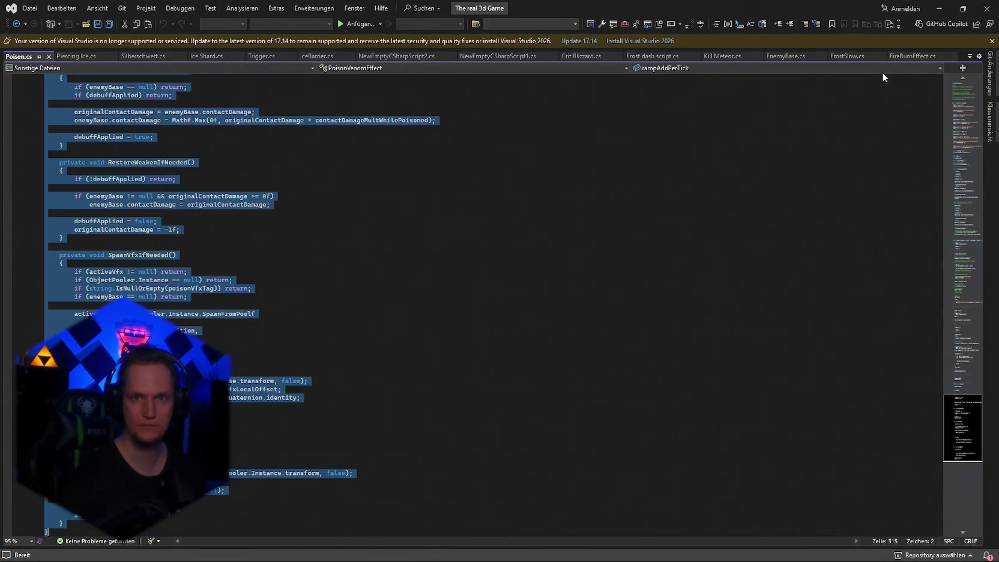
click(939, 8)
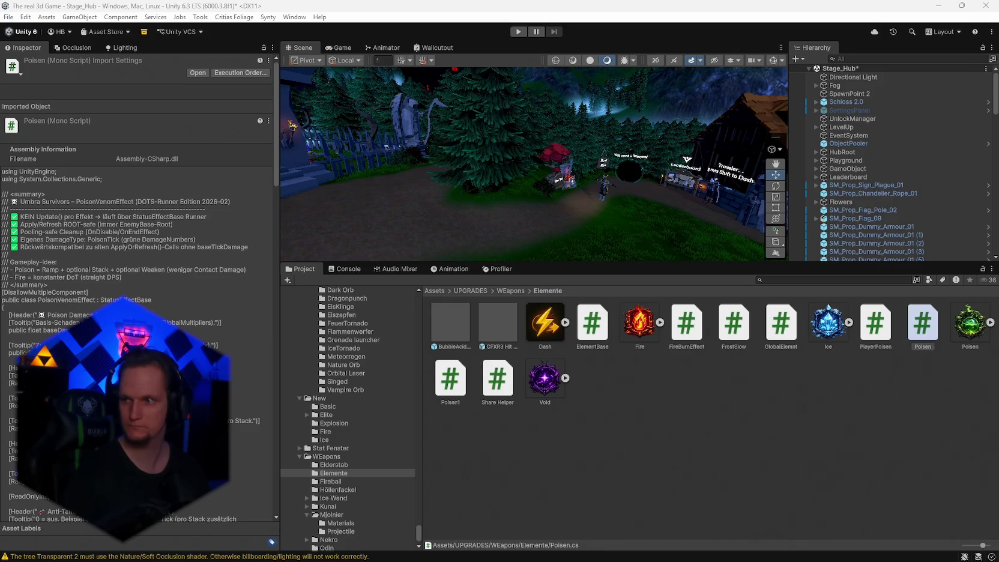
- Create an Umbra Upgrade Data asset named pfeil in the Poisen Pfeil folder
scroll(359, 513, up, 6)
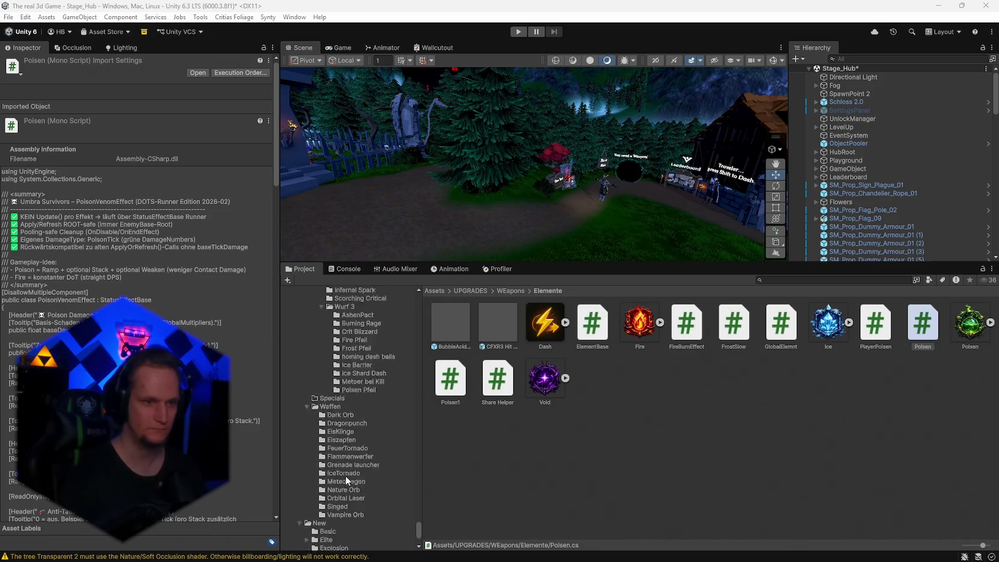
click(355, 483)
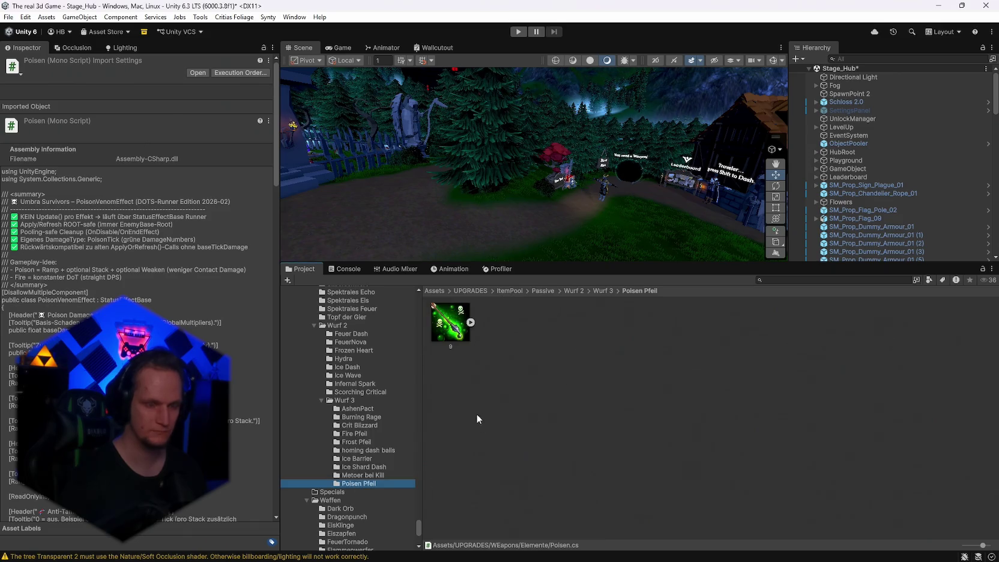
right_click(494, 383)
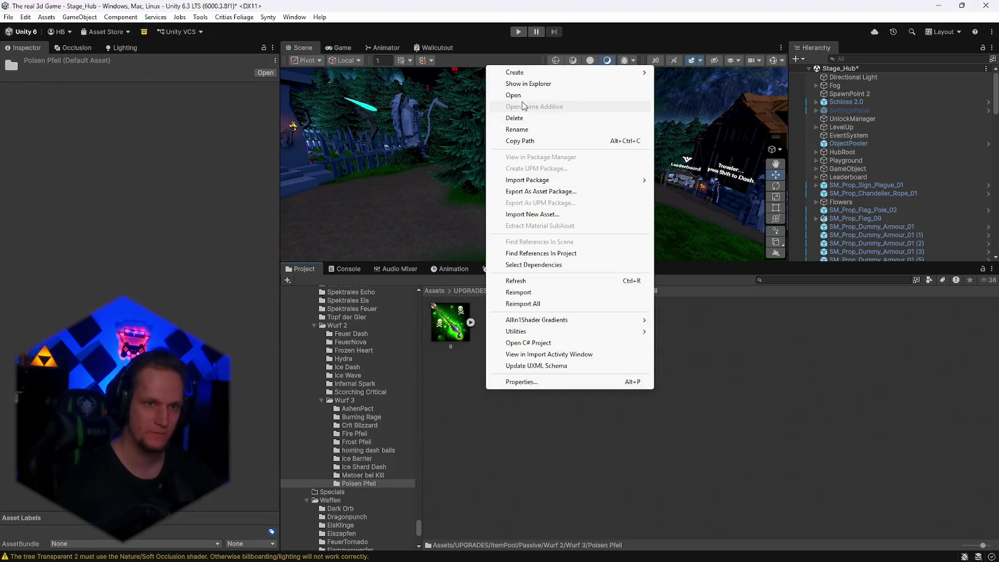
mouse_move(531, 75)
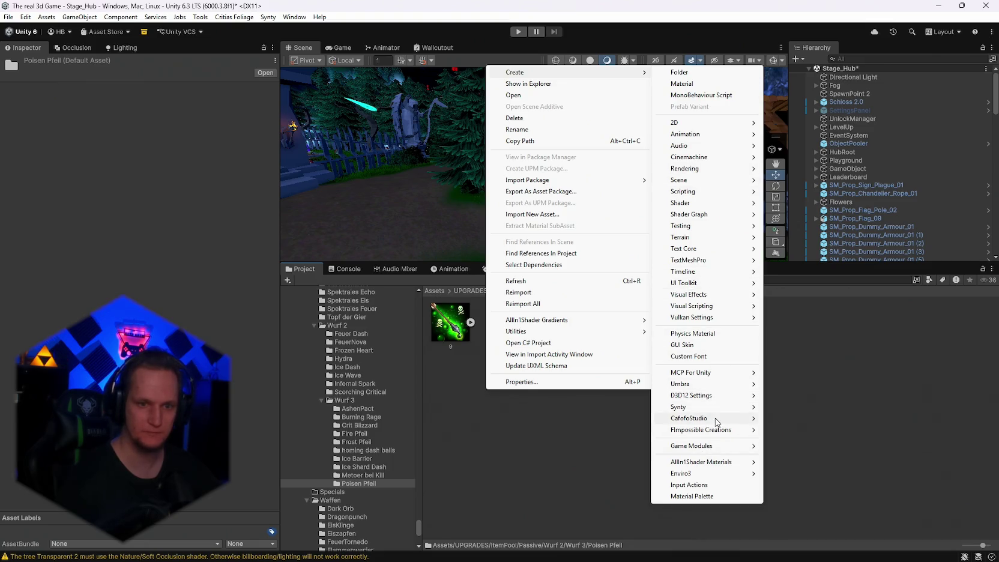
mouse_move(727, 388)
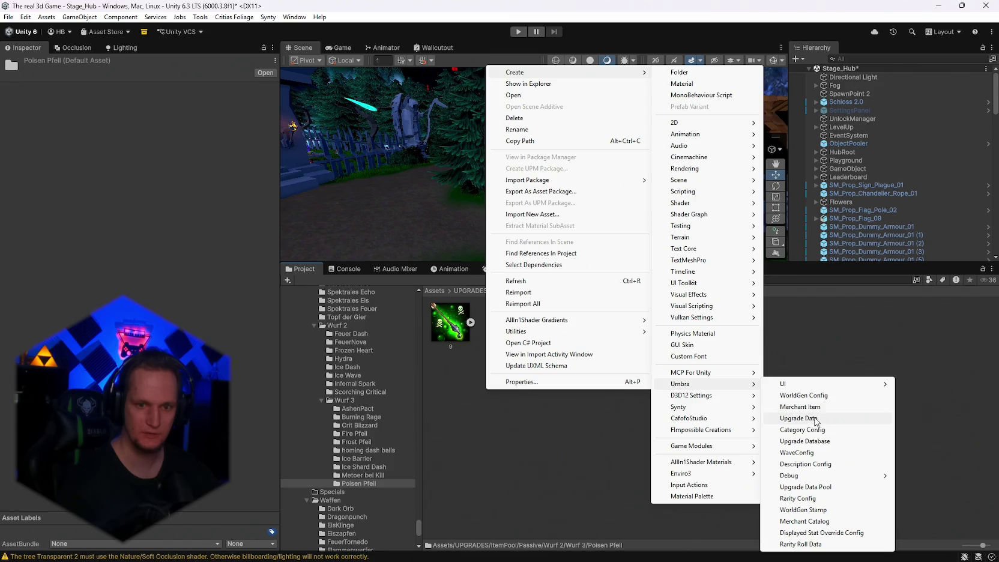
click(811, 418)
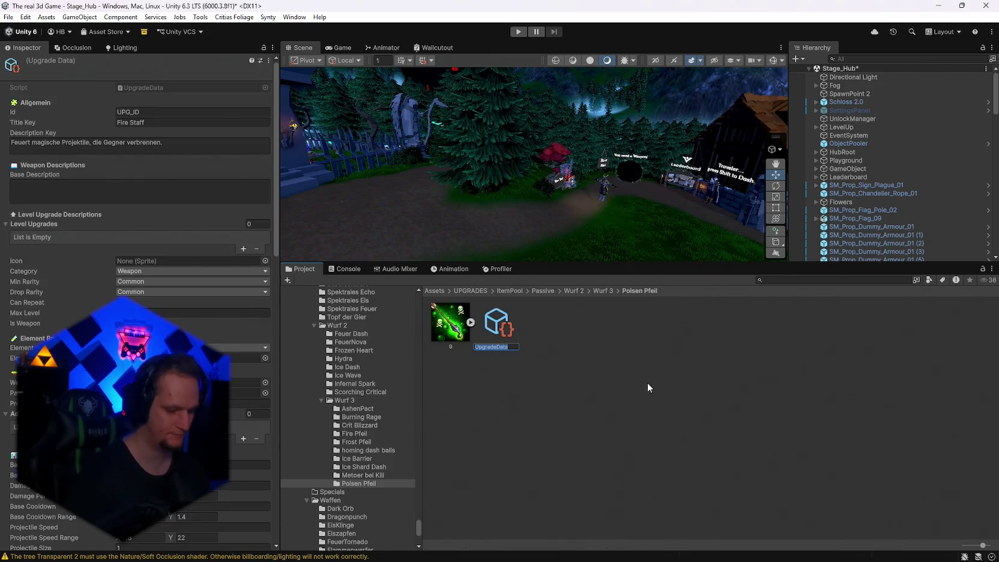
text(pfeil)
key(Return)
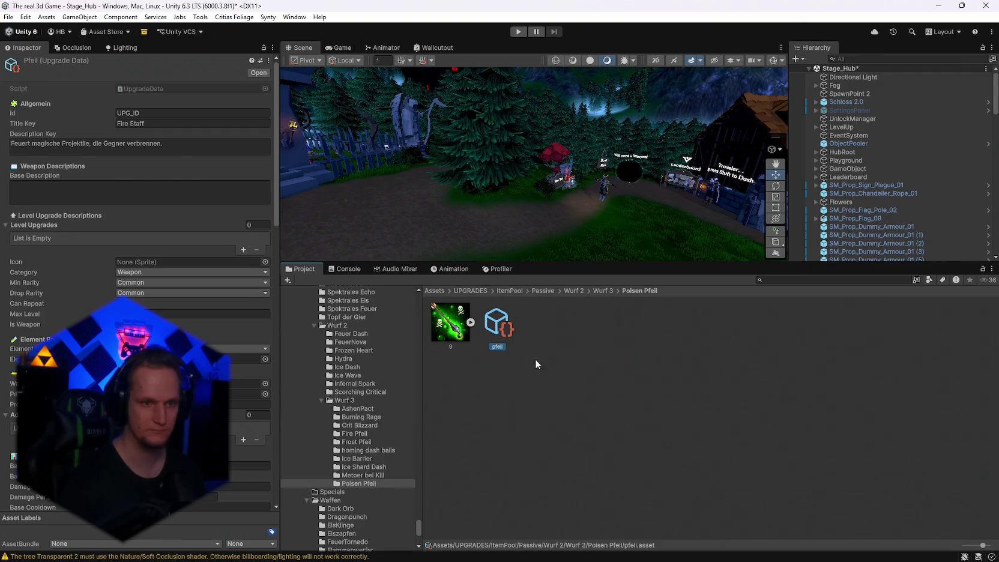
click(382, 434)
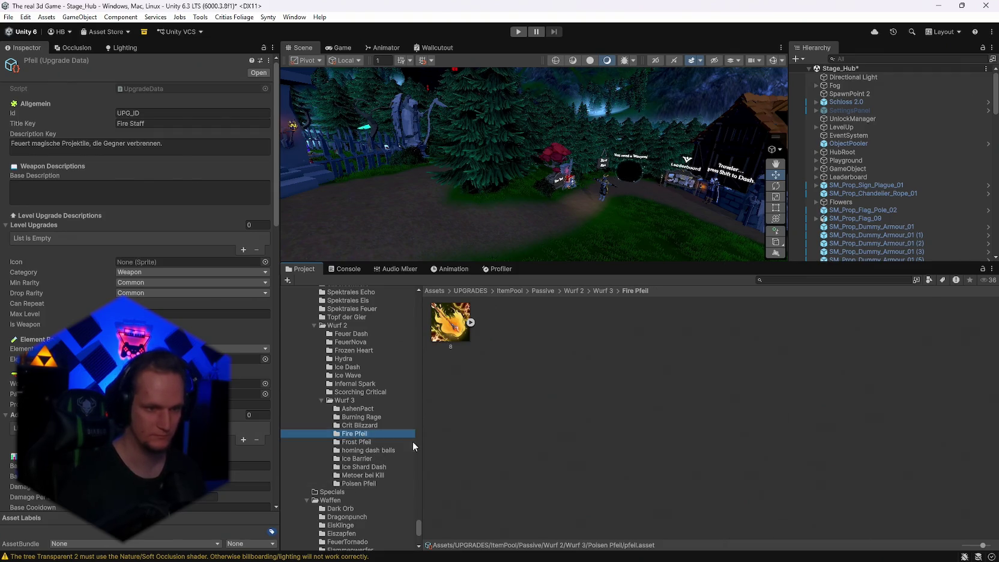
- Create an empty Pfeil 2 object and save it as a prefab in Frost Pfeil
click(393, 440)
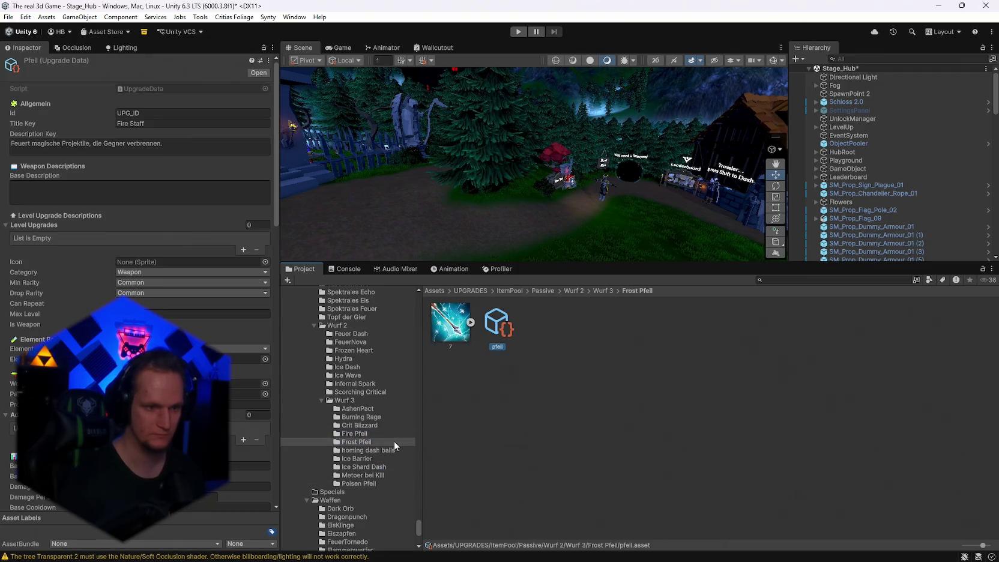
click(798, 58)
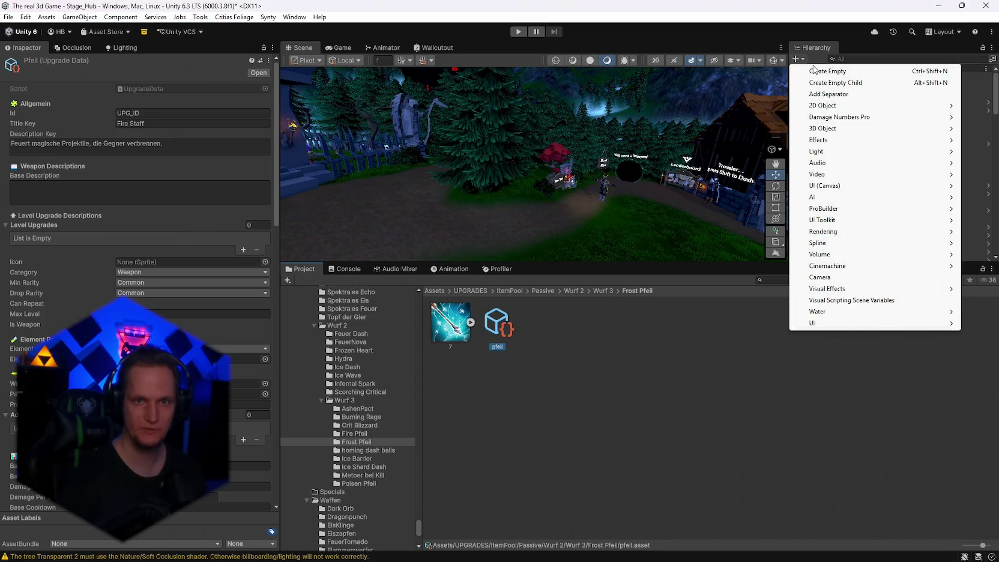
click(826, 72)
text(Pfeil 2)
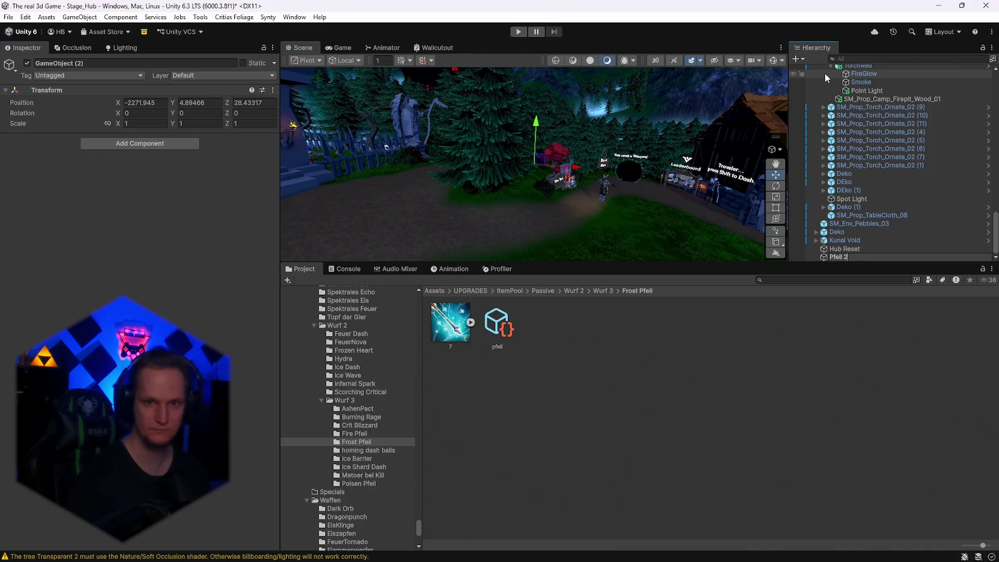
key(Return)
mouse_move(839, 257)
mouse_down()
mouse_move(388, 438)
mouse_move(355, 433)
mouse_up()
- Delete Pfeil 2 from the scene and paste the prefab into Poisen Pfeil
click(833, 256)
key(Delete)
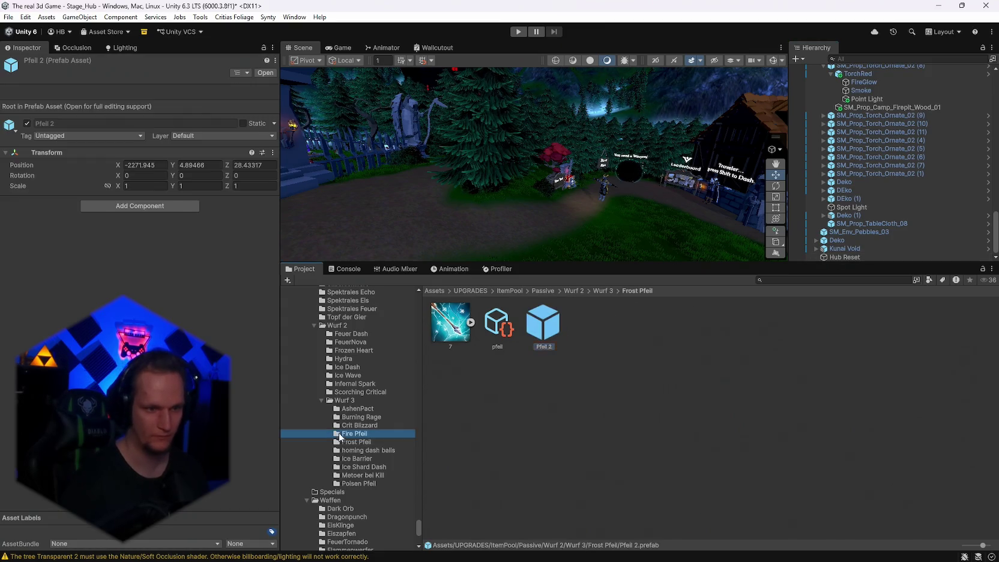
click(361, 482)
key(ctrl+v)
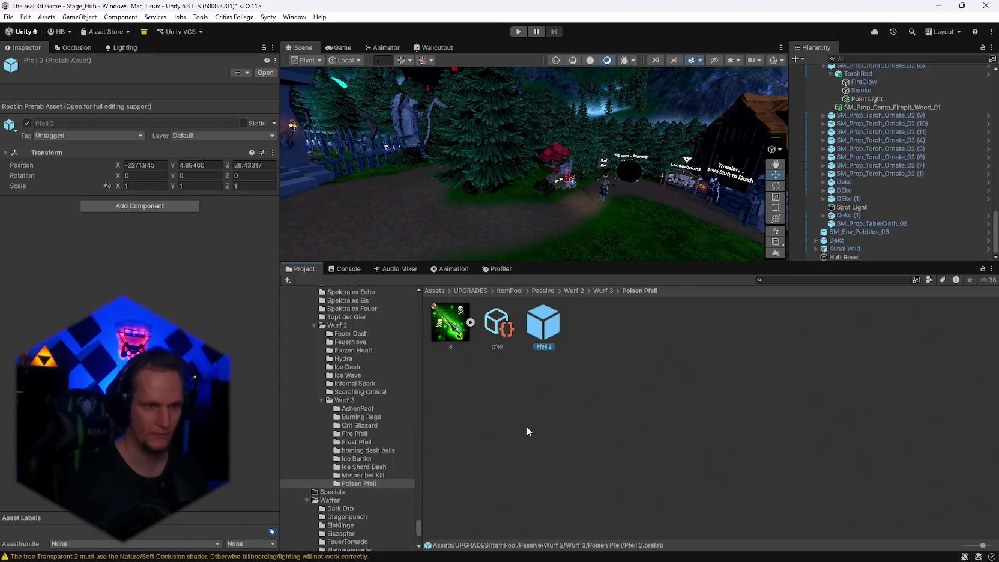
right_click(554, 404)
- Create an empty C# script named Pfeil 3 in Poisen Pfeil
mouse_move(595, 88)
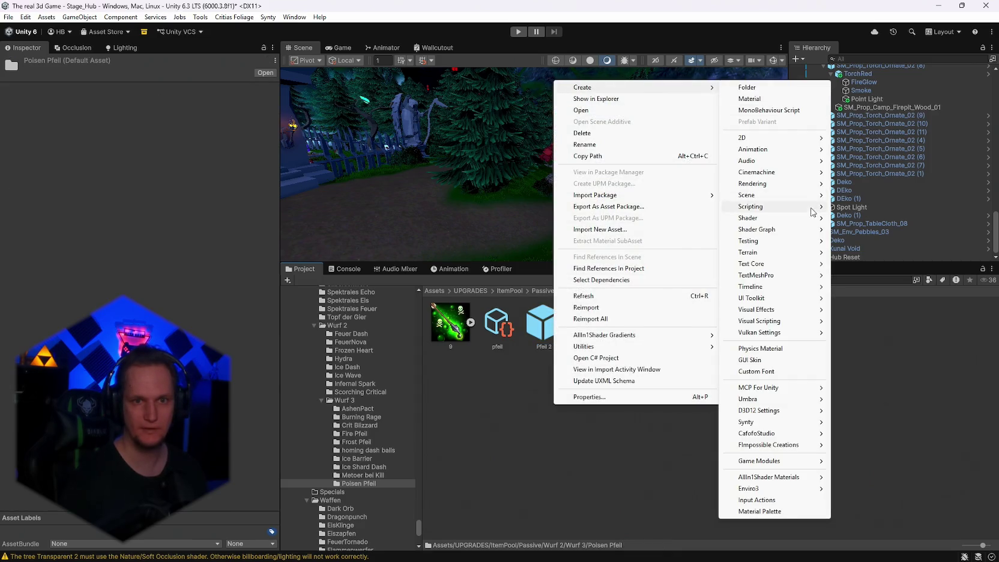
mouse_move(815, 206)
click(870, 229)
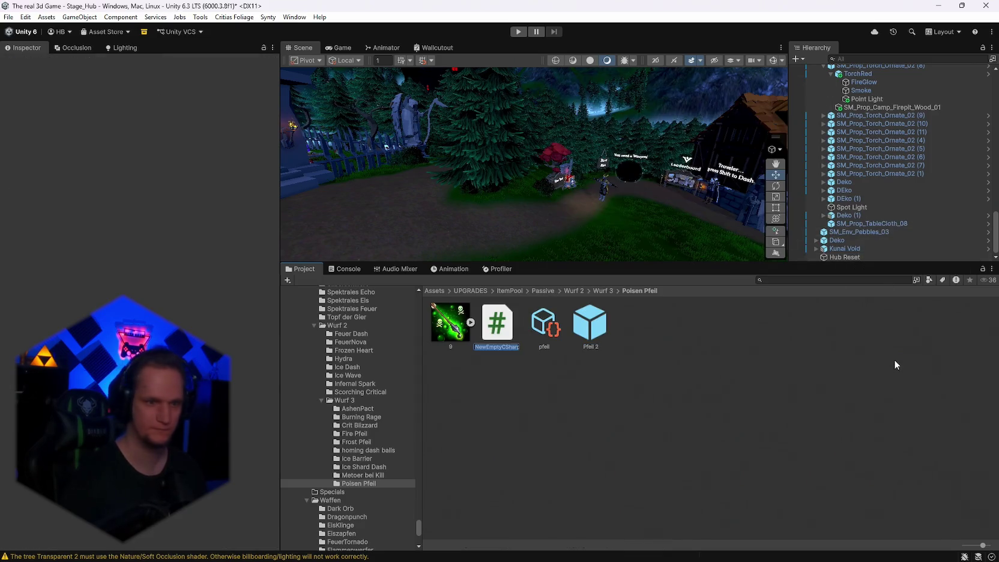
text(Pfeil 3)
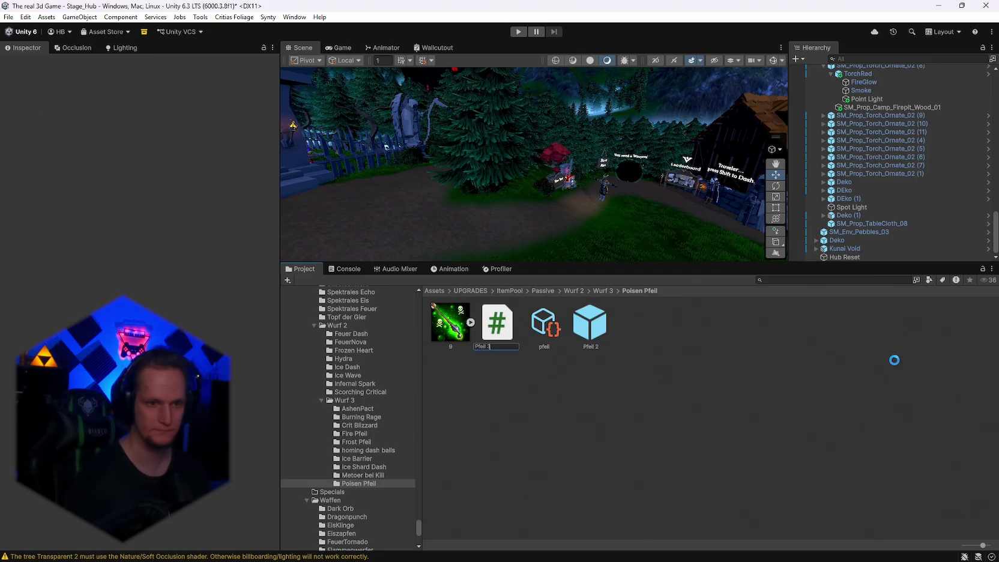
key(Return)
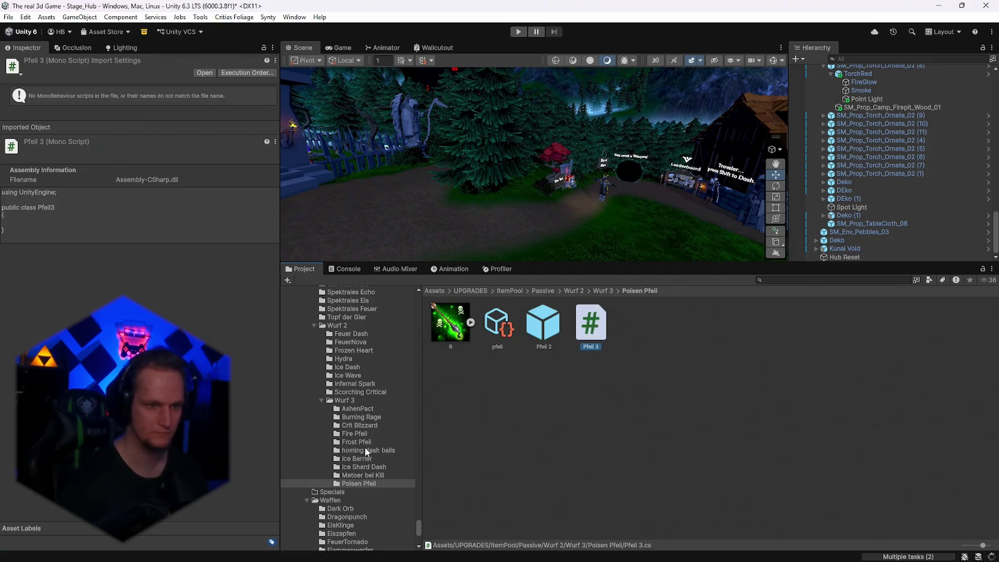
- Paste copies of the Pfeil 3 script into Fire Pfeil and Frost Pfeil
click(357, 433)
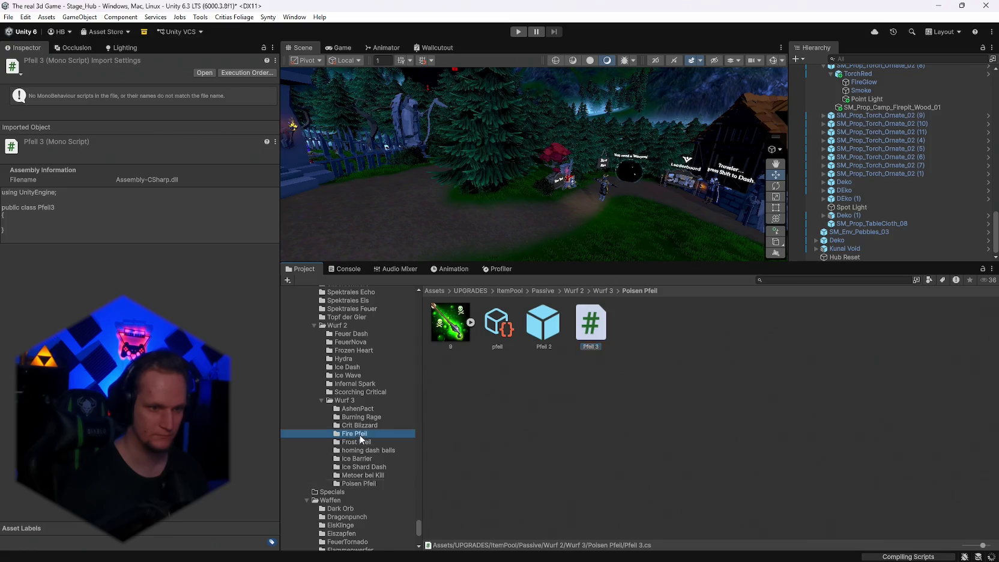
key(ctrl+v)
click(357, 443)
key(ctrl+v)
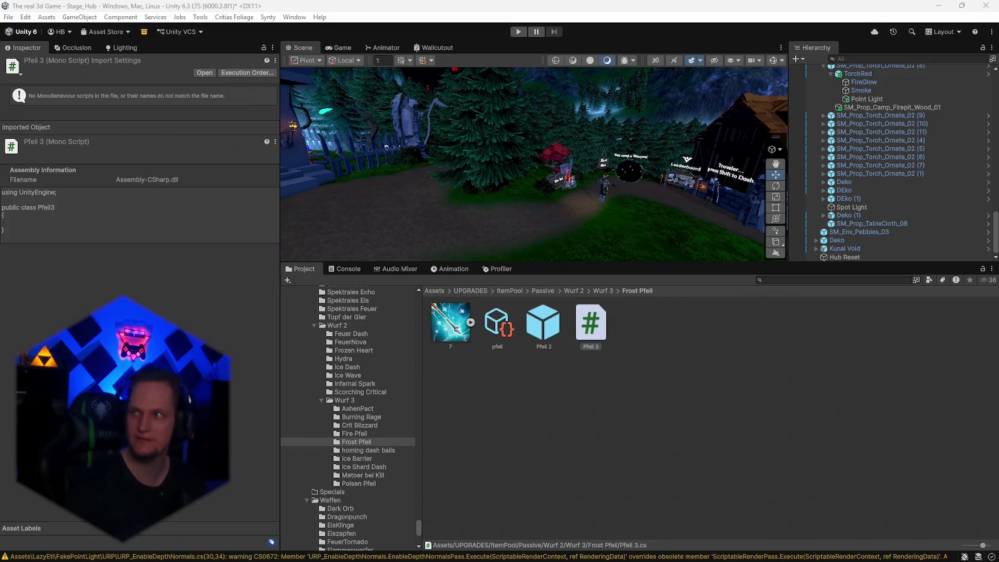
- Replace the ice arrow's Pfeil 3 script with the copied code and save it
double_click(580, 339)
key(ctrl+a)
key(ctrl+v)
key(ctrl+s)
click(447, 326)
scroll(475, 378, up, 20)
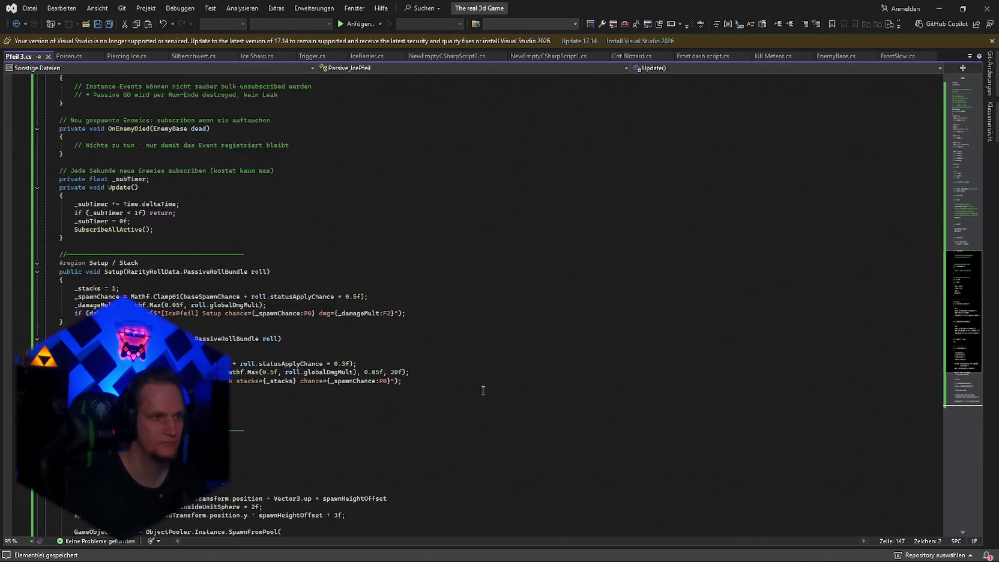
scroll(515, 410, up, 6)
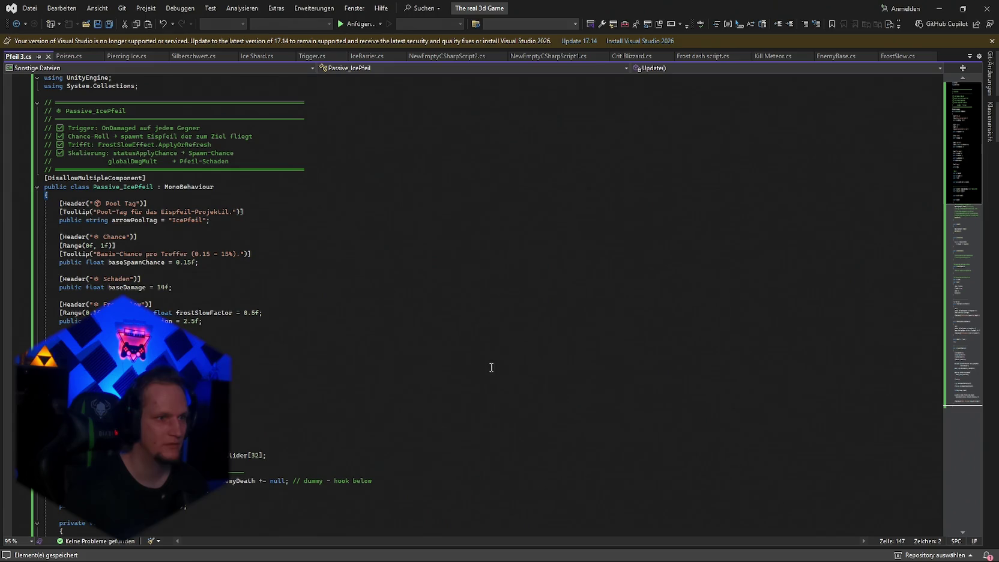
drag(924, 10, 927, 31)
click(929, 26)
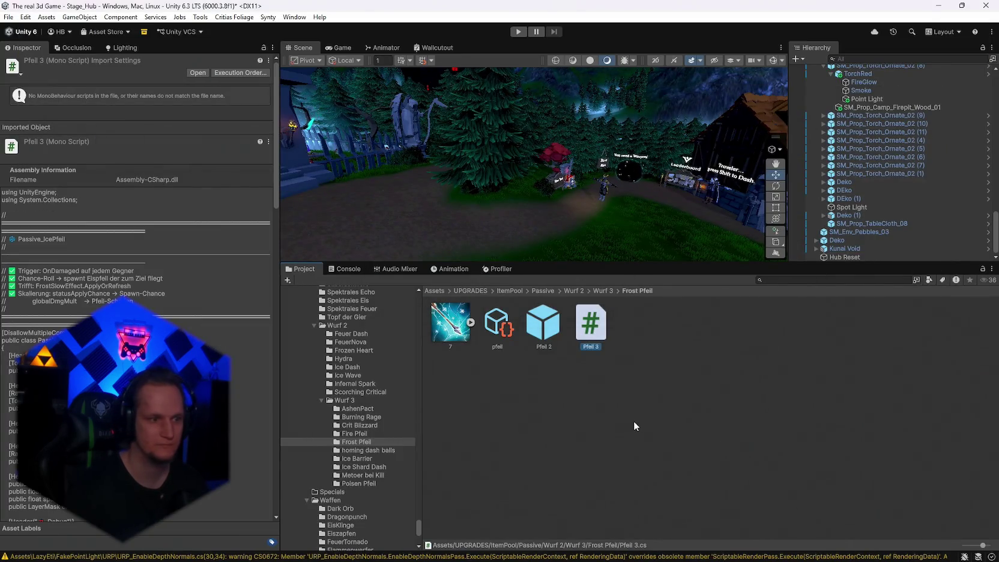
- Paste the poison arrow code into Poisen Pfeil's Pfeil 3 script and save as Unicode
click(360, 483)
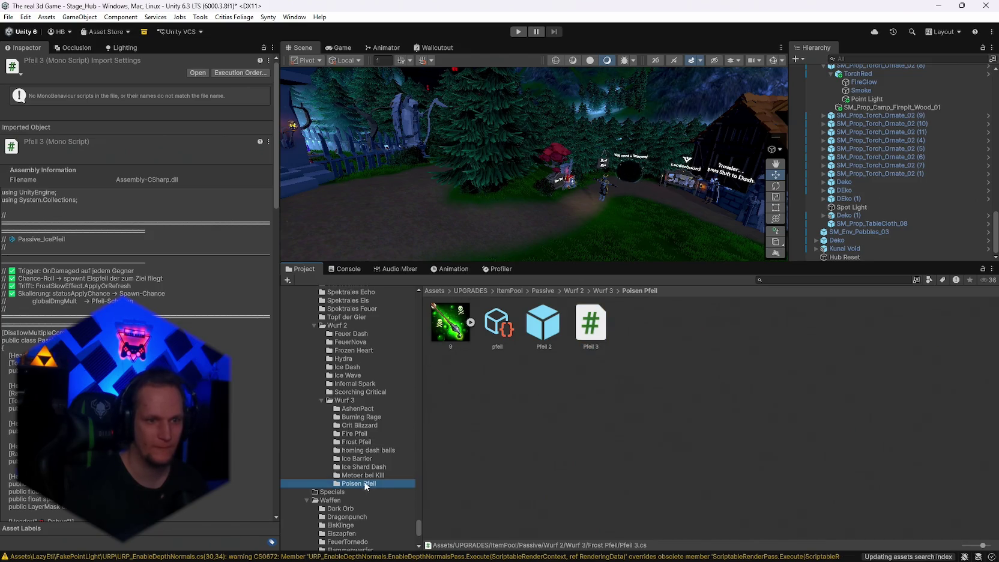
click(588, 325)
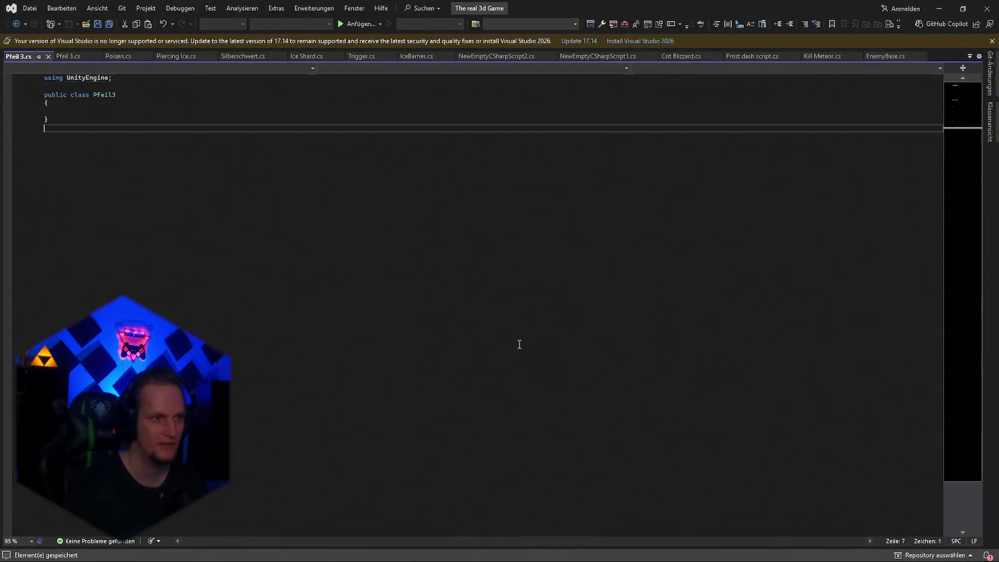
key(ctrl+a)
key(ctrl+v)
key(ctrl+s)
click(428, 323)
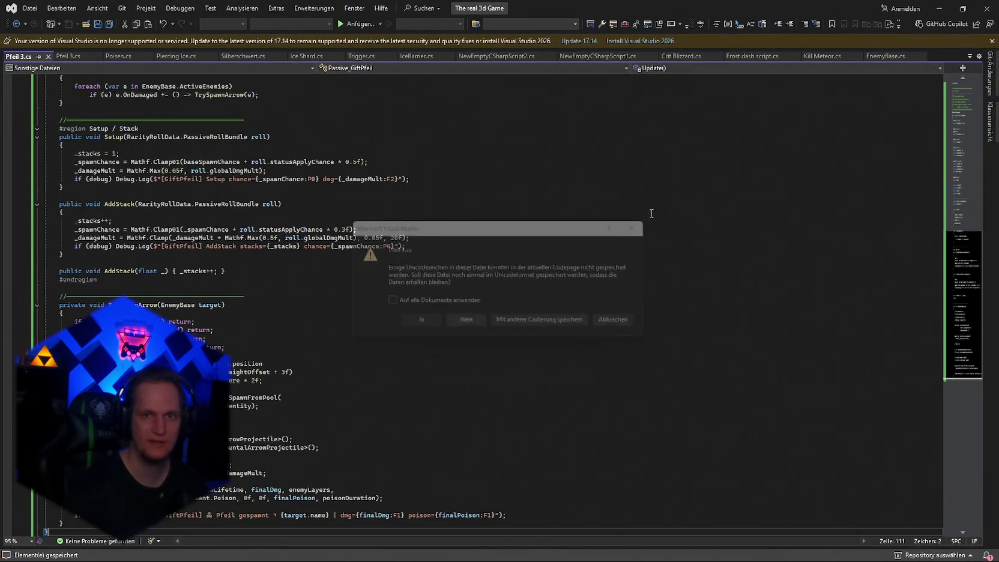
click(939, 8)
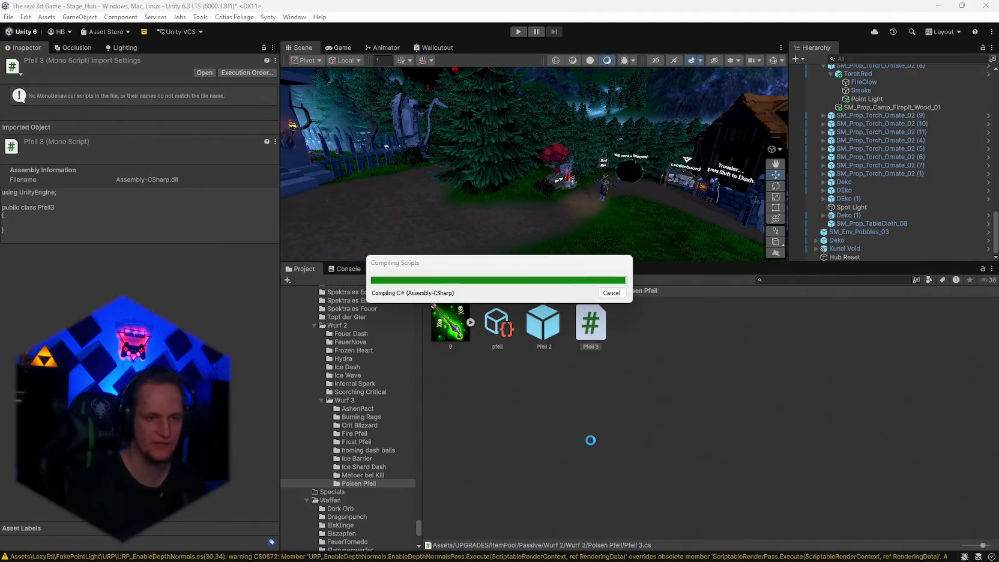
- Save Fire Pfeil's Pfeil 3 script as the Passive_FeuerPfeil code, then return to Unity
click(359, 433)
key(alt+Tab)
double_click(590, 324)
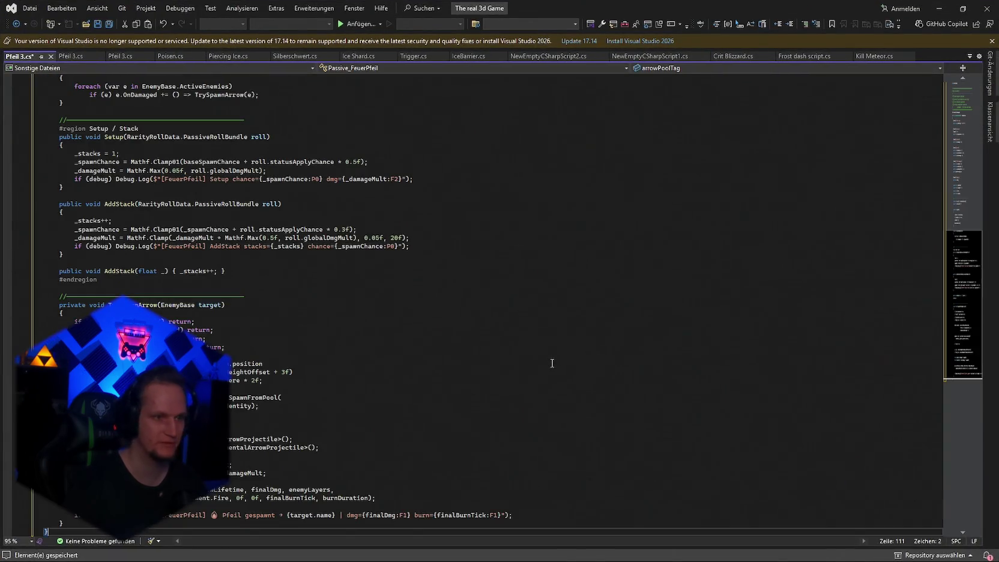
click(423, 321)
click(938, 9)
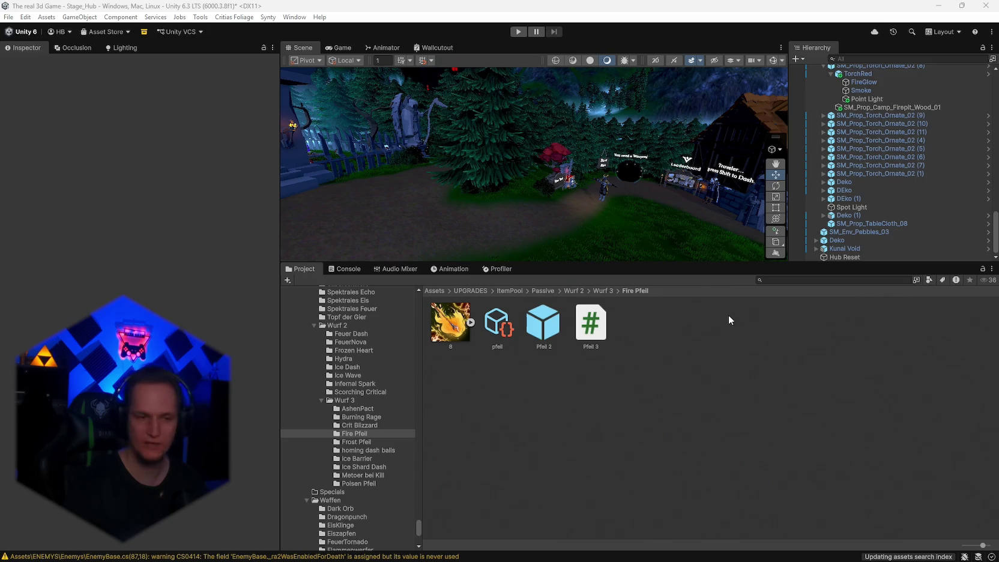
- Create an empty C# script named ElementPfeil GLOBAL in the Fire Pfeil folder
right_click(501, 431)
click(351, 407)
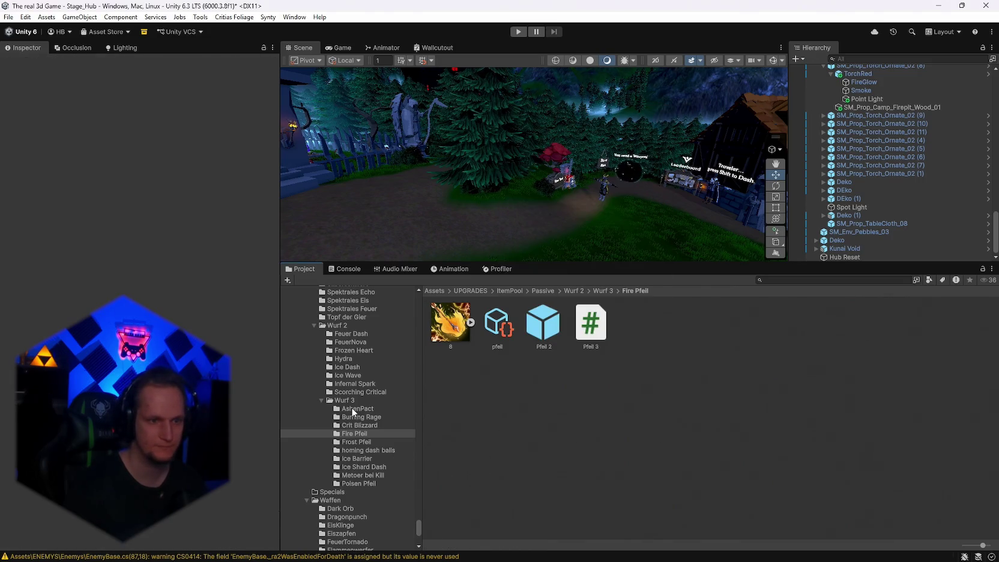
right_click(467, 453)
click(431, 470)
right_click(520, 418)
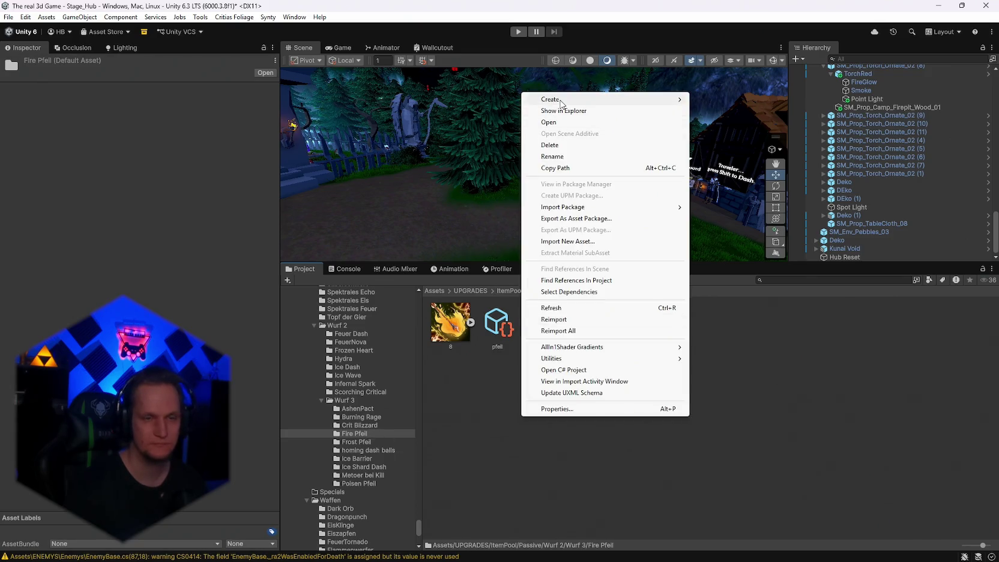
mouse_move(600, 99)
mouse_move(740, 220)
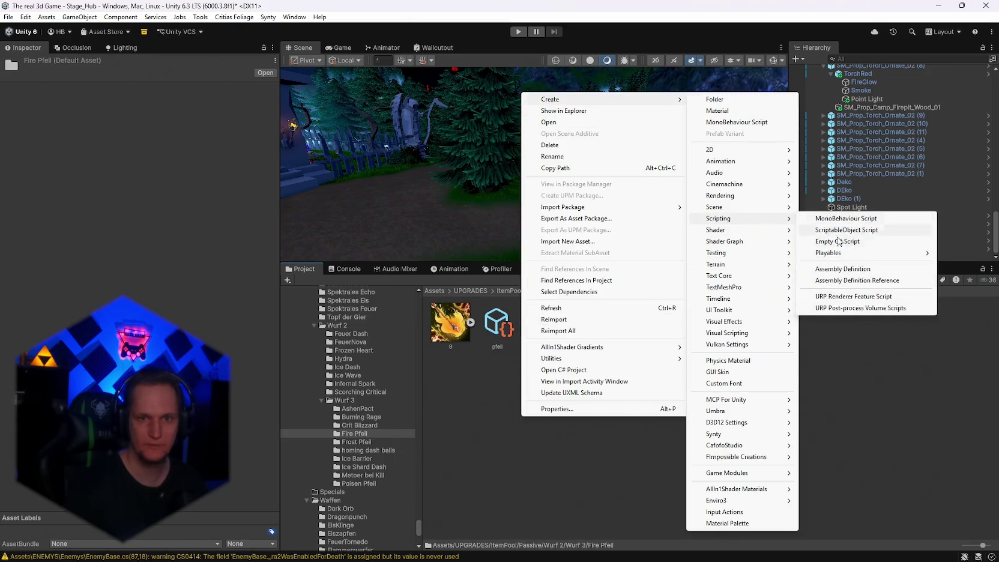
click(842, 242)
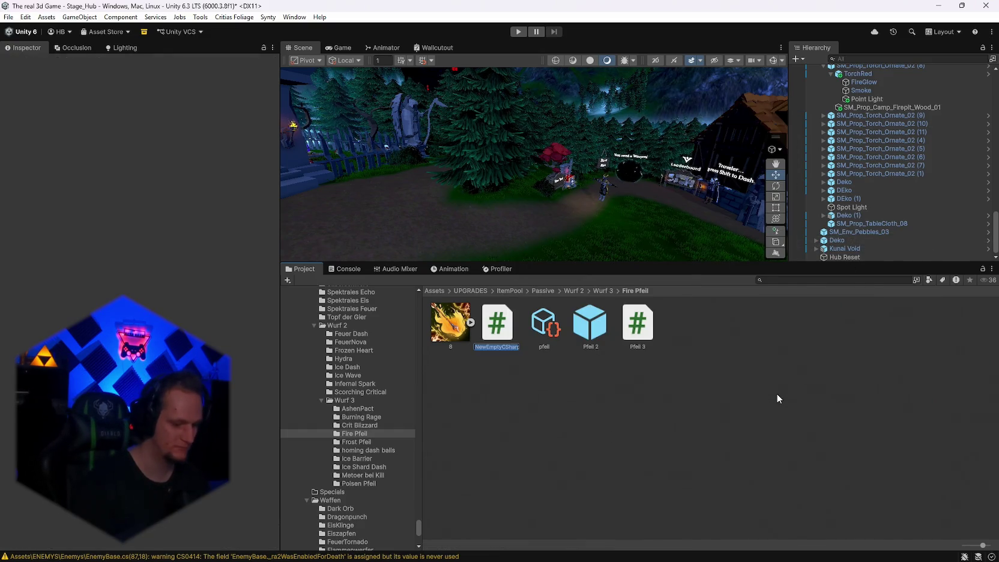
text(Elemen)
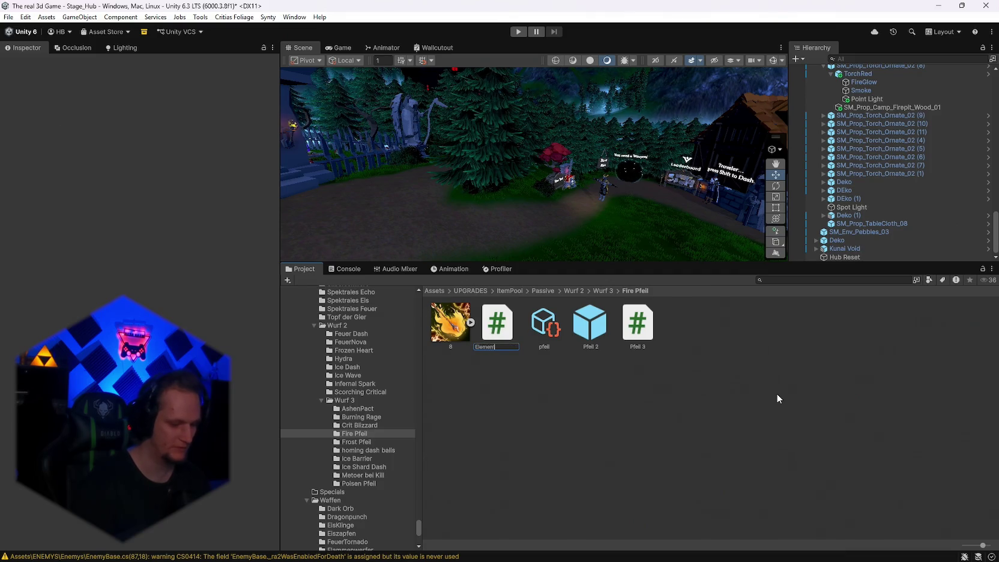
text(tPfe GLOBAL)
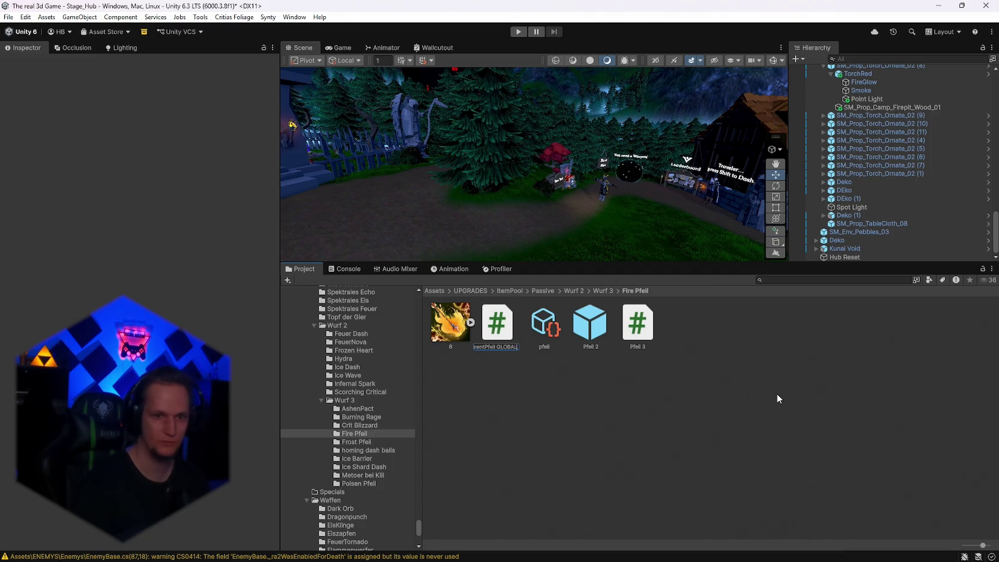
key(Return)
- Replace the new script's contents with the elemental arrow projectile code and save
double_click(497, 327)
key(ctrl+a)
key(ctrl+v)
key(ctrl+a)
key(ctrl+v)
key(ctrl+s)
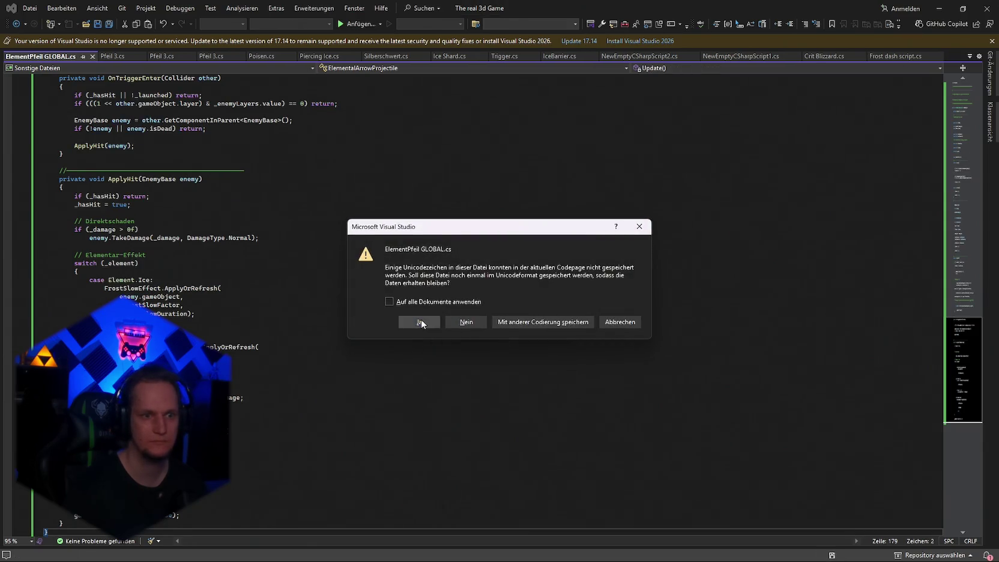
- Confirm the Unicode save of ElementPfeil GLOBAL.cs and switch back to Unity
click(420, 319)
key(alt+Tab)
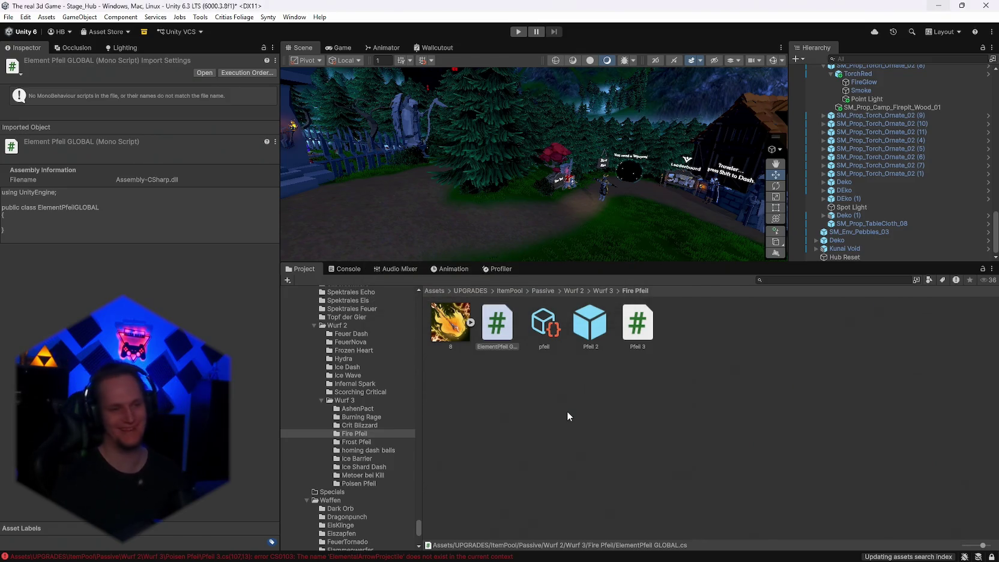
- Check the console, then attach the Pfeil 3 script to the Pfeil 2 prefab in Fire Pfeil
click(350, 269)
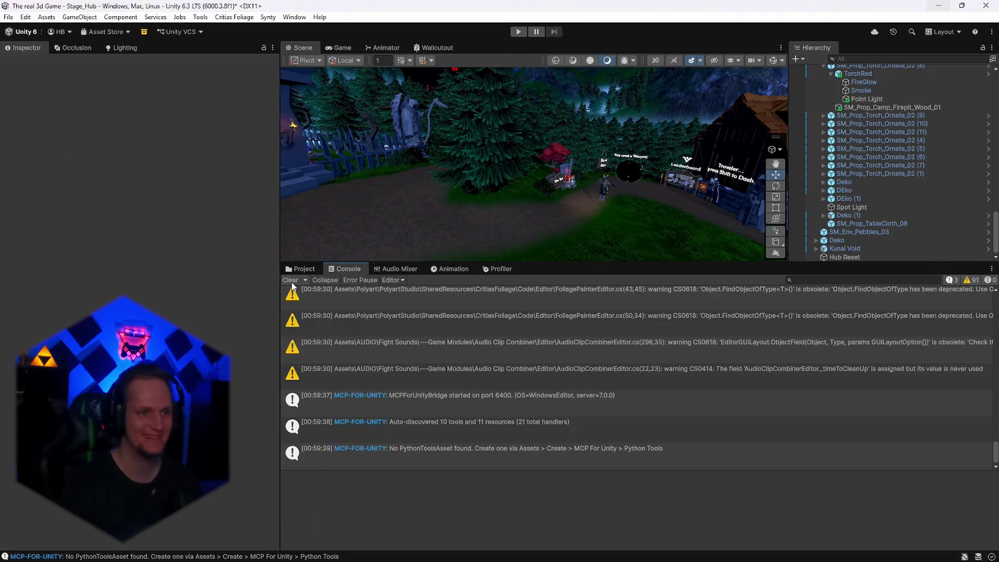
click(299, 268)
click(357, 409)
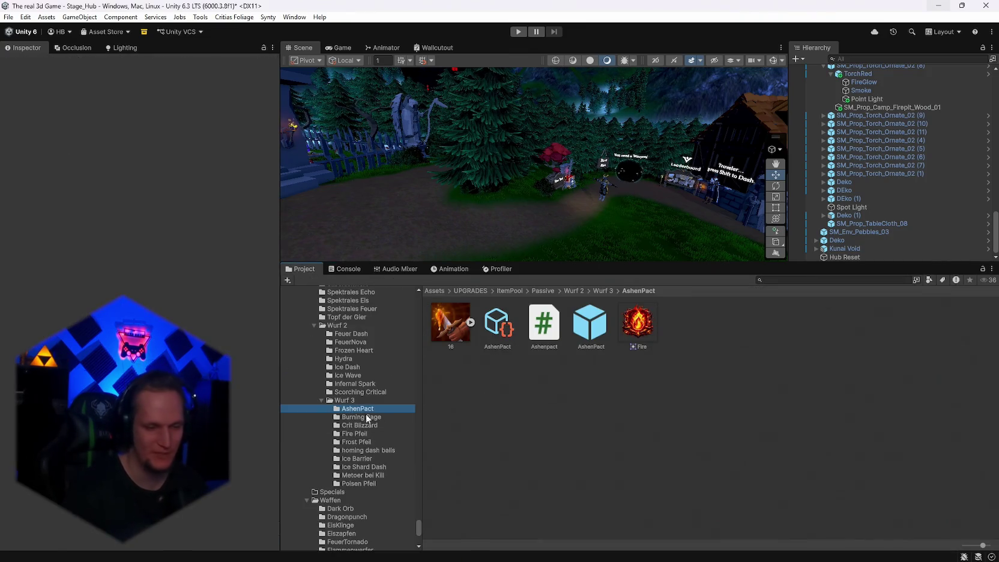
click(360, 424)
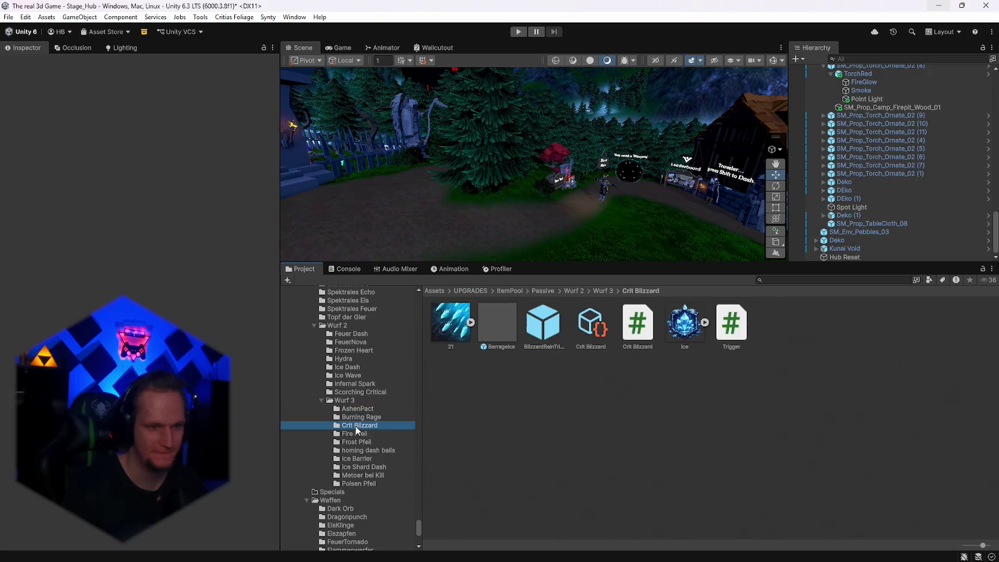
click(355, 435)
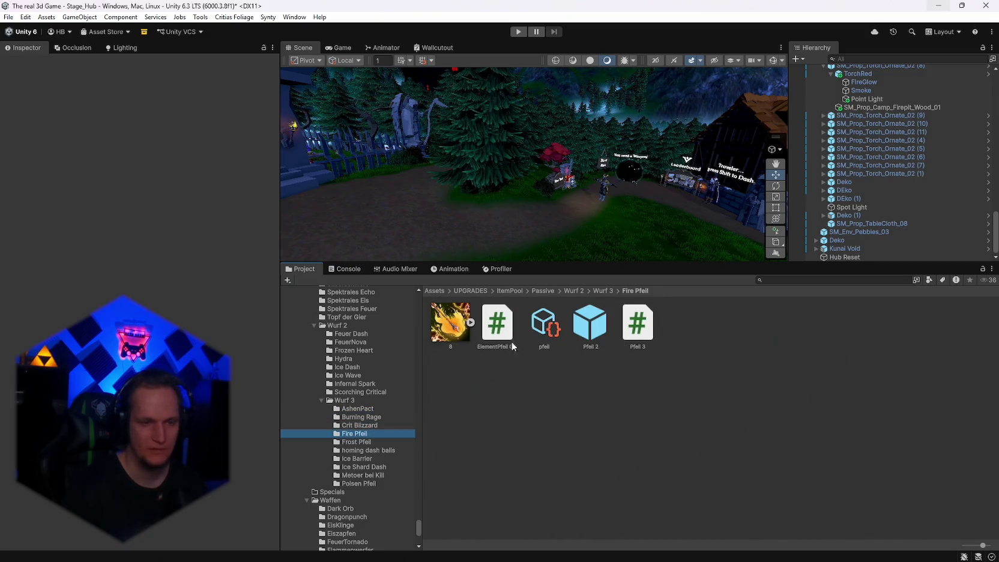
click(530, 326)
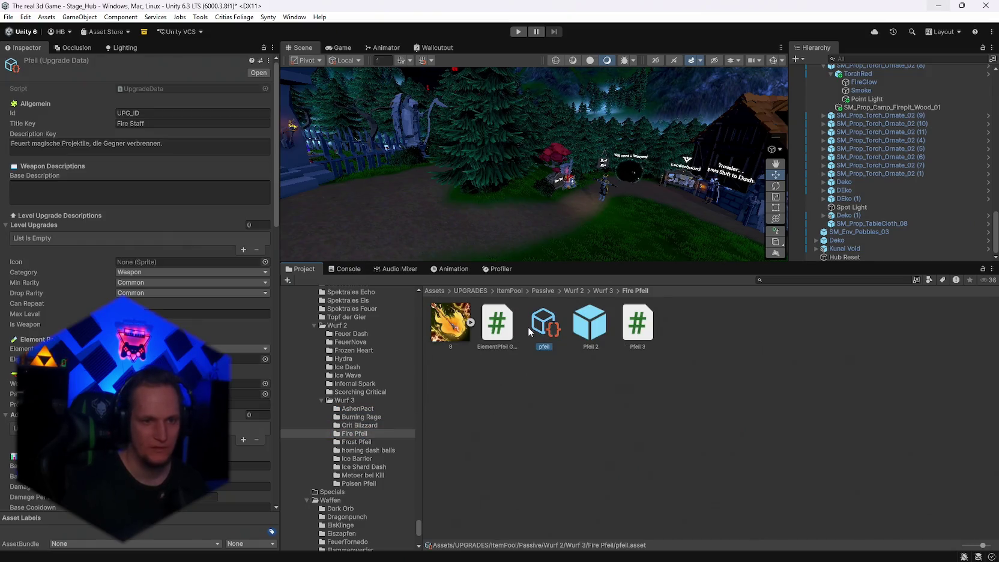
click(591, 324)
drag(638, 325, 123, 206)
- Search the project for arrow assets, inspecting PolyArrow and Prop_Arrow_01
click(784, 280)
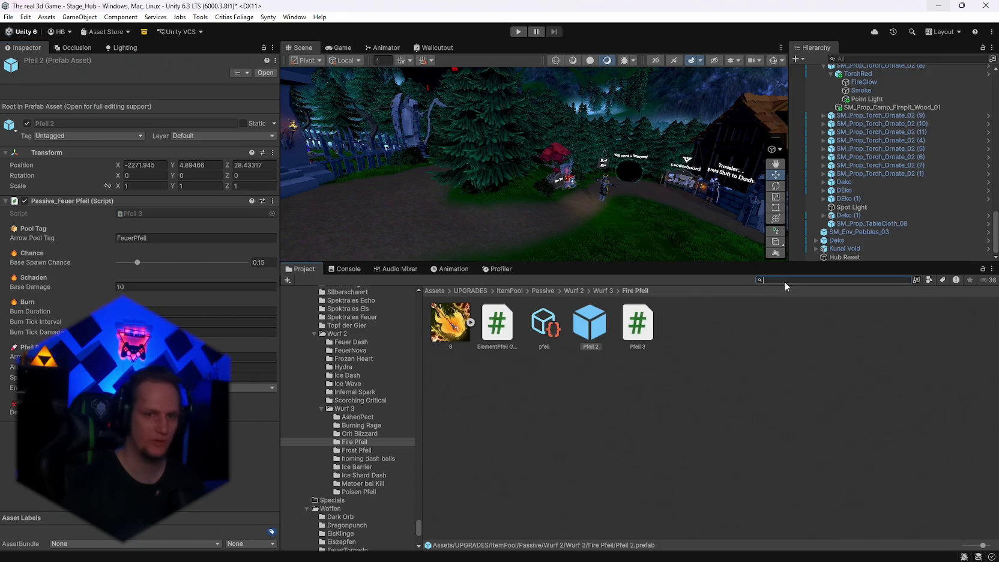
scroll(602, 414, down, 10)
scroll(602, 414, down, 15)
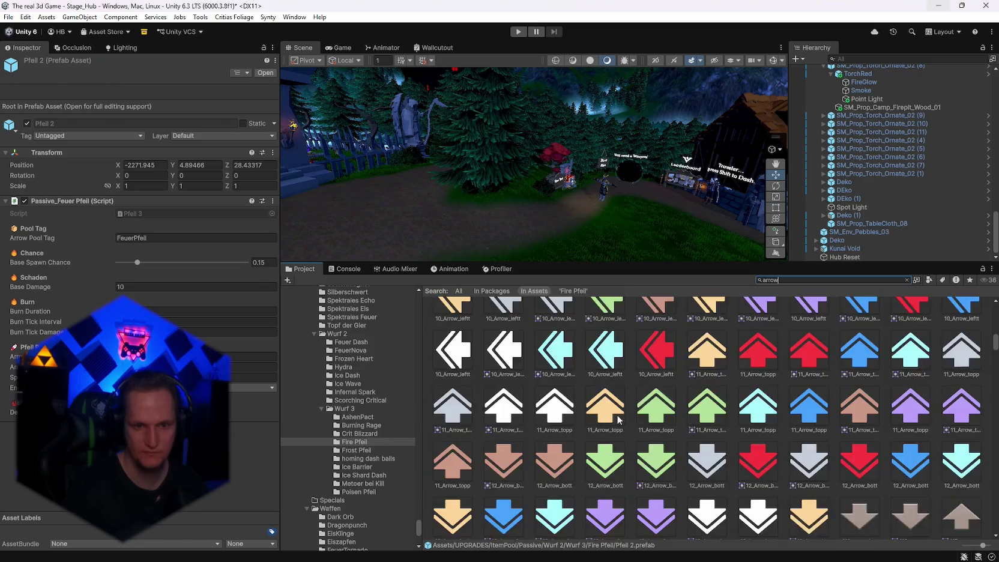
scroll(623, 420, down, 15)
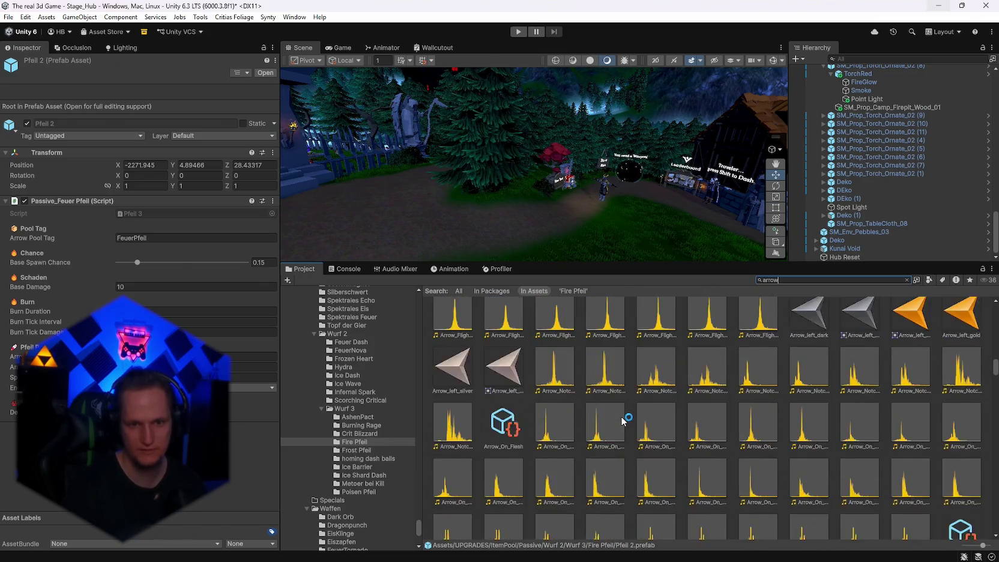
scroll(623, 420, down, 10)
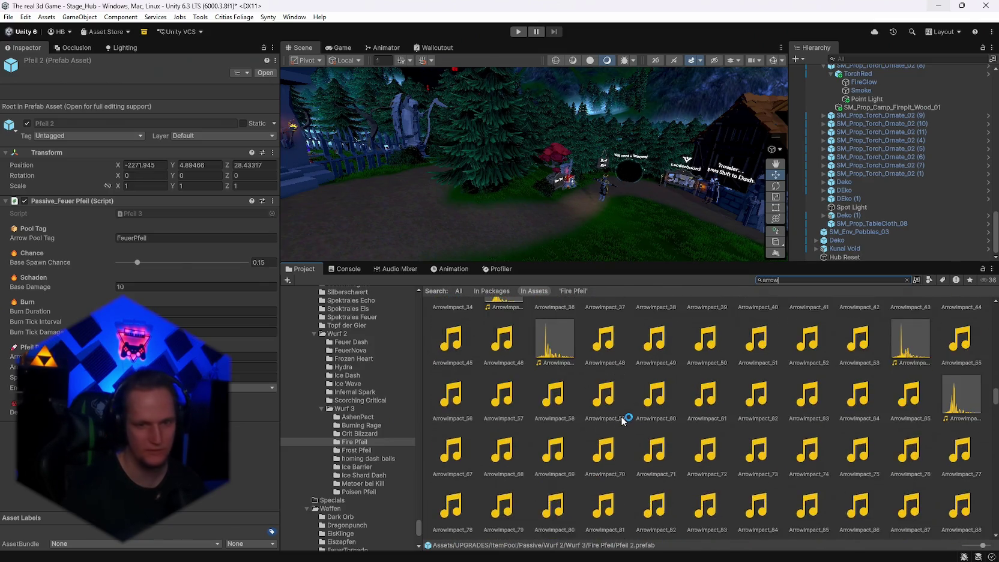
scroll(714, 447, down, 10)
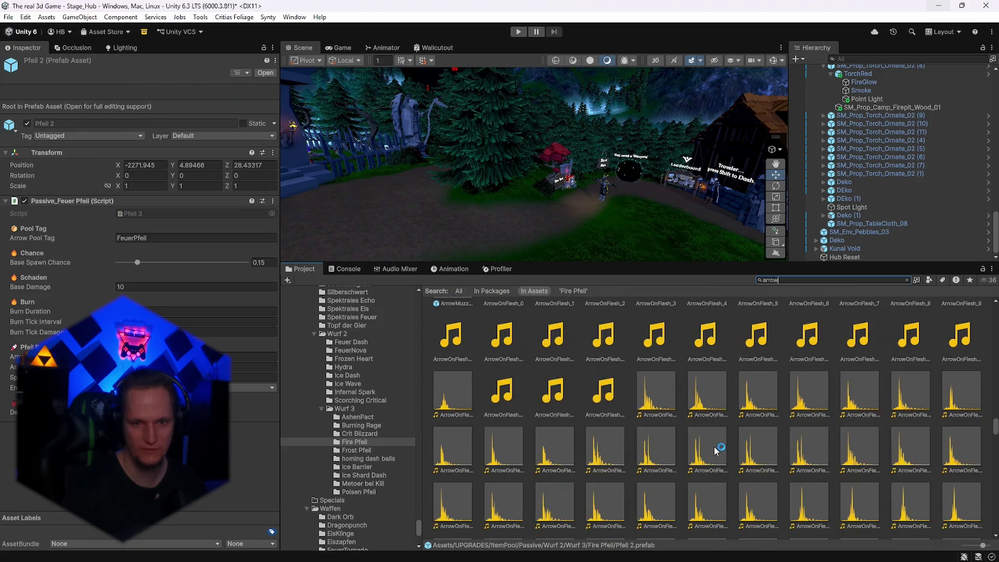
scroll(715, 447, down, 3)
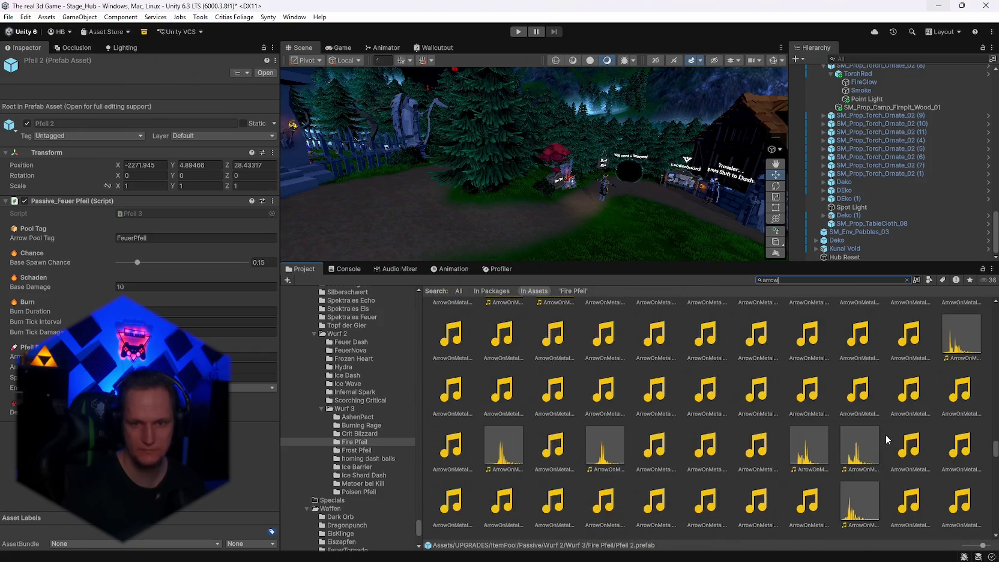
click(995, 489)
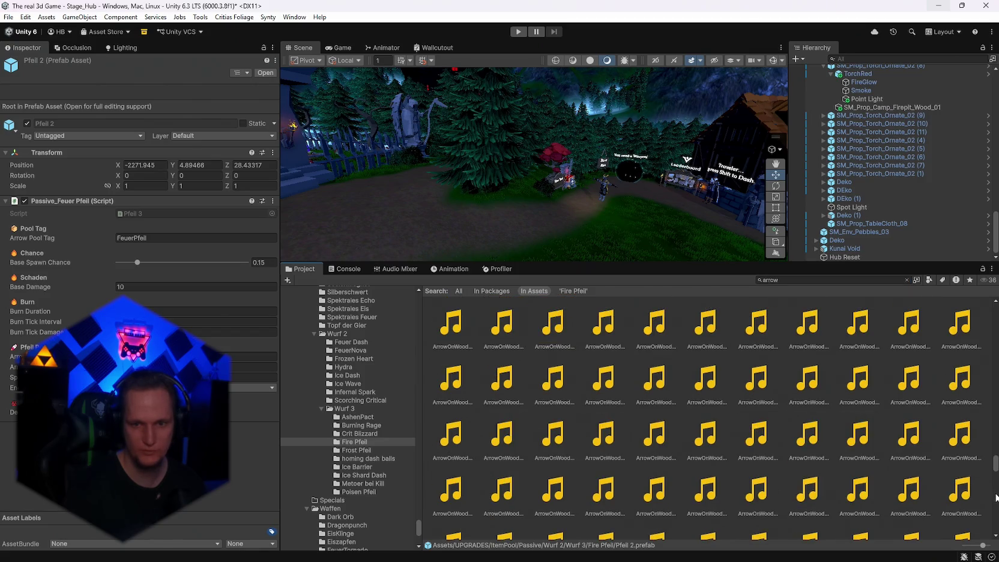
scroll(862, 480, down, 1)
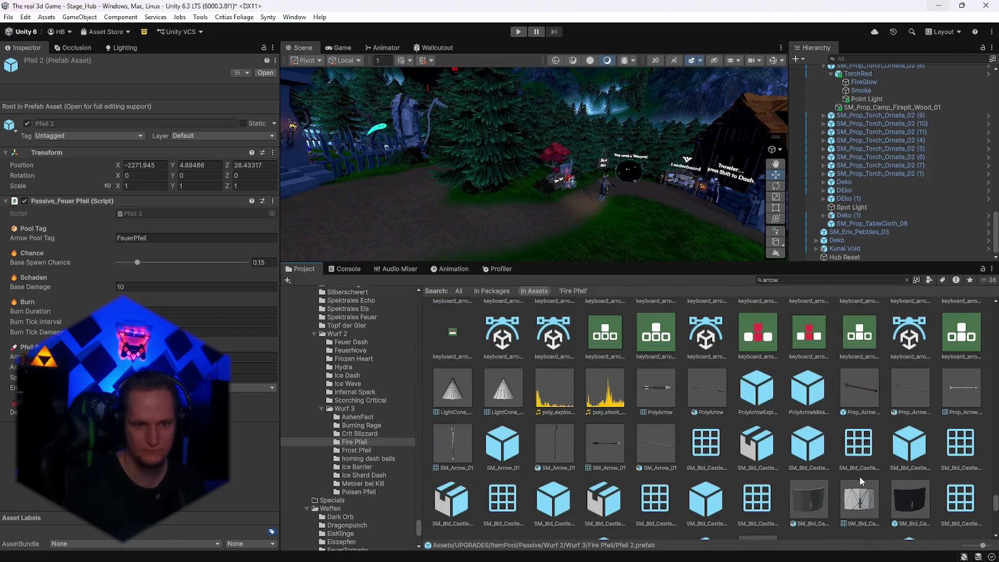
click(708, 396)
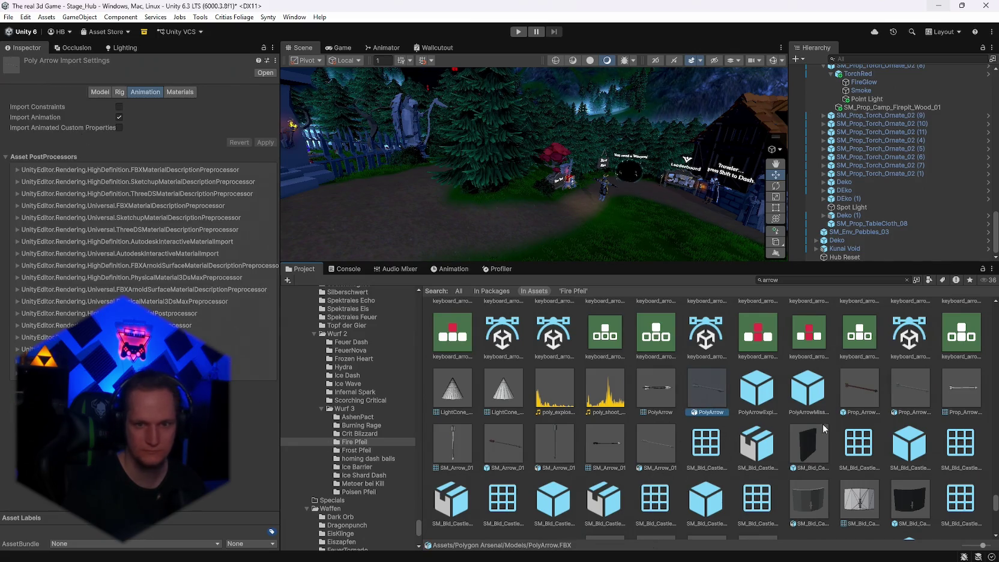
click(843, 403)
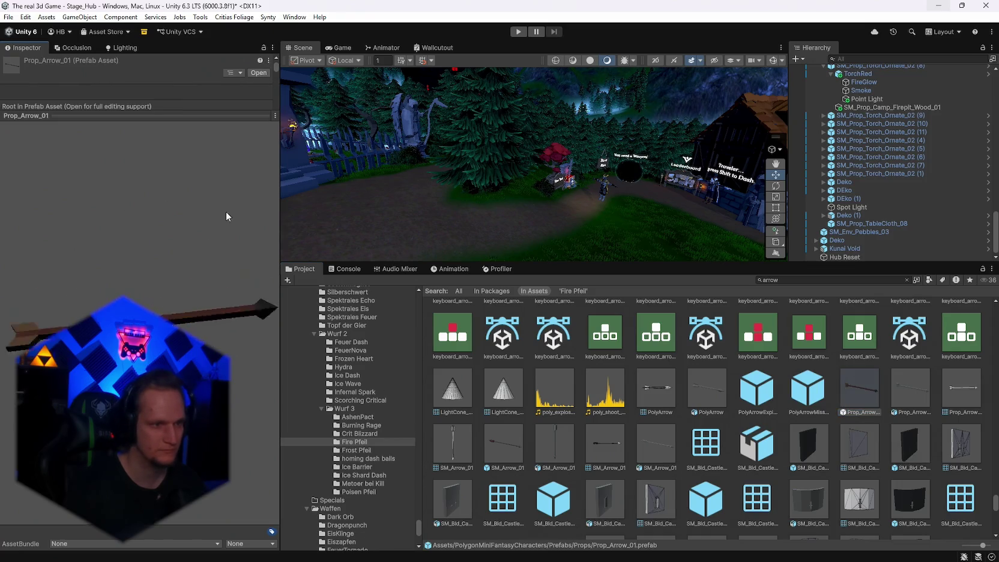
- Move the SM_Arrow_01 prefab from the arrow results into the Fire Pfeil folder
scroll(512, 422, down, 7)
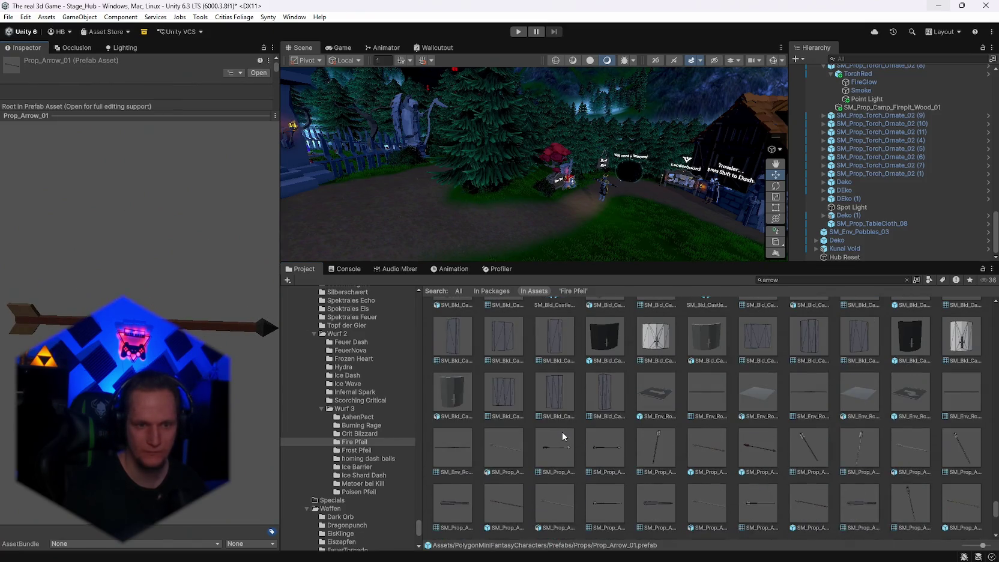
scroll(573, 436, down, 3)
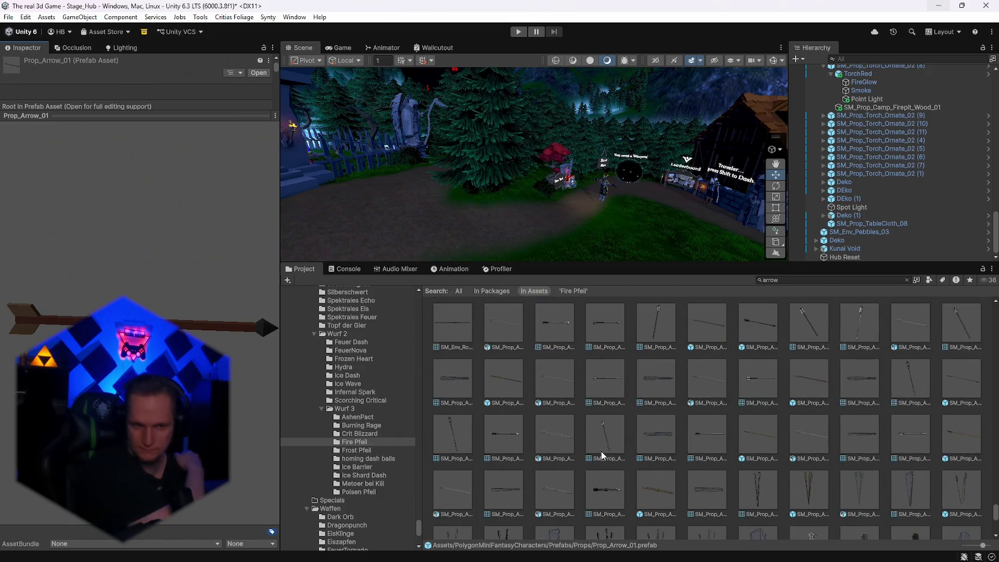
scroll(603, 456, down, 10)
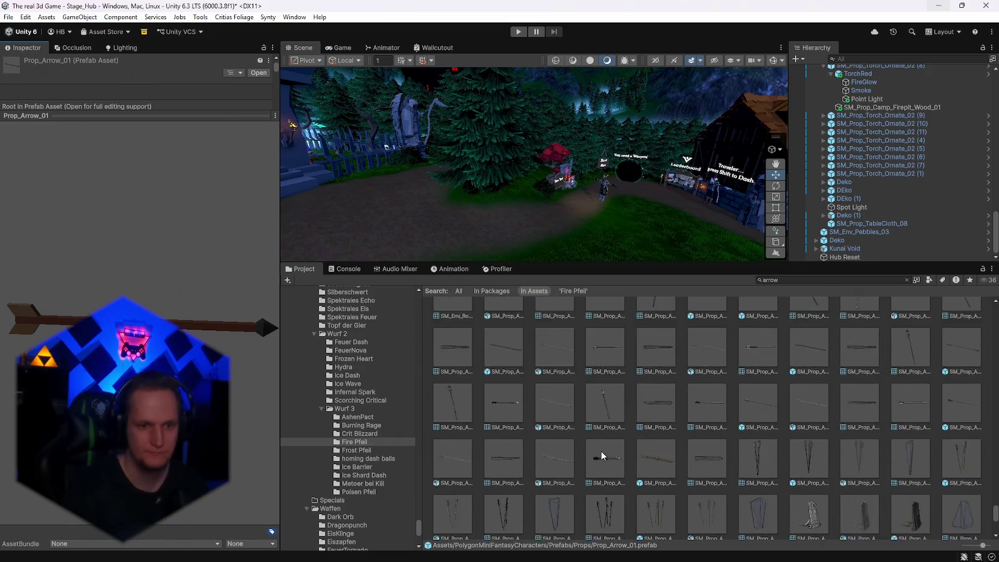
scroll(624, 447, up, 5)
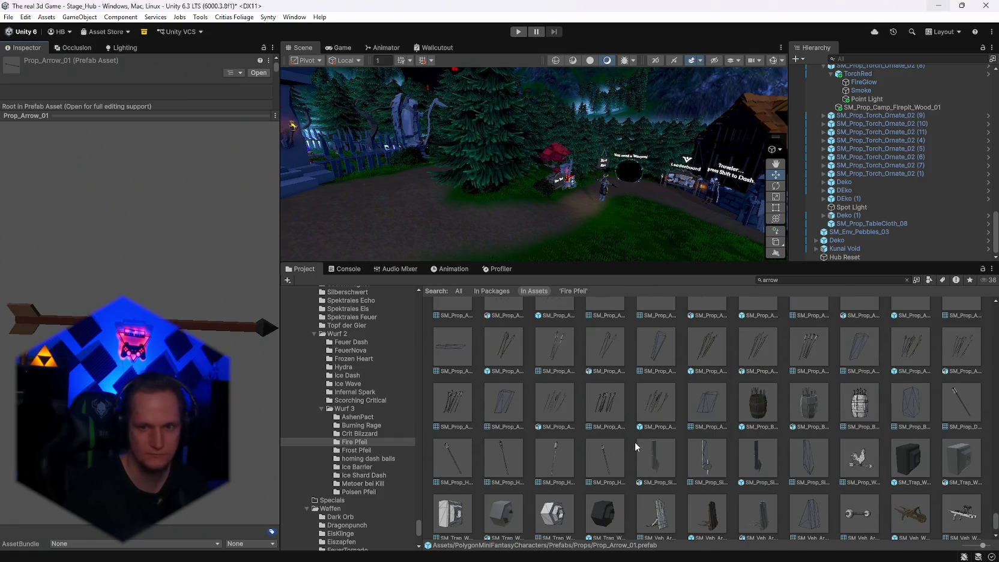
scroll(854, 463, up, 1)
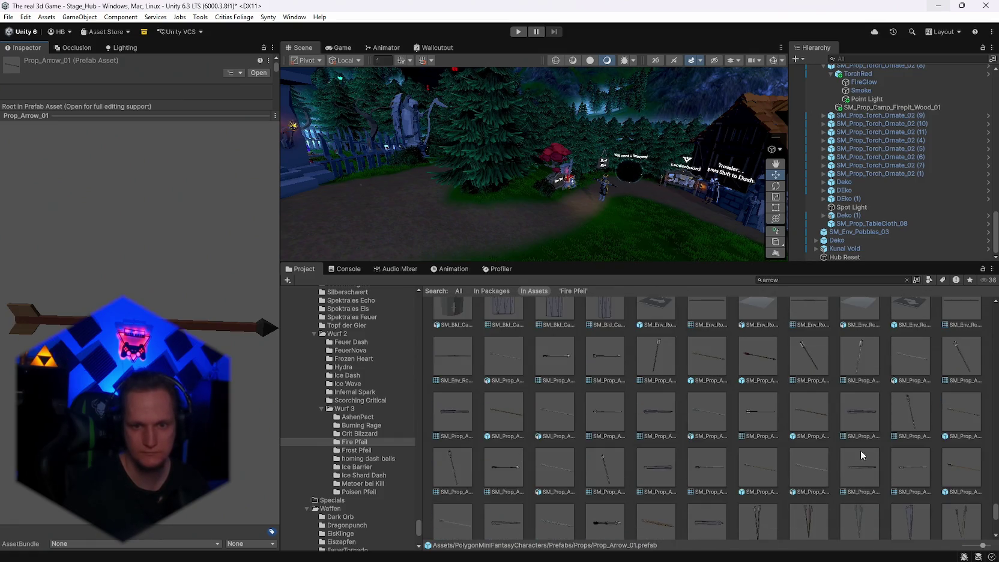
scroll(631, 420, up, 2)
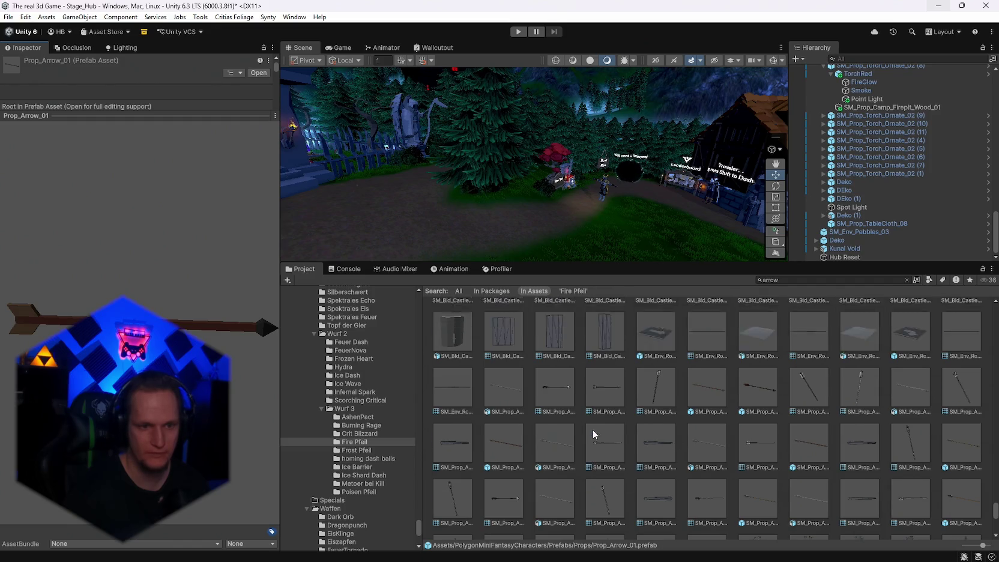
scroll(642, 441, up, 4)
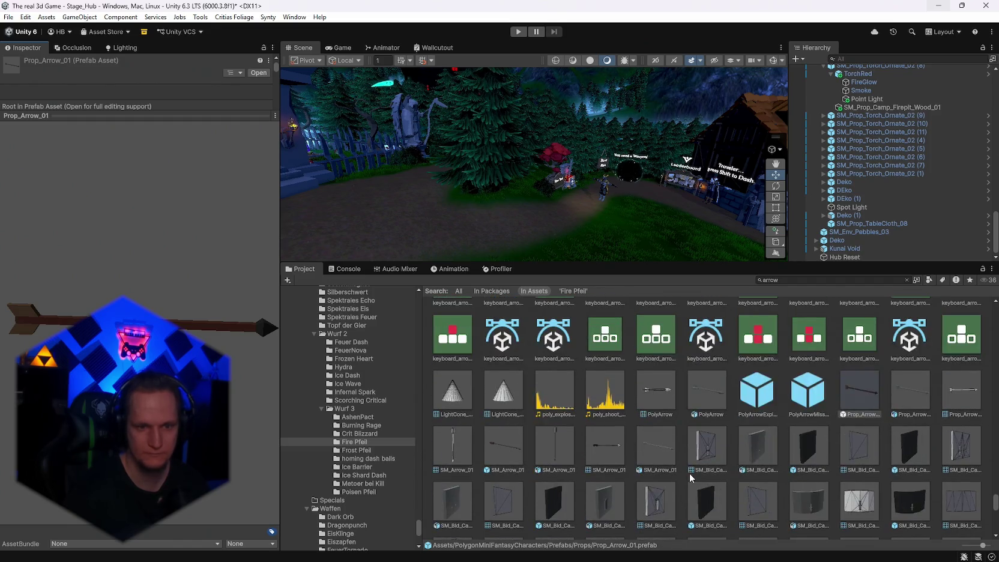
click(512, 449)
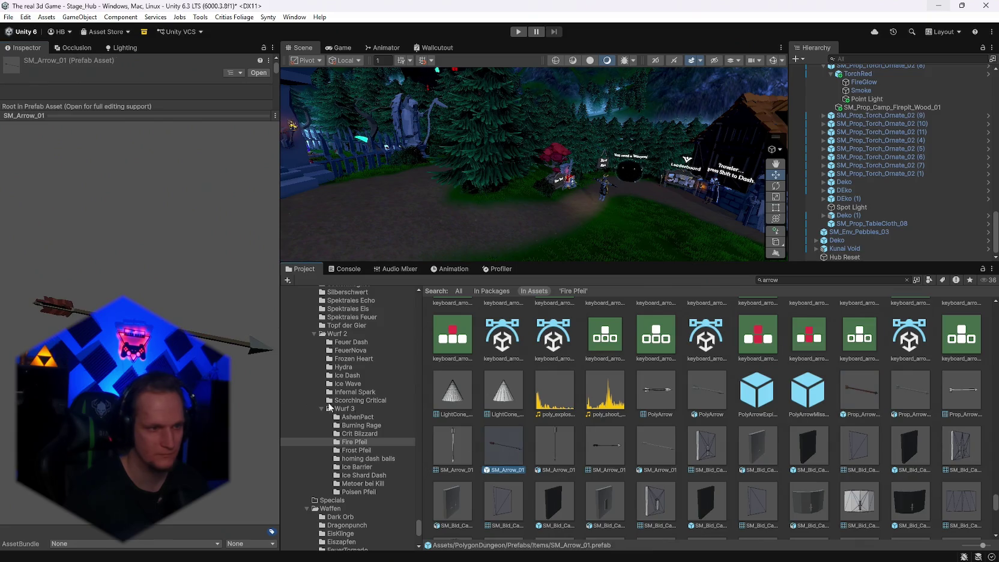
click(506, 453)
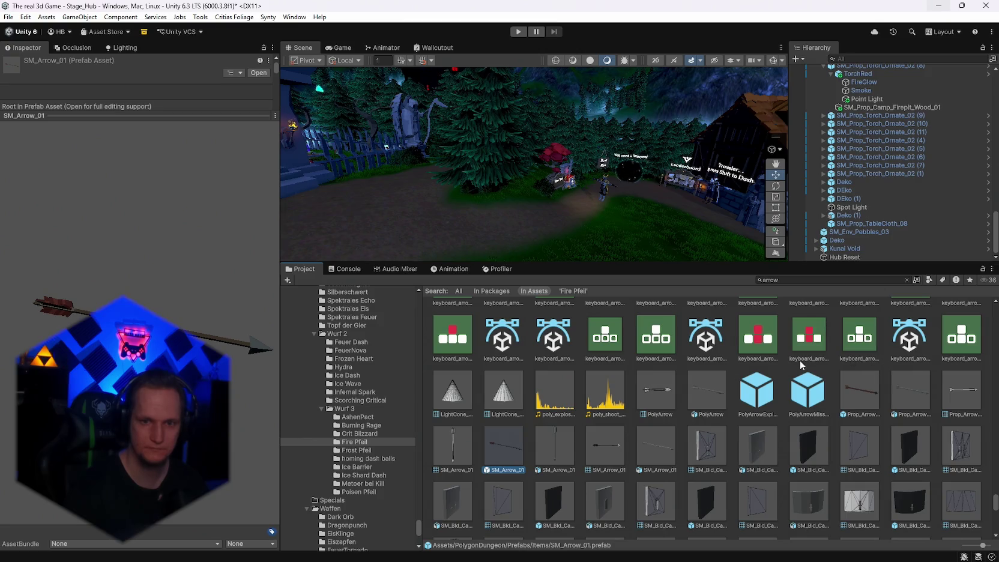
drag(355, 434, 355, 441)
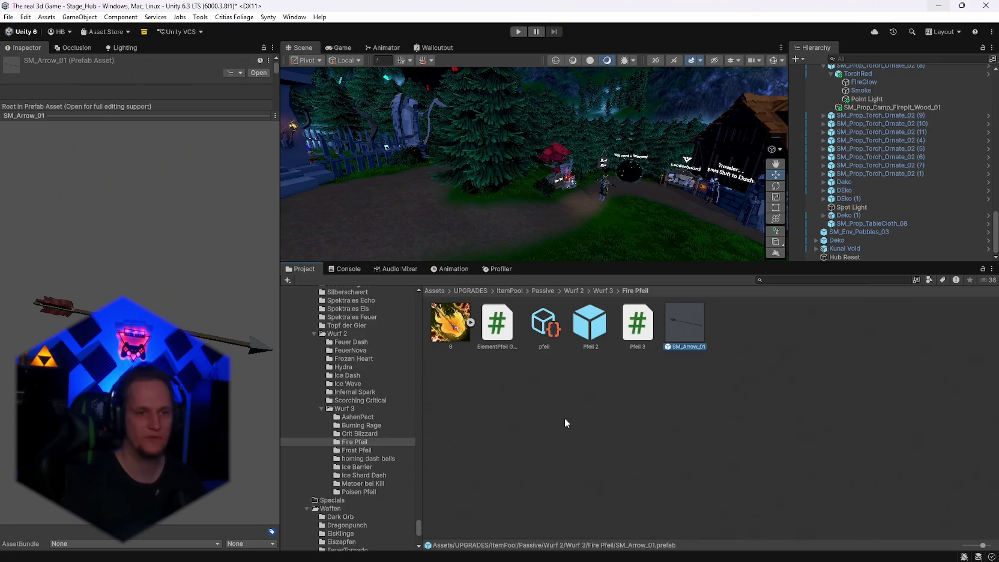
click(786, 280)
text(fire)
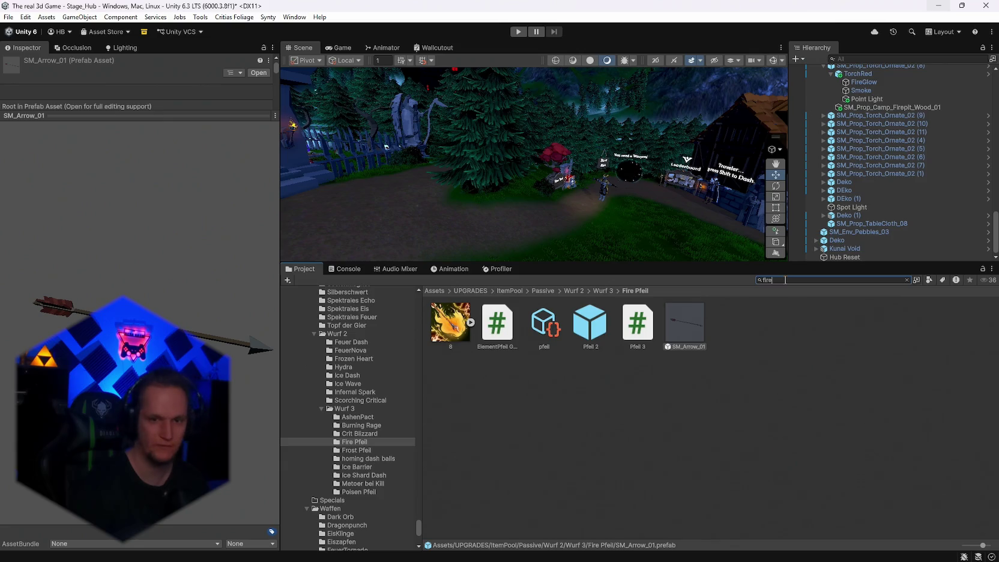
- Preview the CFXR Fire Plain effect from the 'fire' search results
scroll(690, 400, down, 10)
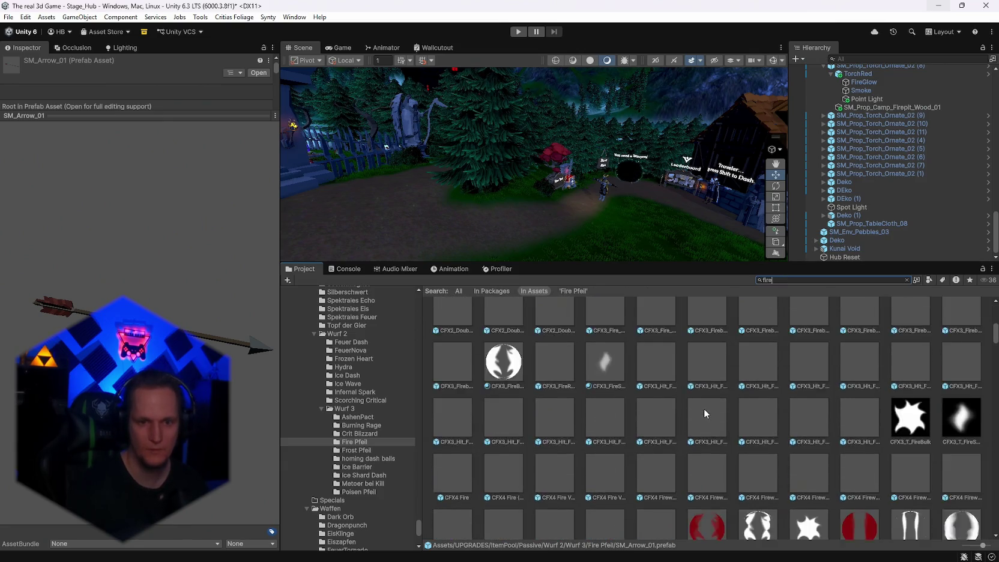
scroll(704, 408, down, 6)
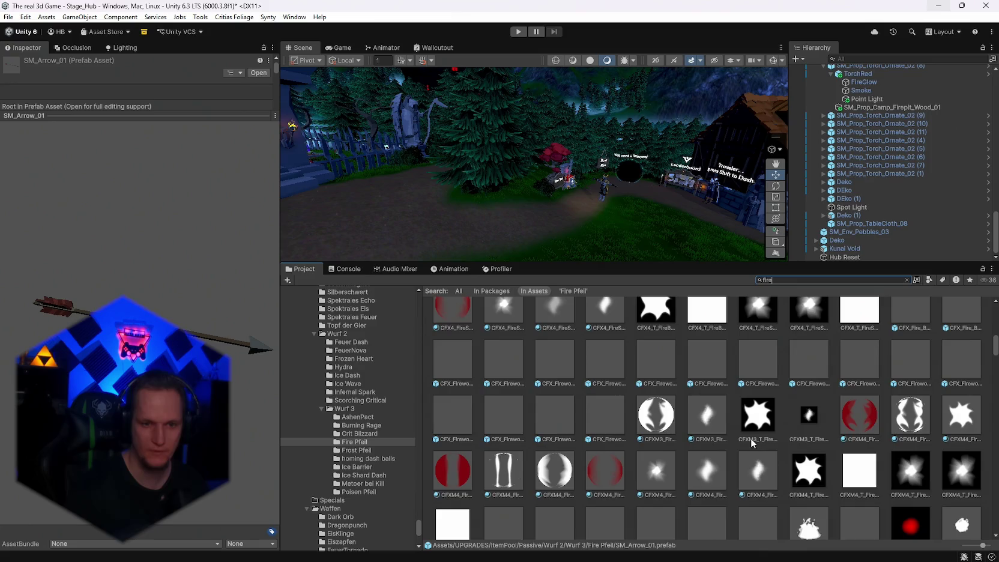
scroll(770, 448, down, 5)
click(808, 393)
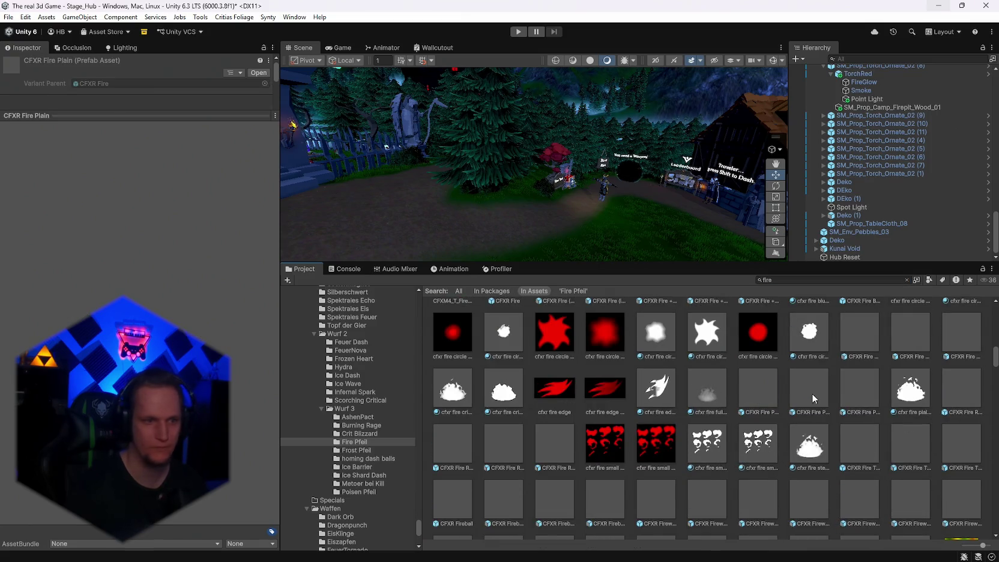
double_click(808, 393)
scroll(801, 420, down, 1)
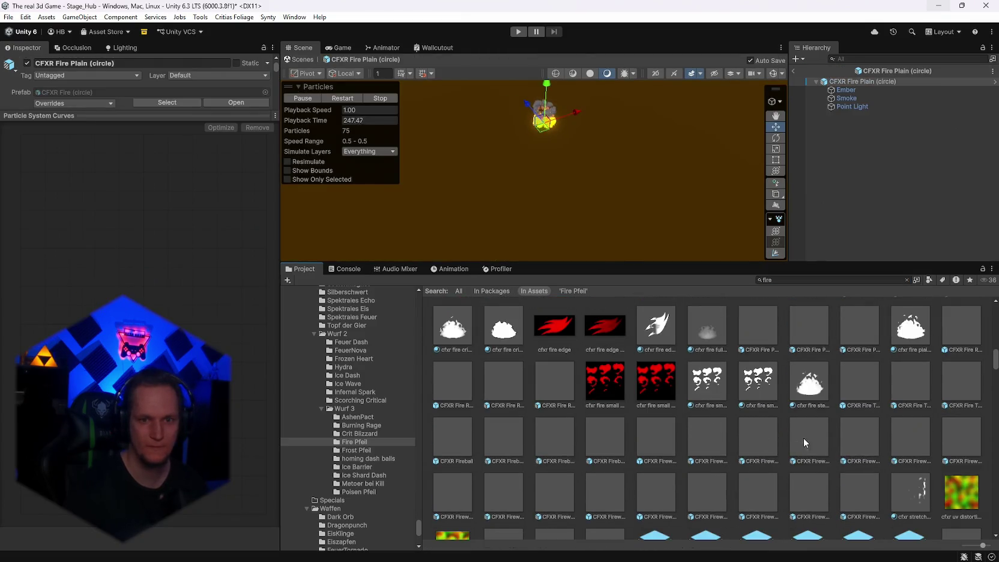
scroll(800, 408, up, 1)
double_click(761, 393)
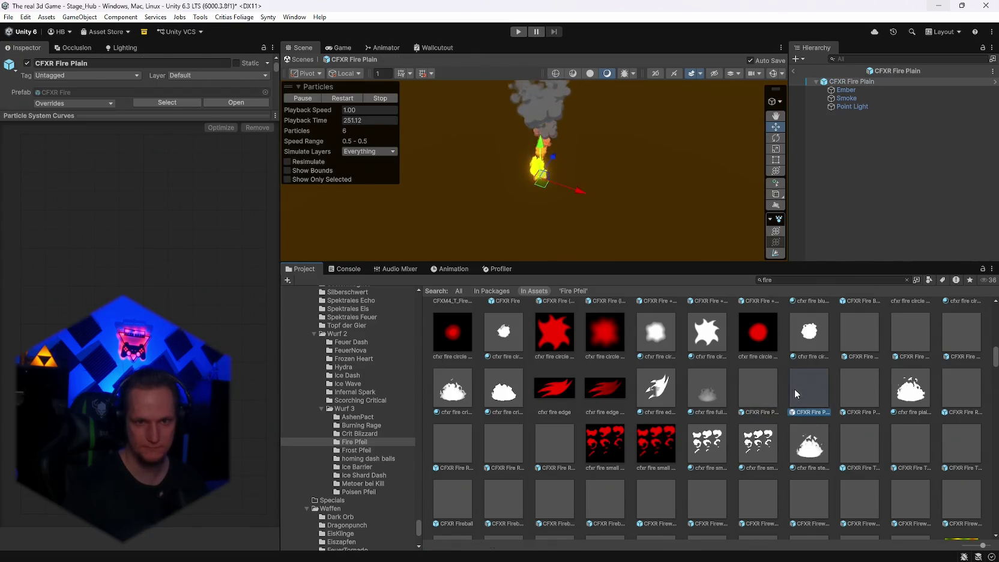
- Move CFXR Fire Plain into Fire Pfeil and open SM_Arrow_01 in Prefab Mode
click(761, 389)
drag(472, 424, 354, 442)
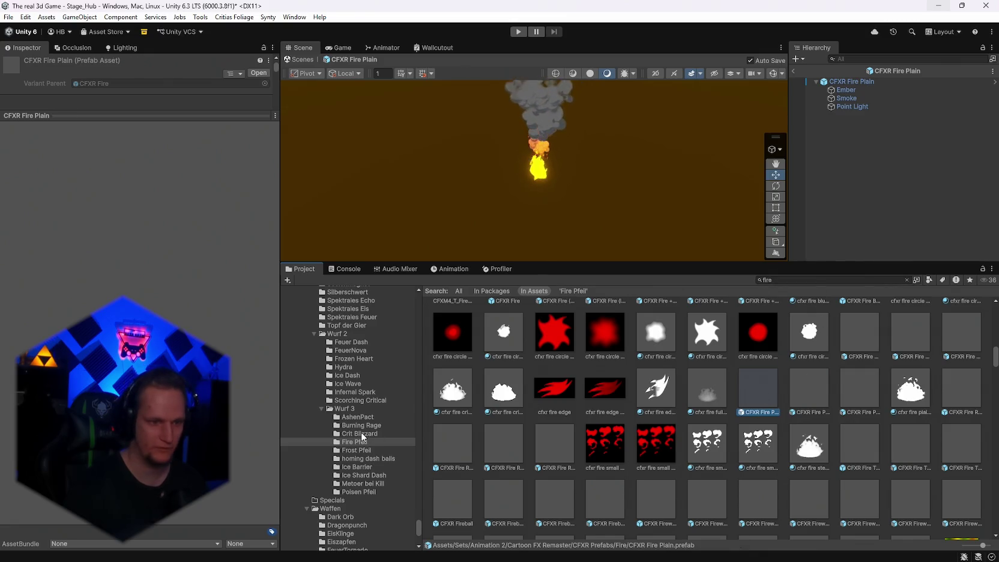
double_click(738, 328)
drag(544, 262, 542, 384)
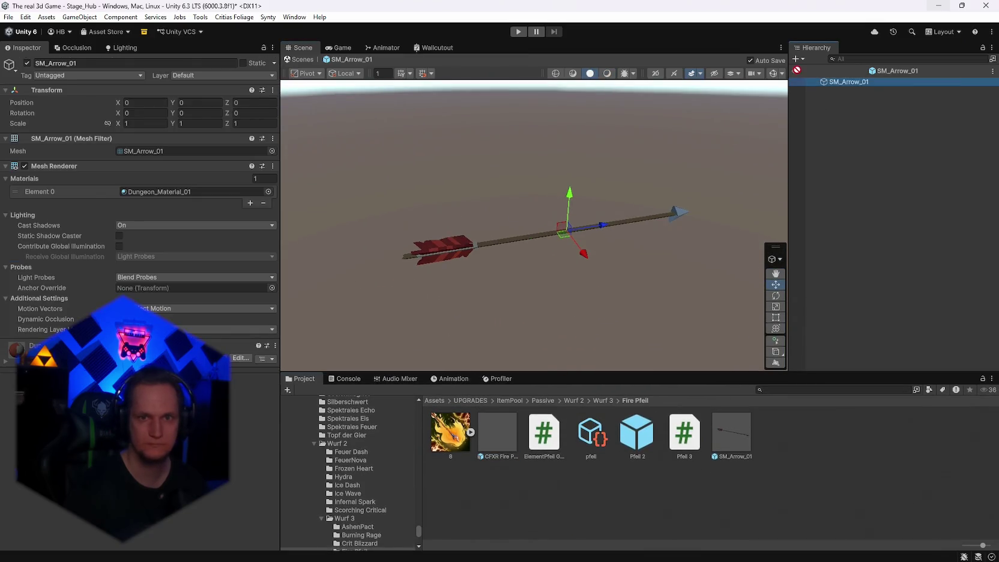
- Parent the CFXR Fire Plain effect under SM_Arrow_01 in the prefab Hierarchy
drag(844, 95, 839, 83)
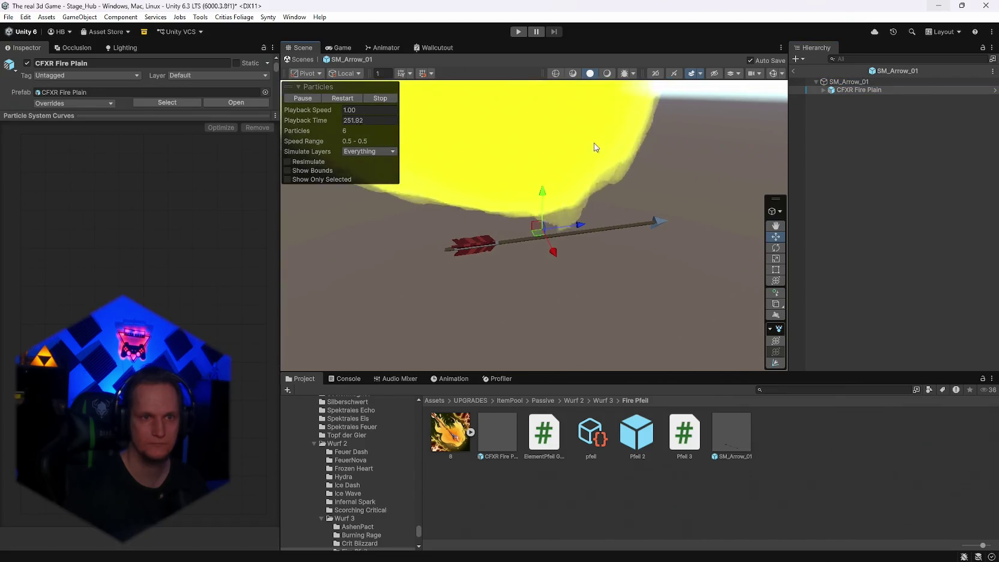
click(608, 74)
scroll(704, 236, down, 3)
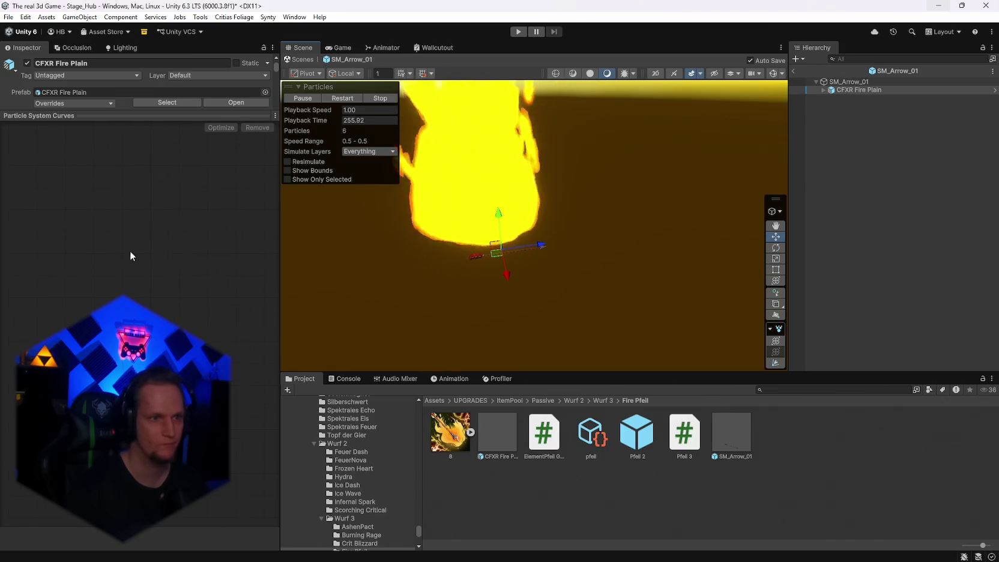
drag(102, 114, 102, 466)
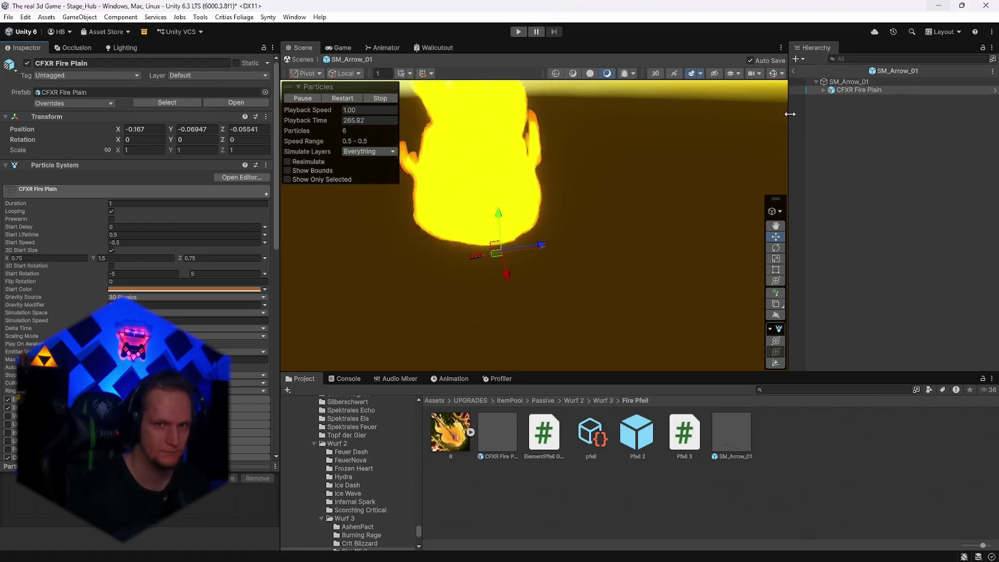
- Delete the Point Light and Smoke from the fire effect, keeping only Ember
click(823, 90)
click(853, 97)
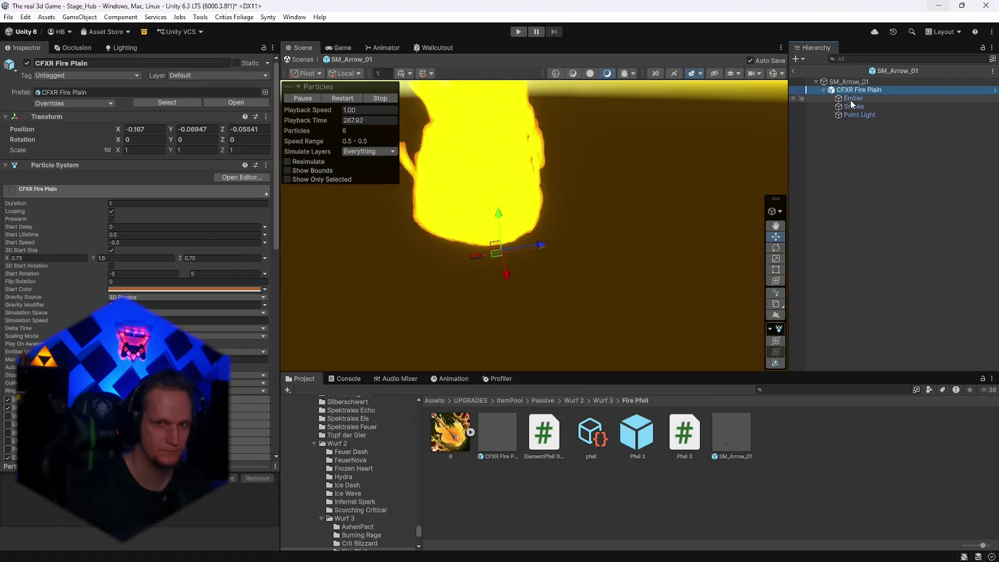
click(858, 116)
key(Delete)
drag(517, 228, 517, 138)
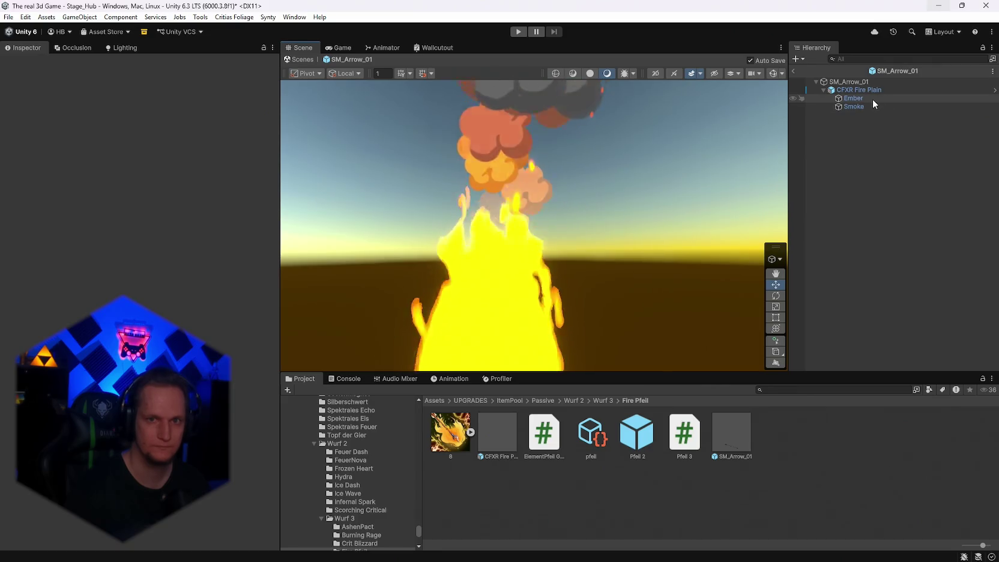
click(864, 108)
ctrl+click(864, 107)
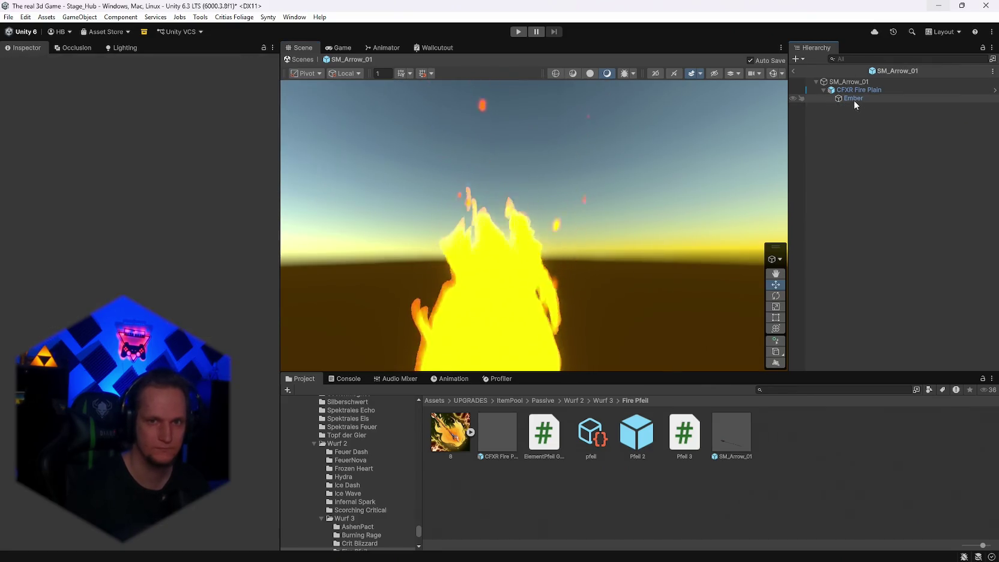
right_click(855, 98)
click(813, 149)
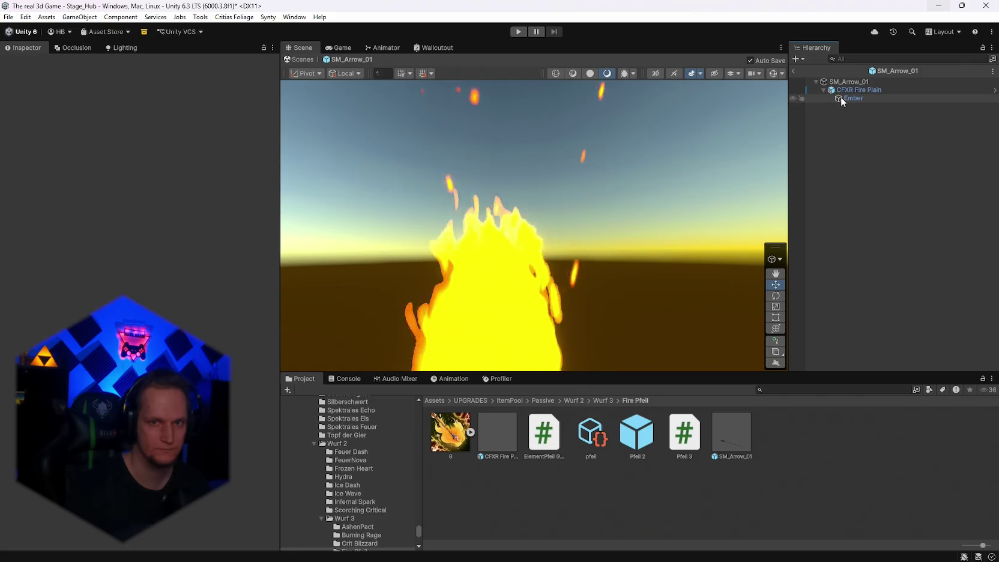
click(840, 97)
scroll(144, 268, down, 5)
click(828, 162)
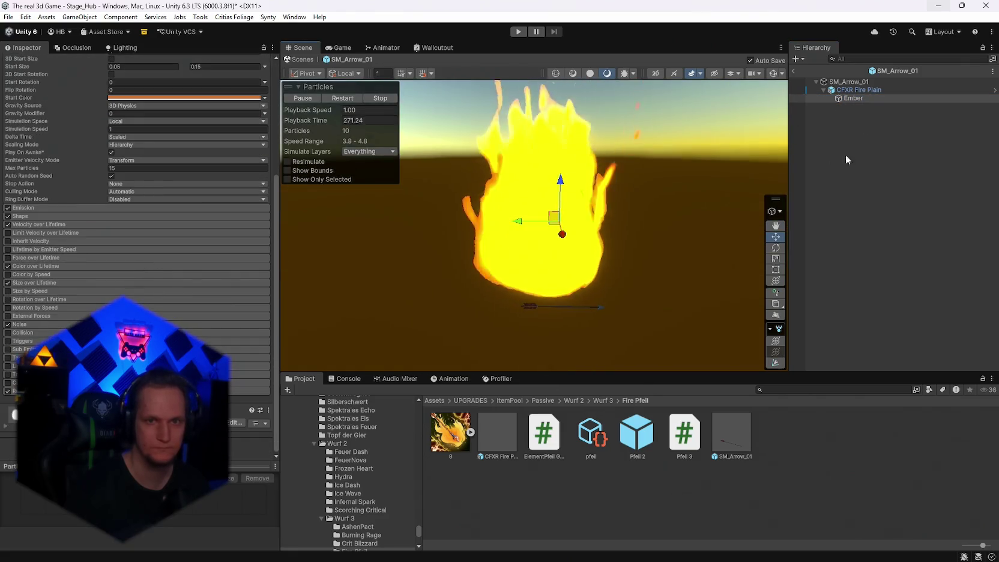
- Select the CFXR Fire Plain effect and reset its position to 0, 0, 0
click(867, 90)
scroll(234, 232, up, 5)
click(144, 129)
text(0)
key(Tab)
text(0)
key(Tab)
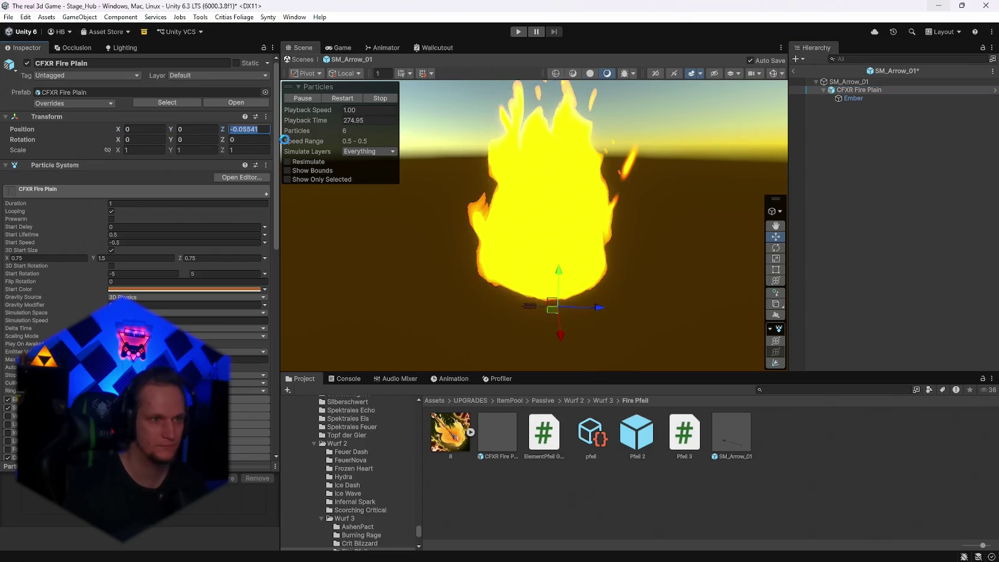
text(0)
- Shrink the fire's scale to 0.1 on X, Y and Z
scroll(657, 294, up, 3)
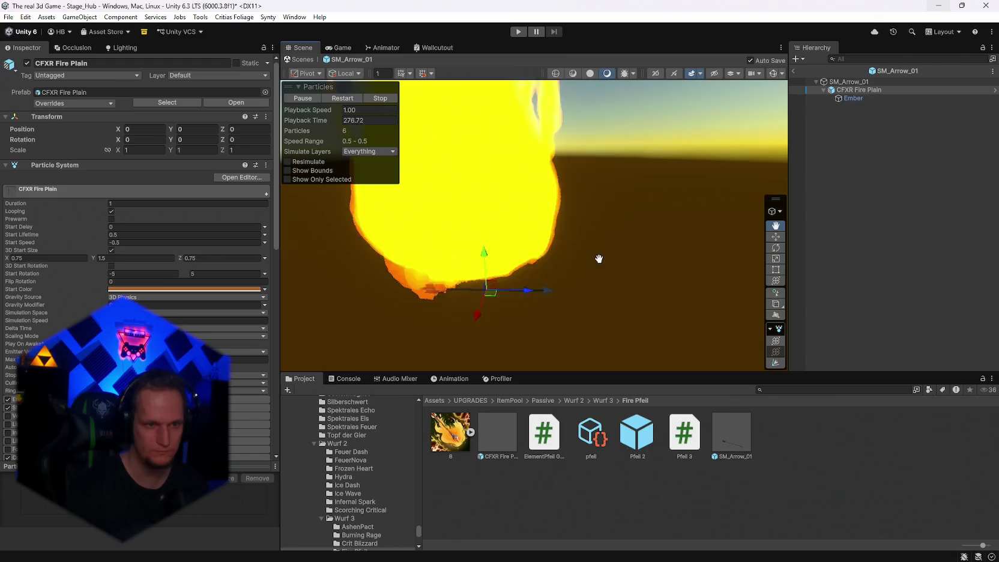
click(137, 150)
text(0.3)
key(Tab)
text(0.3)
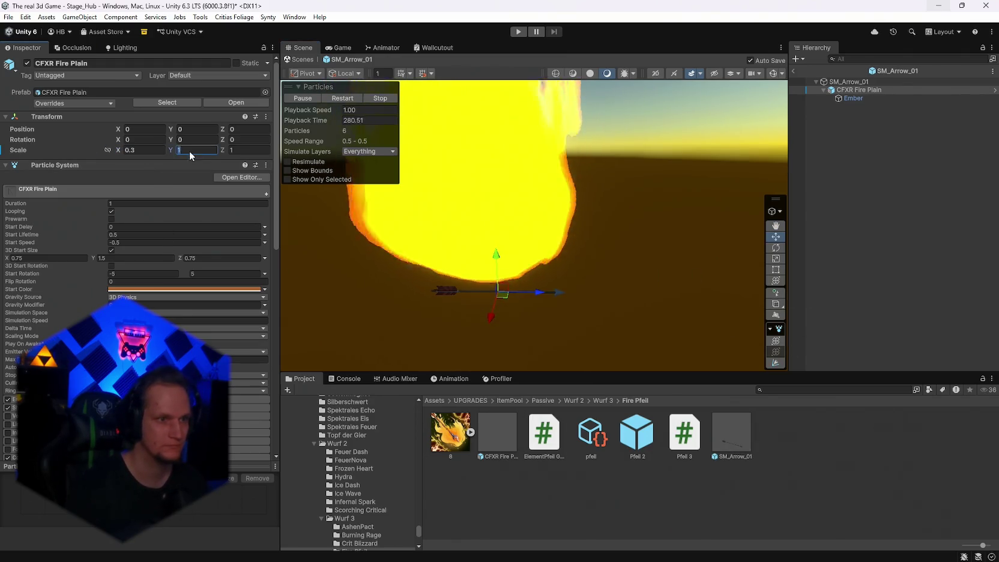
click(244, 150)
text(0.3)
click(128, 150)
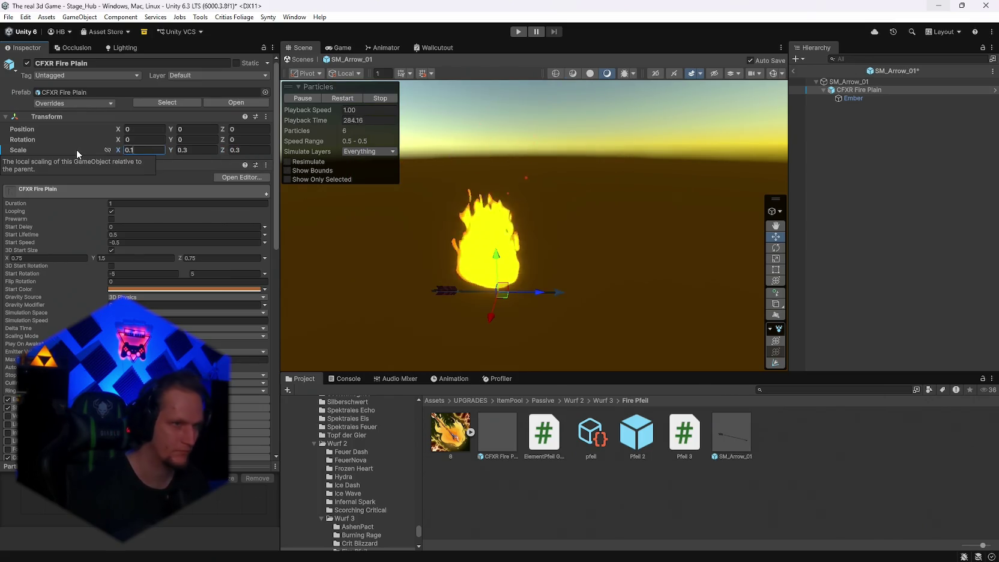
text(0.1)
click(212, 152)
text(0.1)
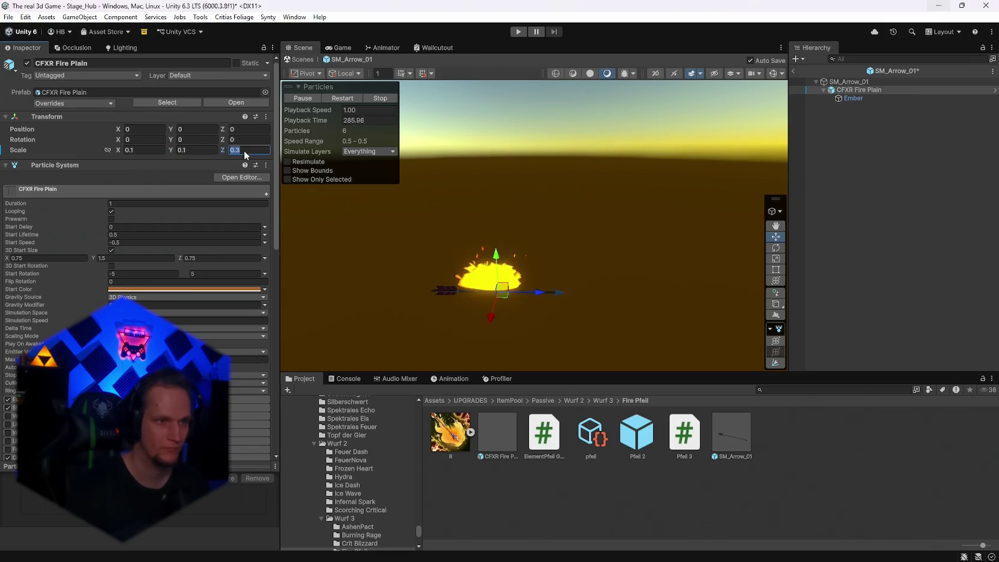
click(244, 150)
text(0.1)
key(Return)
- Move the flame to the arrow tip and rotate it to about -91.8 on X along the arrow
scroll(494, 263, up, 3)
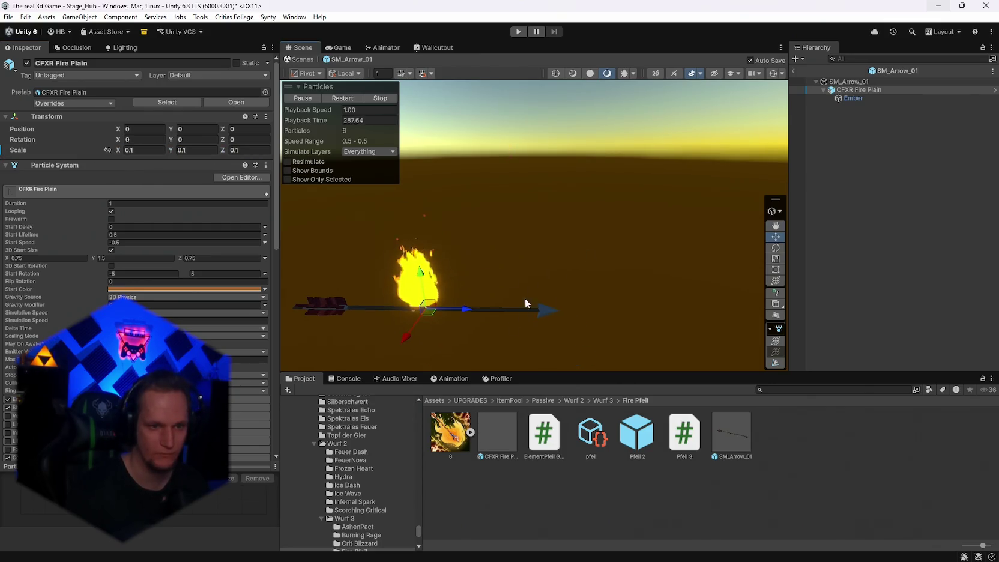
mouse_move(457, 311)
mouse_down()
mouse_move(616, 316)
mouse_move(588, 320)
mouse_up()
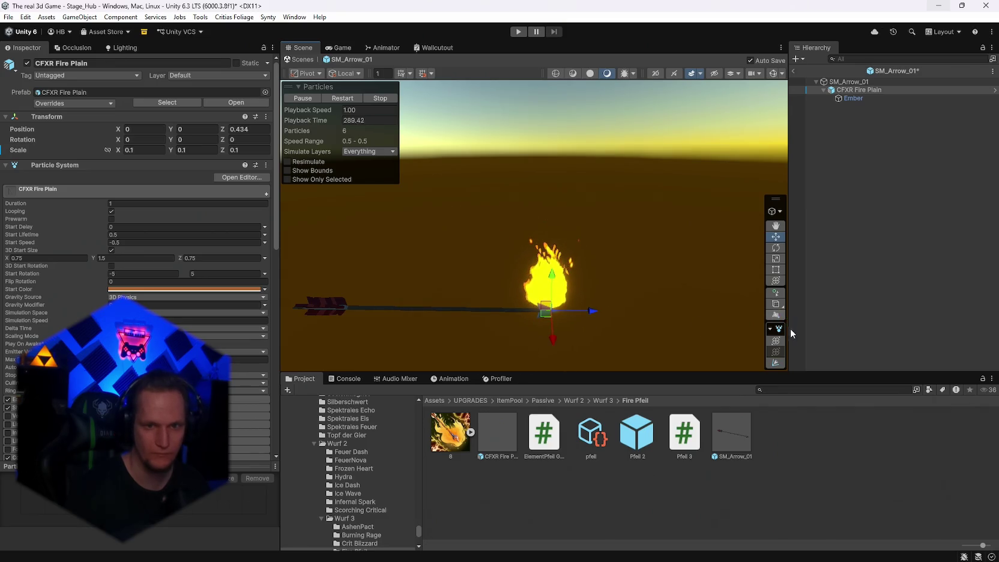
click(774, 249)
mouse_move(536, 282)
mouse_down()
mouse_move(422, 313)
mouse_move(437, 306)
mouse_up()
mouse_move(569, 271)
mouse_down()
mouse_move(401, 281)
mouse_move(339, 272)
mouse_move(699, 299)
mouse_up()
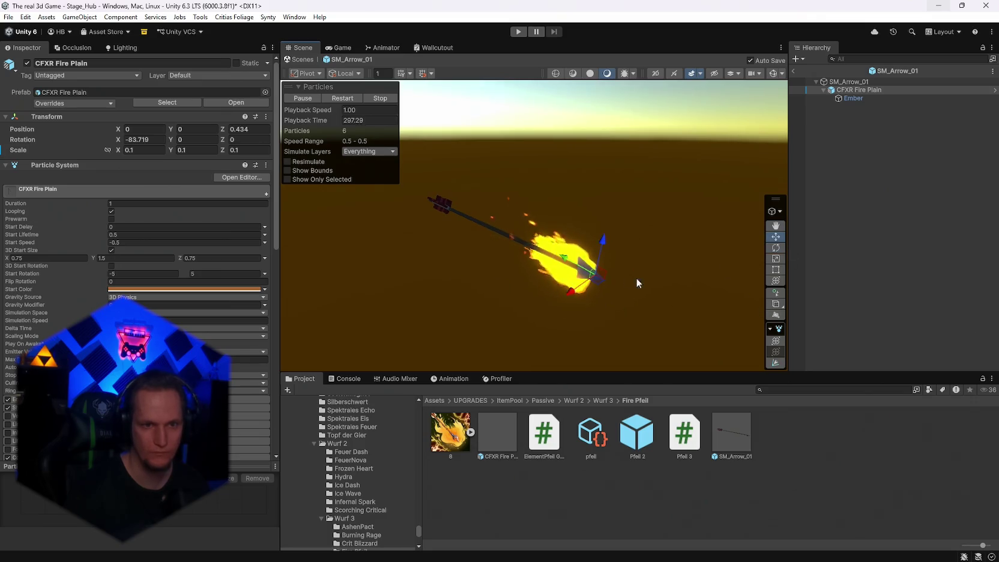
mouse_move(602, 253)
mouse_down()
mouse_move(606, 245)
mouse_move(552, 260)
mouse_move(470, 244)
mouse_move(462, 254)
mouse_move(488, 192)
mouse_move(674, 246)
mouse_move(714, 243)
mouse_up()
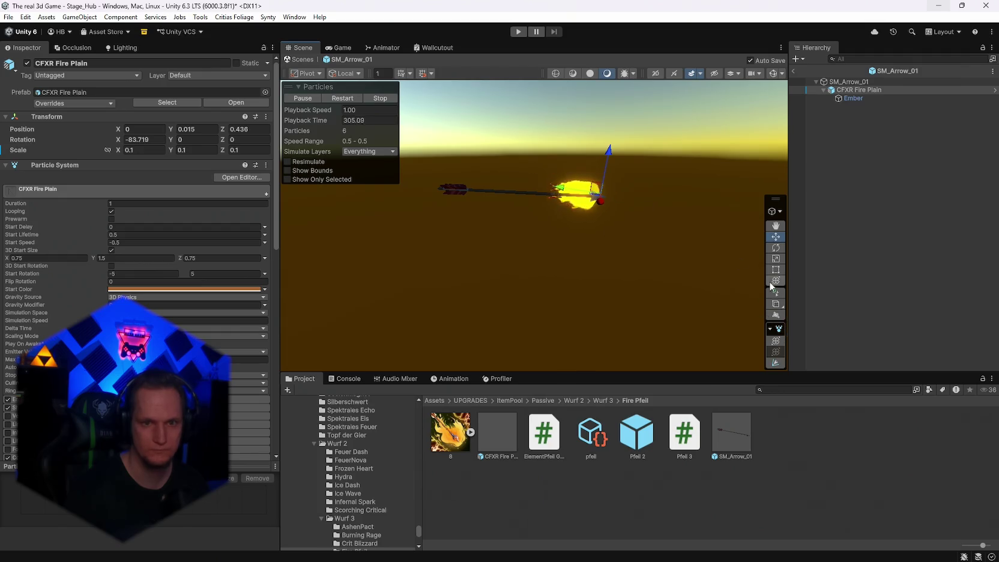
drag(581, 153, 556, 152)
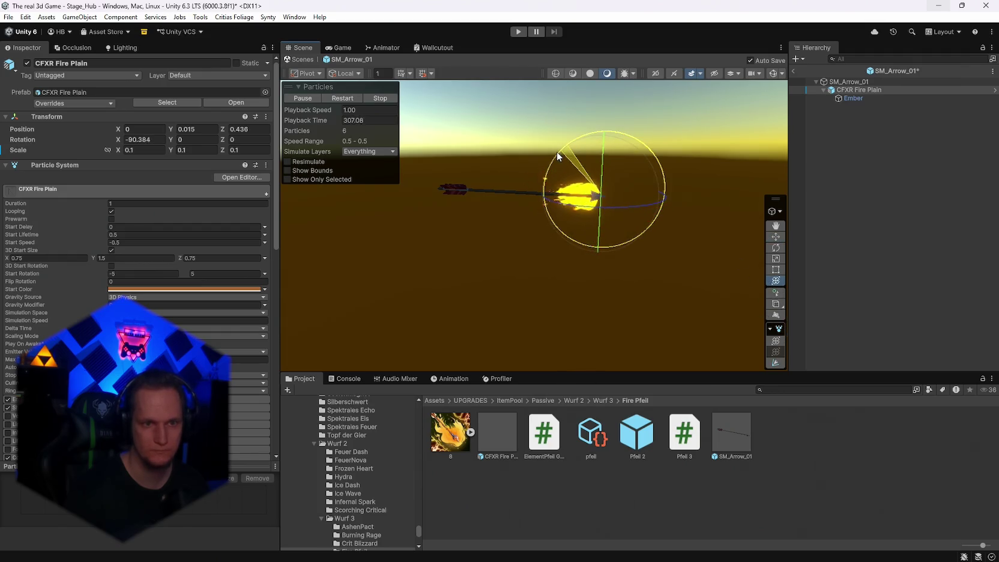
- Stretch the flame along the shaft to Scale Y 0.147, preview it, then return to the hub scene
mouse_move(530, 193)
mouse_down()
mouse_move(520, 190)
mouse_move(615, 223)
mouse_move(498, 239)
mouse_move(642, 258)
mouse_move(652, 287)
mouse_move(704, 283)
mouse_move(604, 307)
mouse_move(666, 300)
mouse_up()
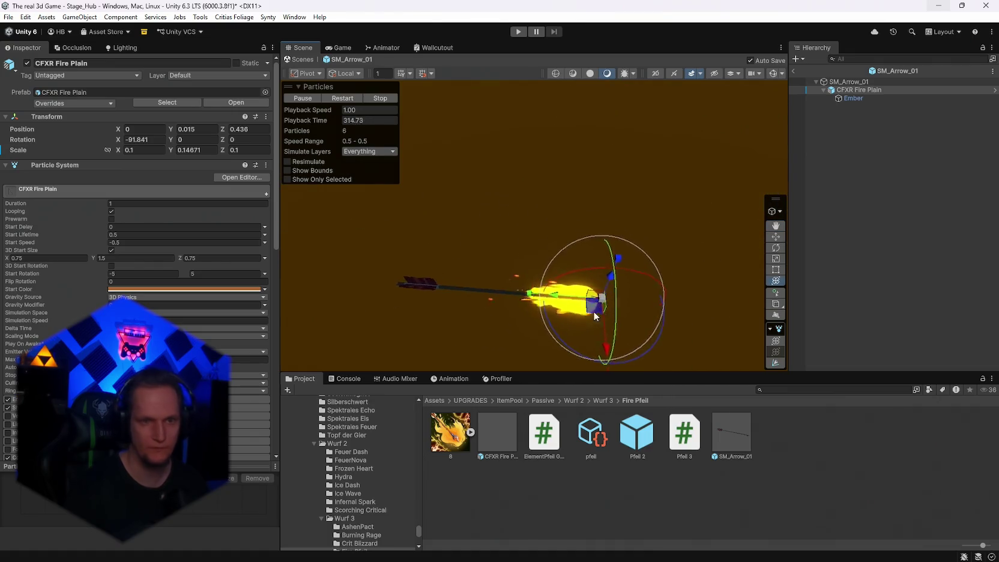
click(820, 209)
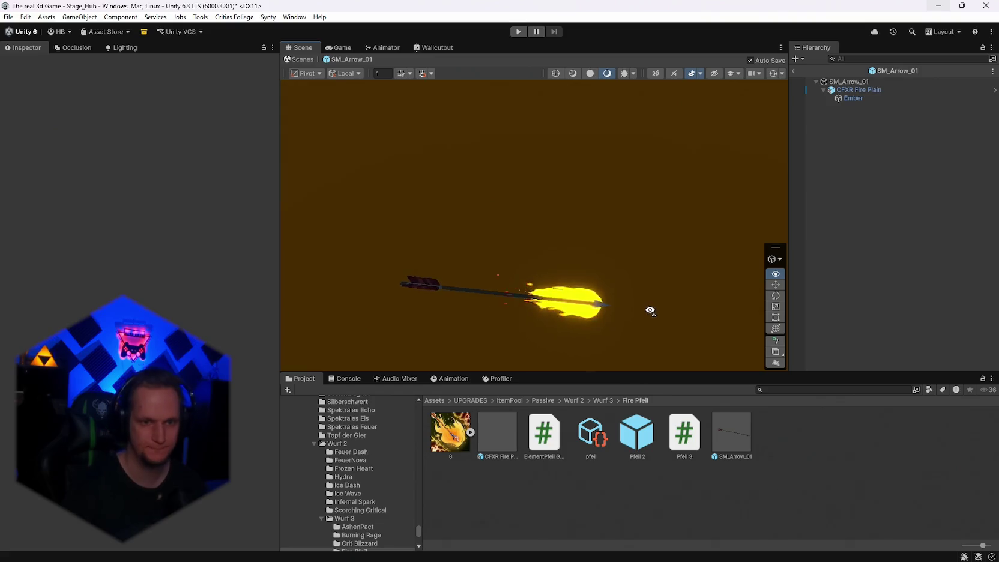
click(859, 90)
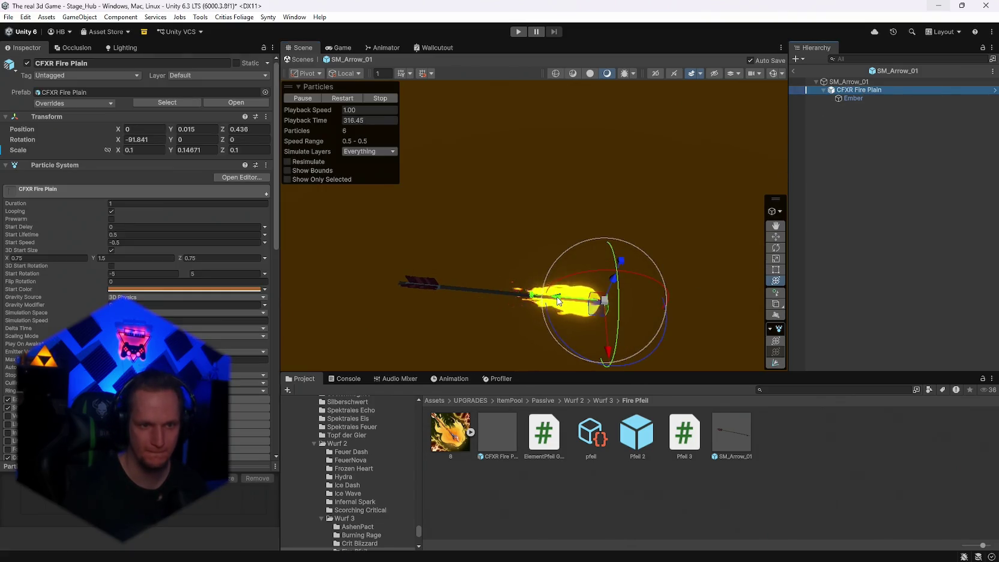
click(589, 209)
mouse_move(589, 208)
mouse_down()
mouse_move(630, 211)
mouse_move(552, 225)
mouse_move(508, 185)
mouse_move(745, 381)
mouse_up()
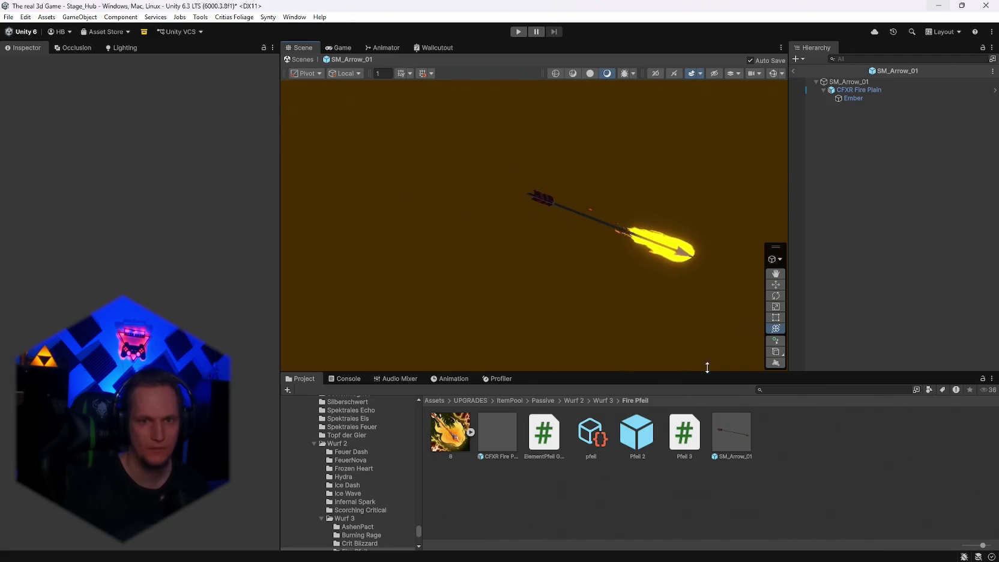
click(847, 82)
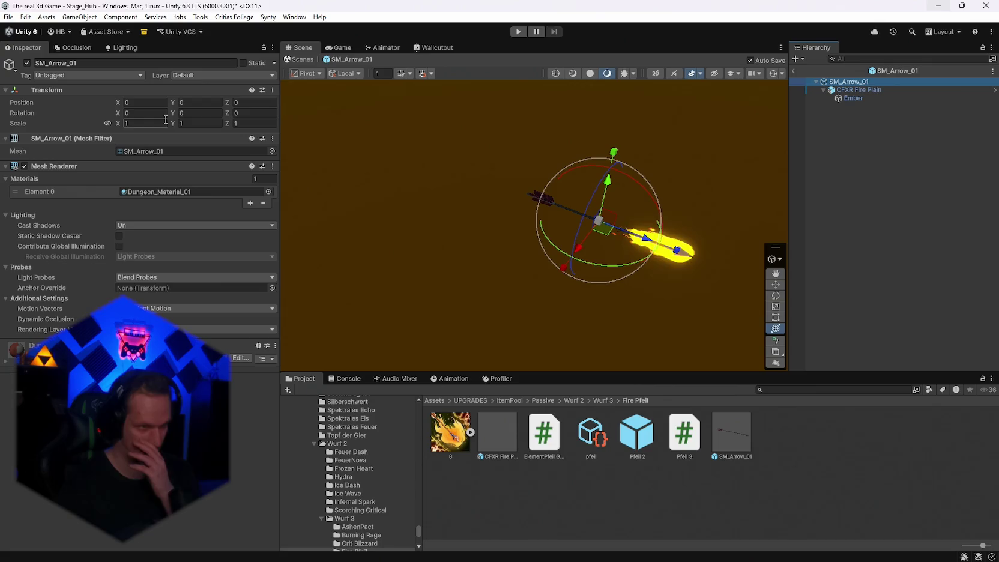
click(792, 69)
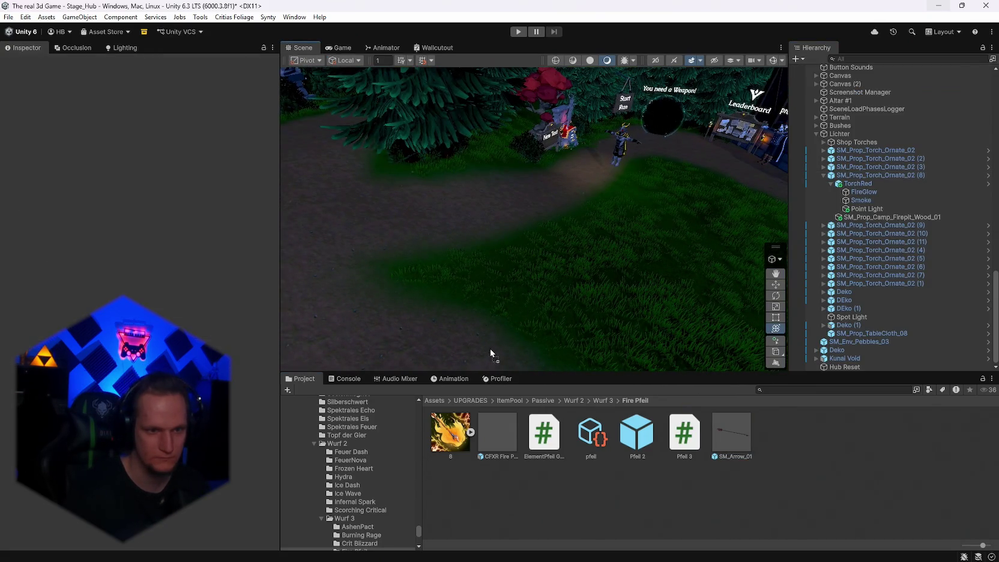
- Place an SM_Arrow_01 in the hub scene at Position Y 2.336 with scale 2, 2, 2
drag(490, 353, 490, 350)
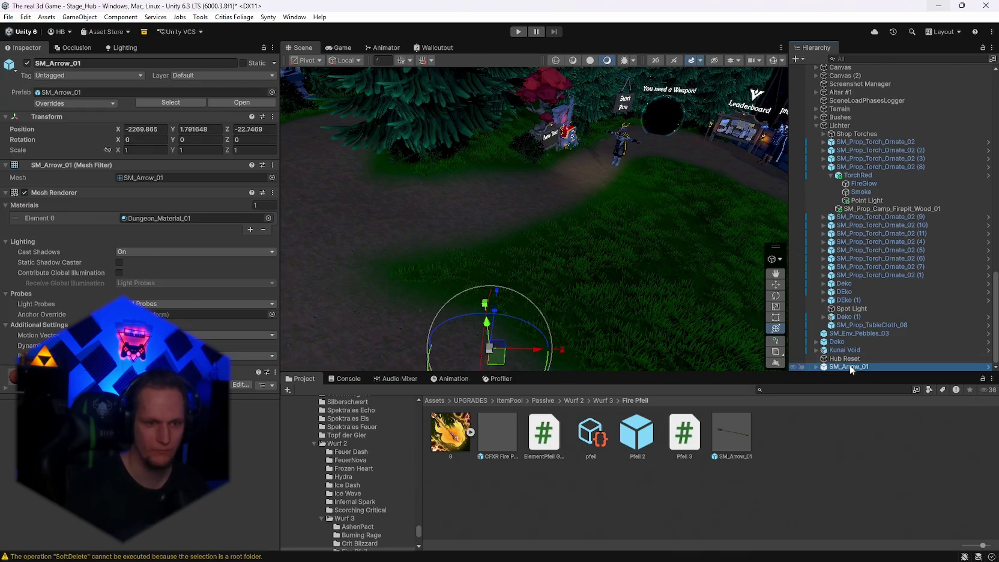
double_click(849, 365)
mouse_move(624, 284)
mouse_down()
mouse_move(544, 310)
mouse_move(526, 327)
mouse_move(467, 289)
mouse_up()
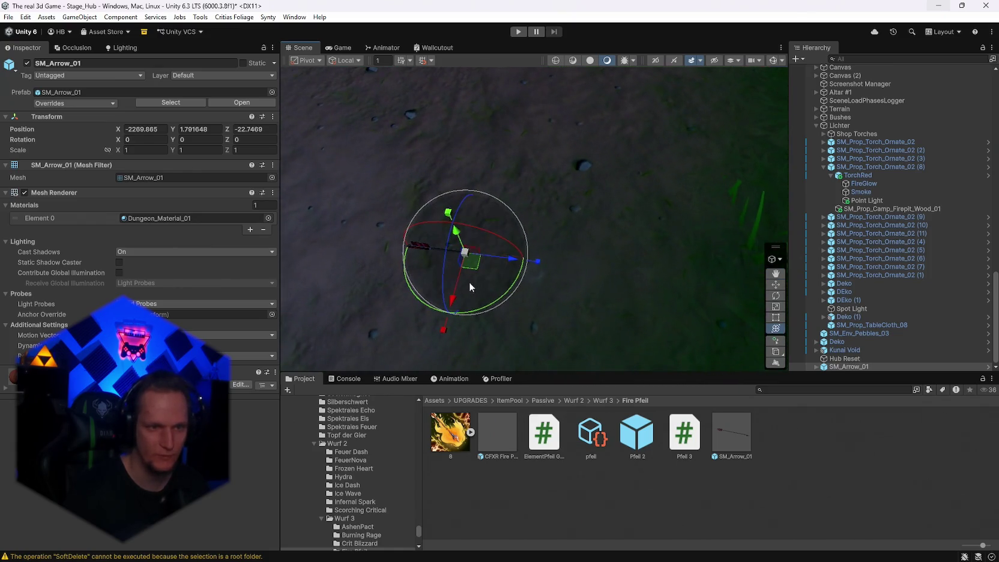
mouse_move(458, 238)
mouse_down()
mouse_move(458, 225)
mouse_move(520, 276)
mouse_move(588, 252)
mouse_move(653, 250)
mouse_up()
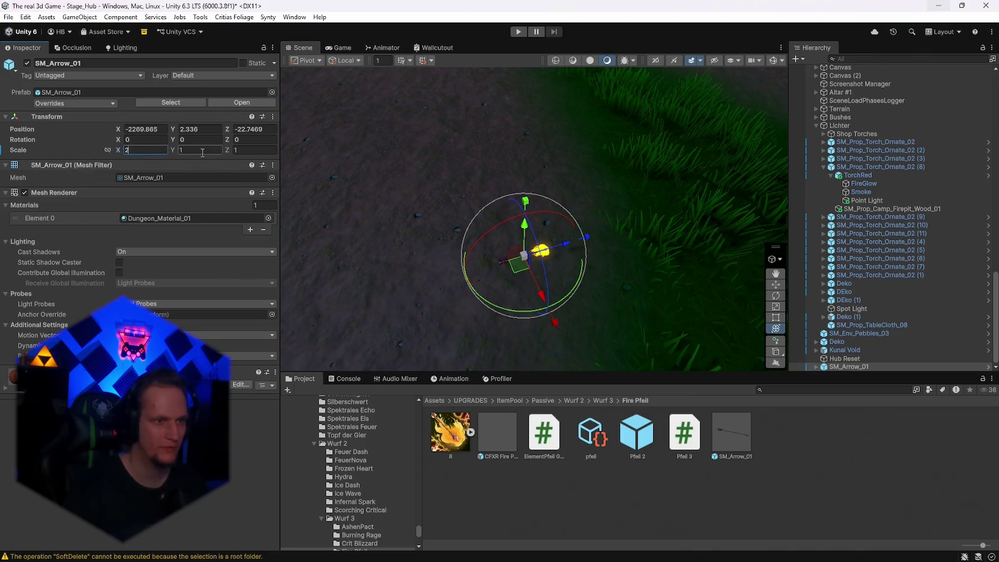
drag(450, 223, 593, 284)
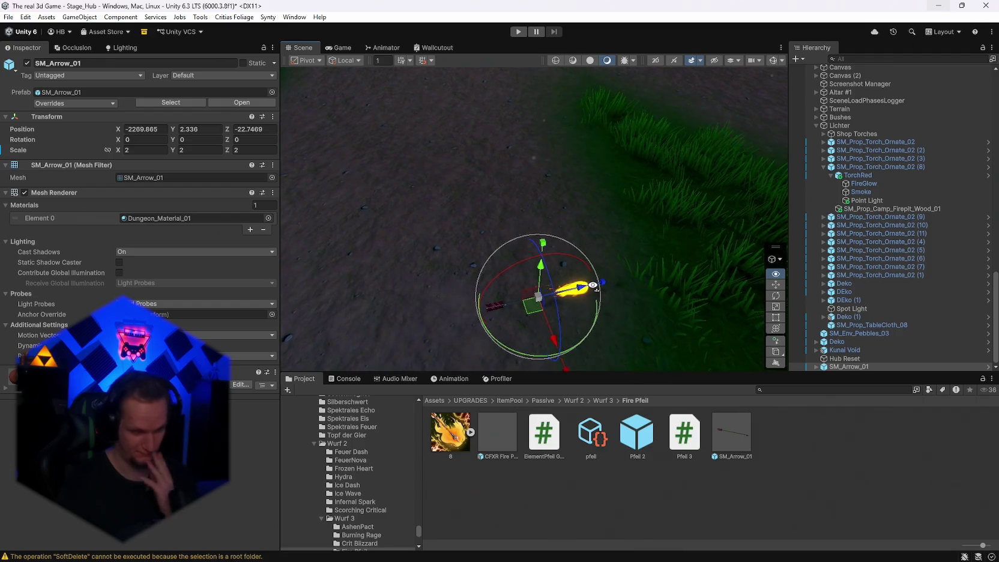
drag(694, 325, 711, 328)
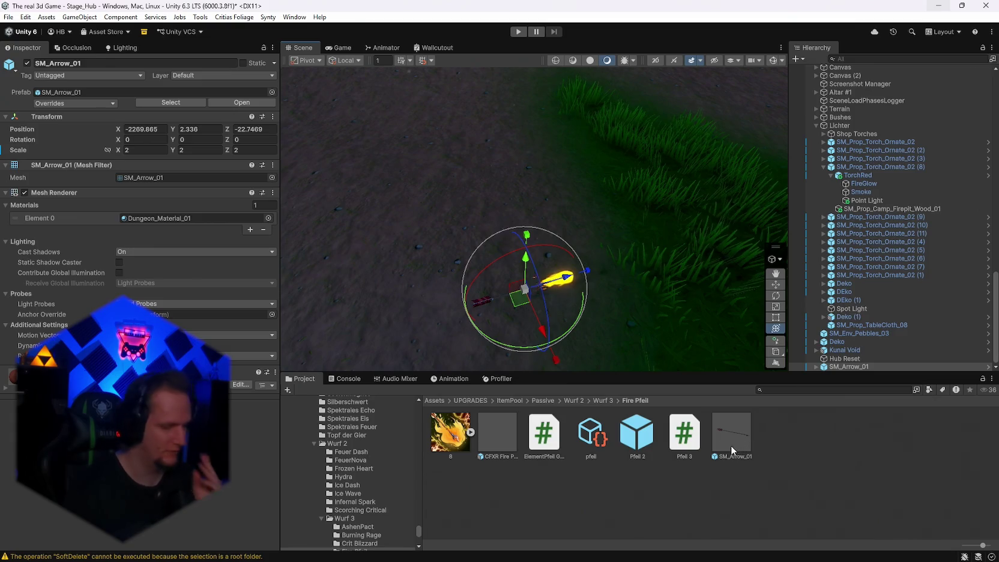
- Reopen the SM_Arrow_01 prefab for editing
double_click(731, 431)
mouse_move(720, 294)
mouse_down()
mouse_move(706, 282)
mouse_move(727, 283)
mouse_up()
click(792, 72)
double_click(738, 446)
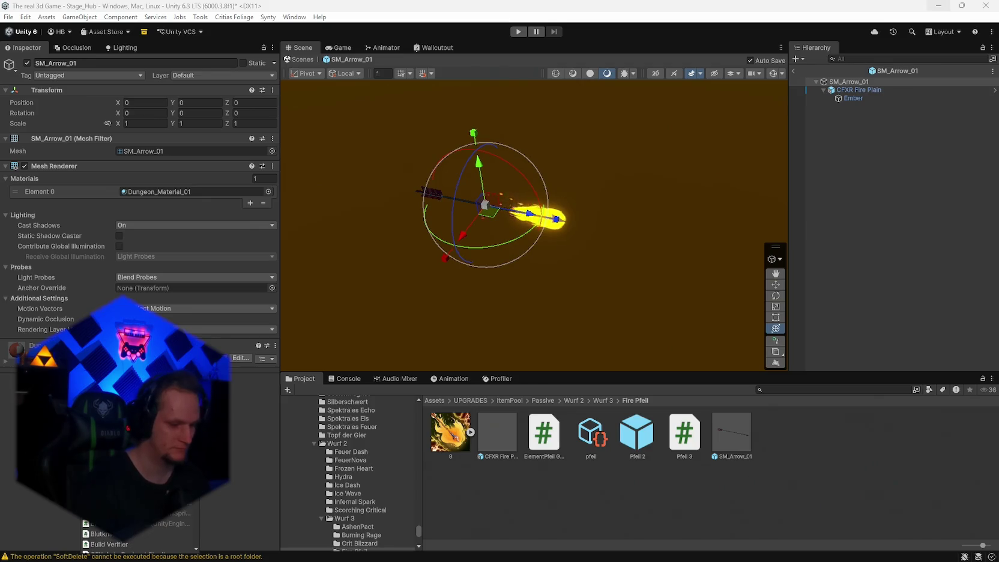
- Add a Rigidbody and a Sphere Collider to the arrow prefab
key(Return)
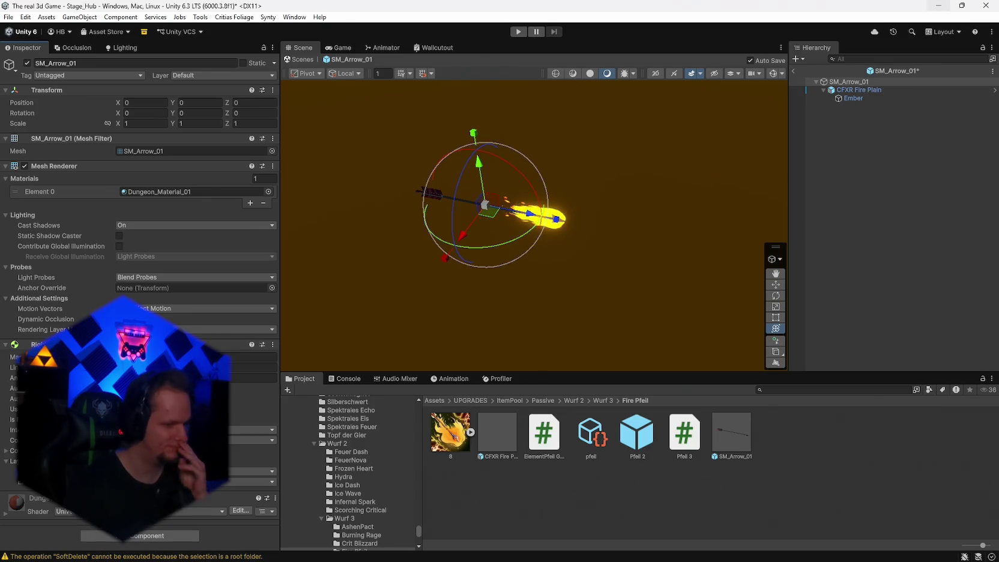
click(140, 536)
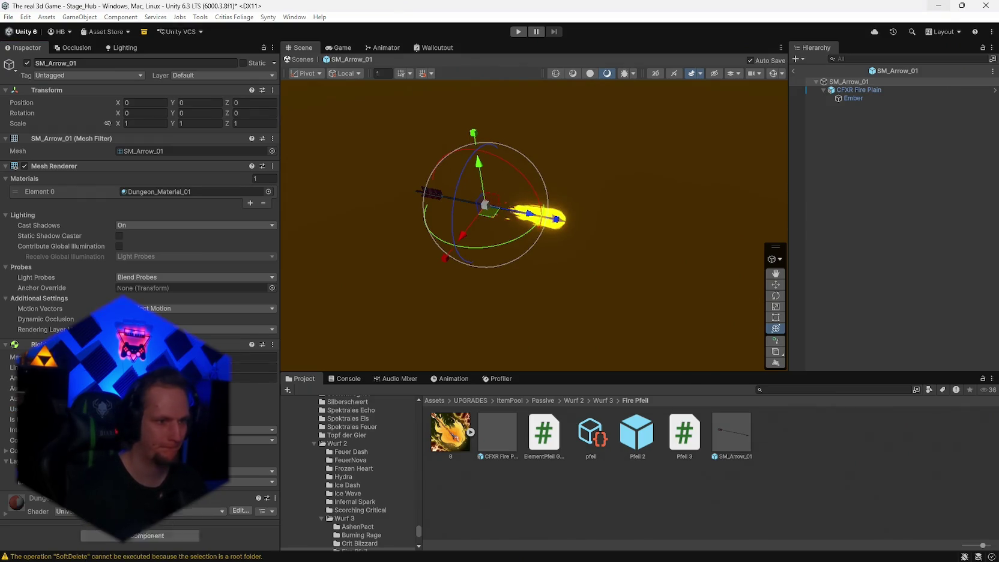
mouse_move(290, 335)
mouse_down()
mouse_move(481, 283)
mouse_move(518, 290)
mouse_move(468, 270)
mouse_move(440, 199)
mouse_move(544, 261)
mouse_move(534, 211)
mouse_up()
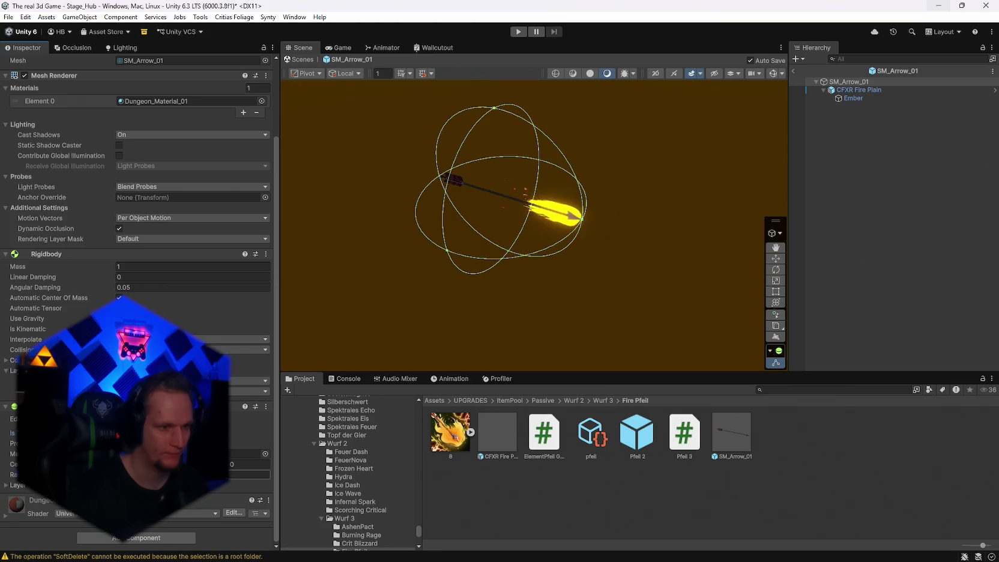
- Set the sphere collider's radius to 0.2 and centre Z to 0.25, then exit Prefab Mode
key(Return)
text(0.2)
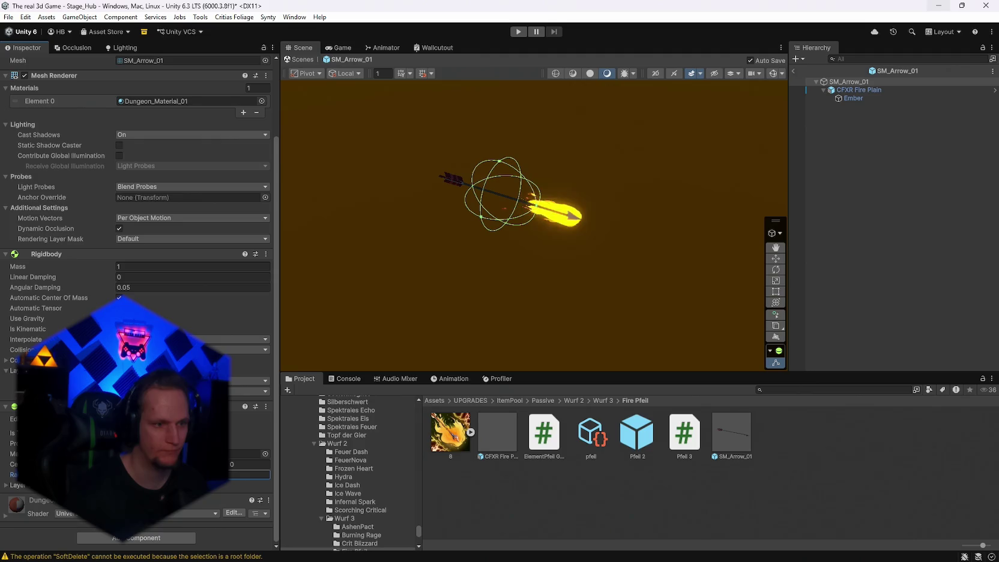
key(Return)
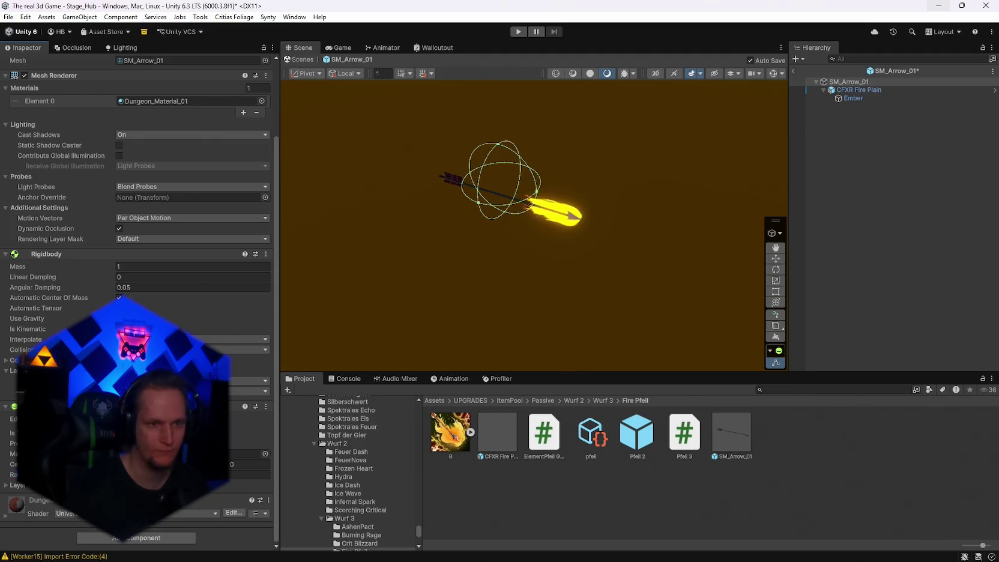
click(230, 467)
text(0.25)
key(Return)
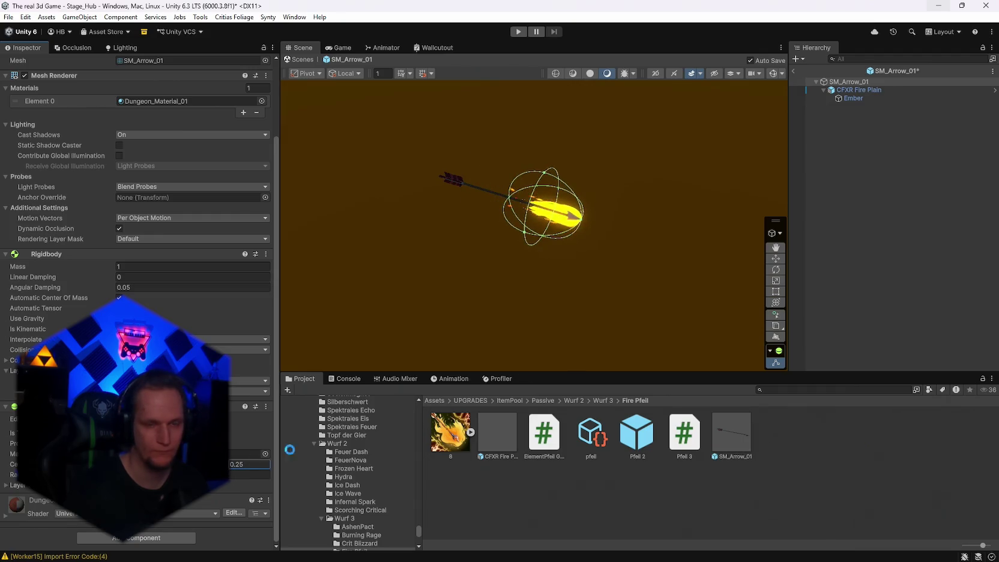
drag(572, 328, 499, 329)
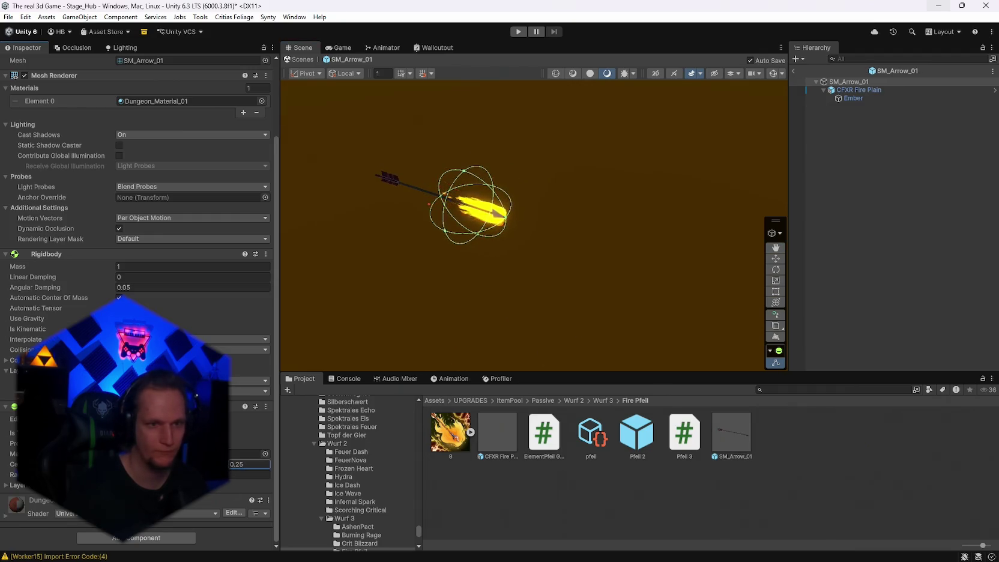
mouse_move(469, 290)
mouse_down()
mouse_move(657, 244)
mouse_move(622, 211)
mouse_move(533, 216)
mouse_up()
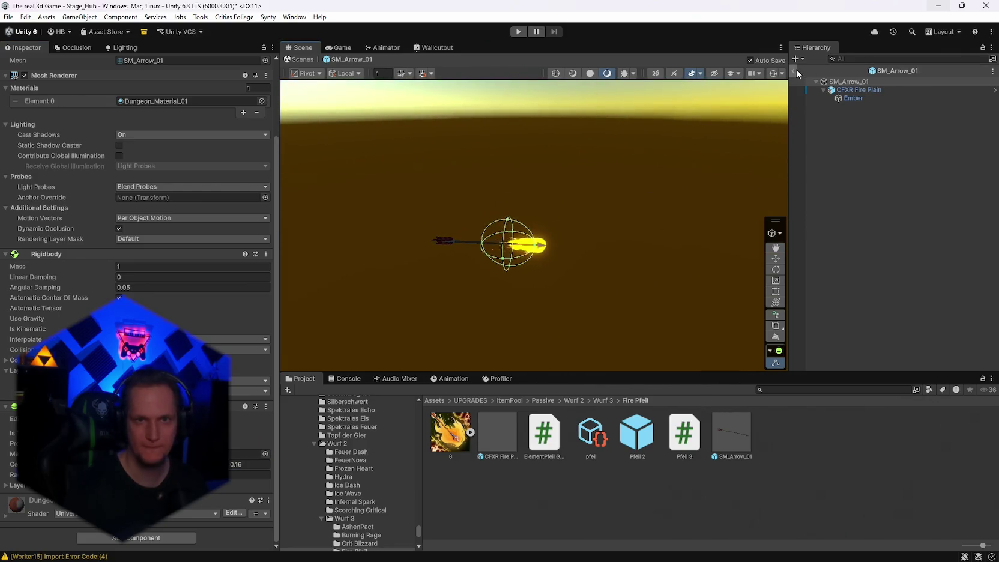
click(794, 70)
drag(589, 262, 675, 270)
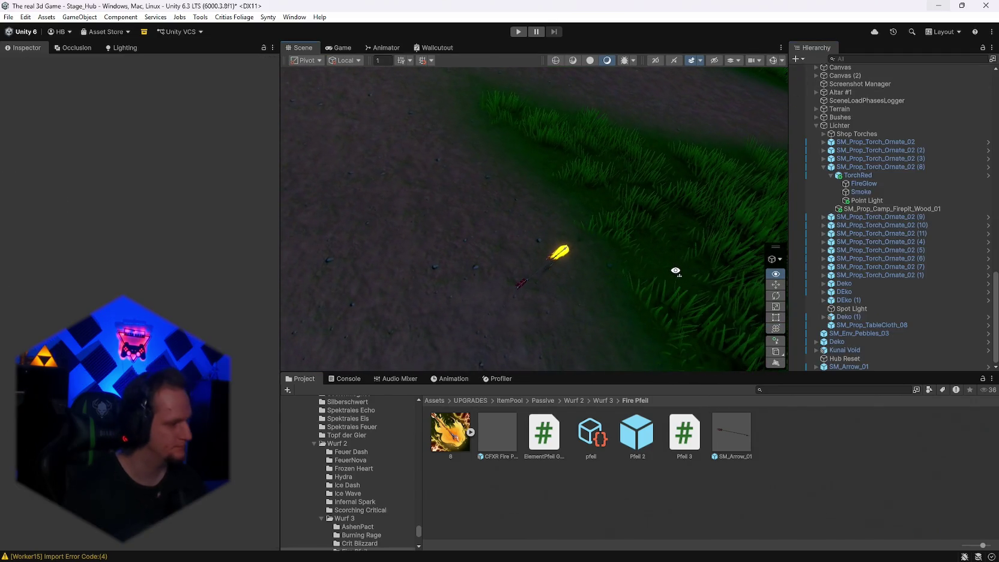
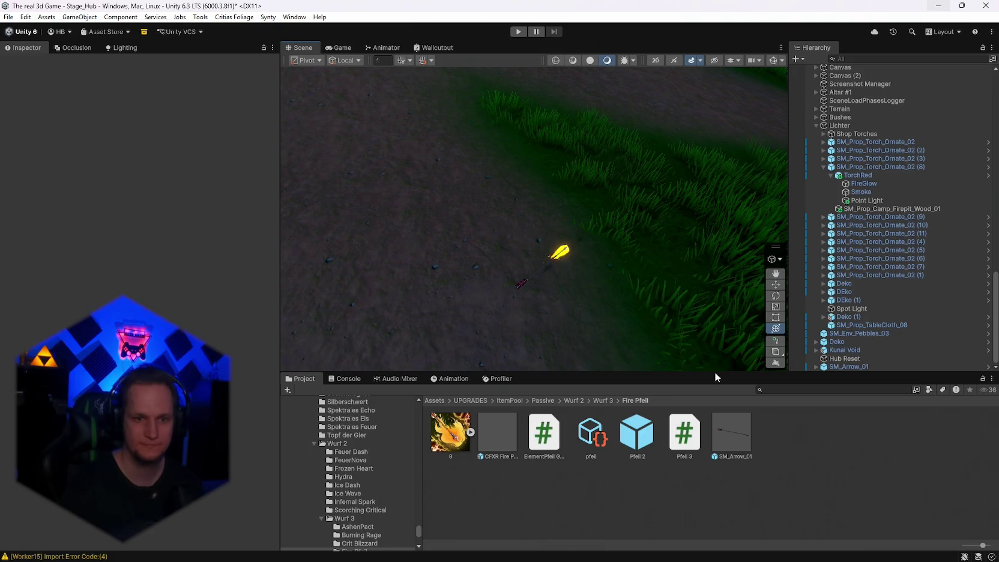
- Apply the scene SM_Arrow_01's overrides to its prefab
click(853, 362)
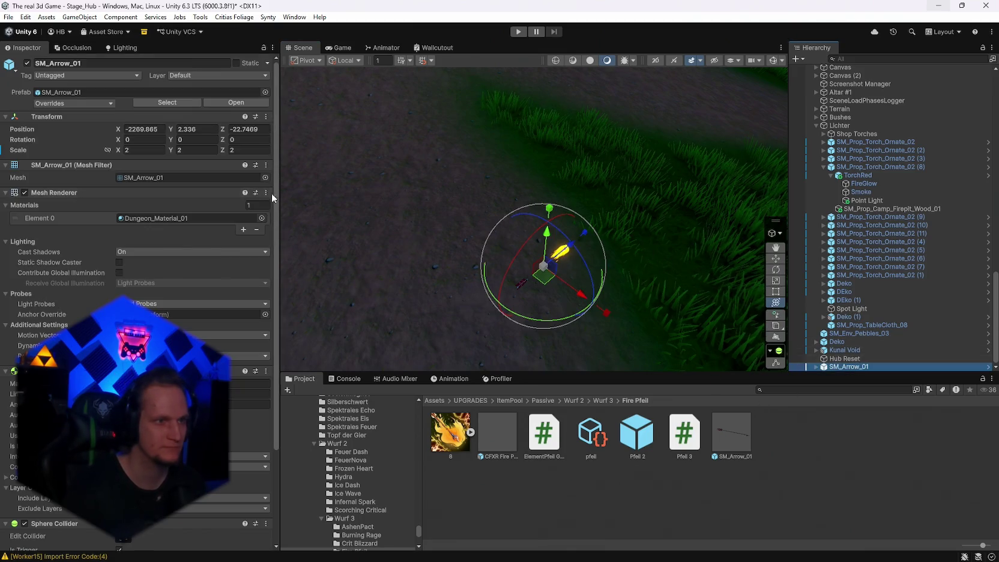
click(75, 103)
click(145, 166)
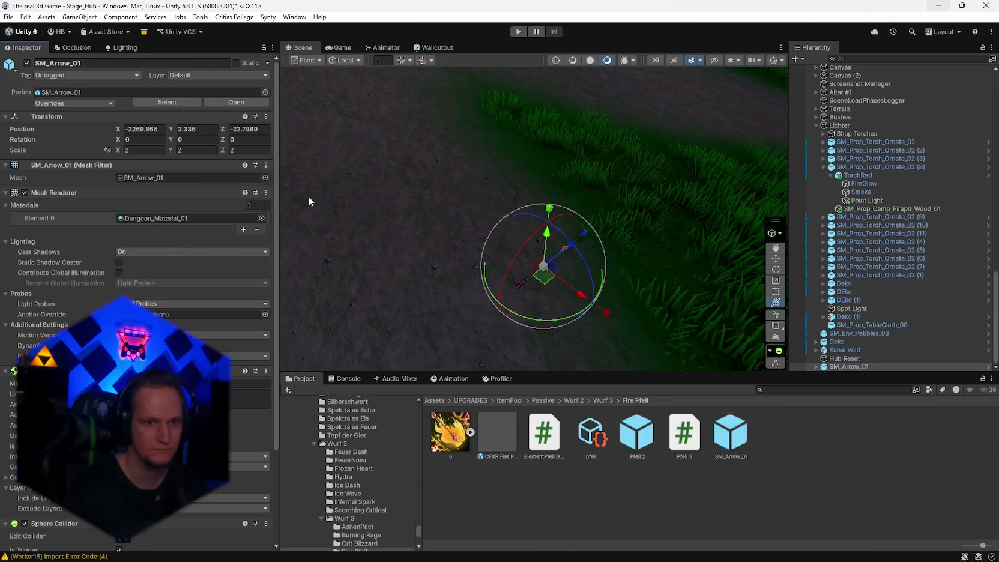
- Delete the SM_Arrow_01 copy from the scene
click(855, 369)
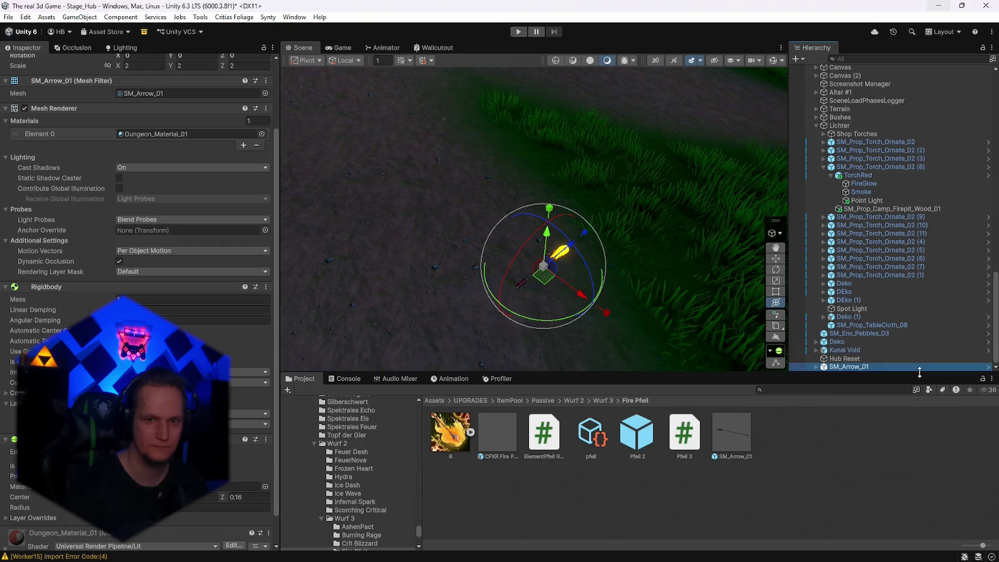
click(838, 368)
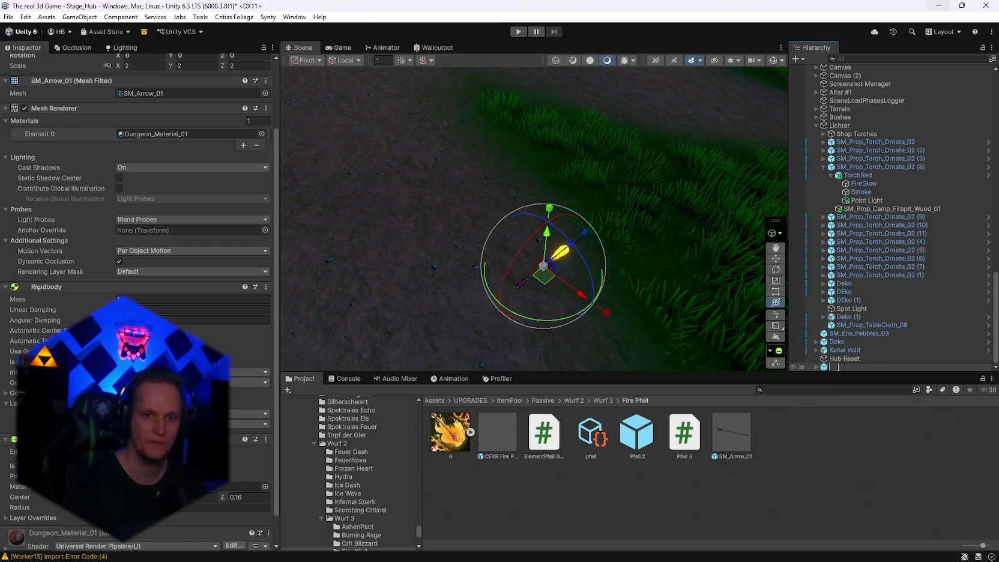
key(Escape)
key(Delete)
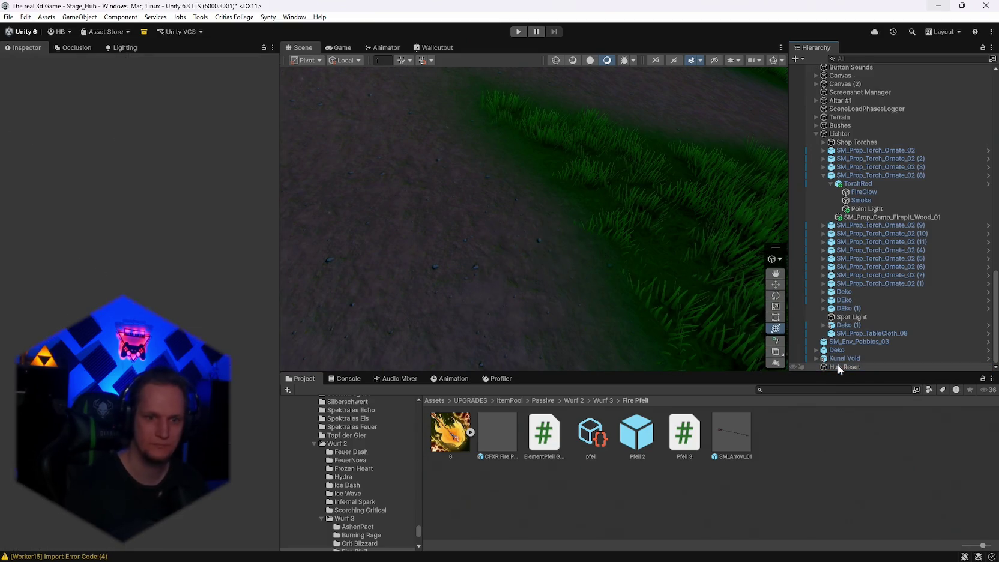
- Inspect the Pfeil 2 prefab and select its FeuerPfeil arrow pool tag value
click(729, 435)
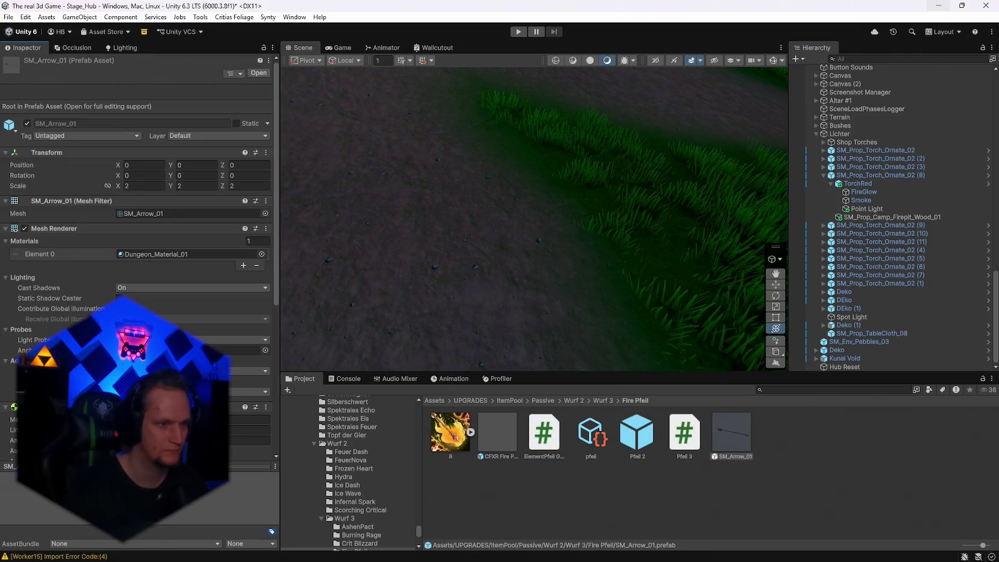
scroll(138, 210, down, 5)
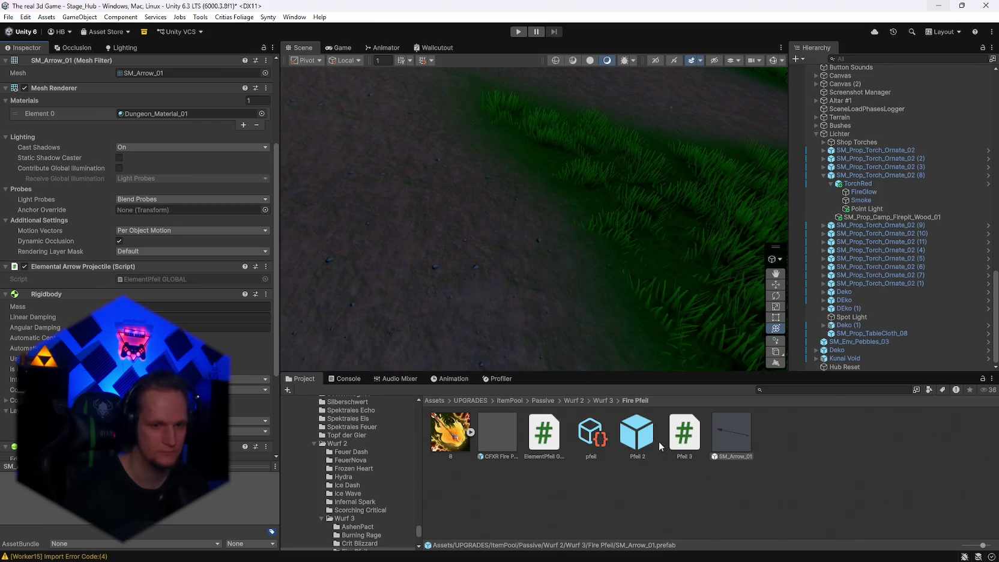
click(637, 433)
mouse_move(684, 433)
mouse_down()
mouse_move(409, 381)
mouse_move(489, 409)
mouse_up()
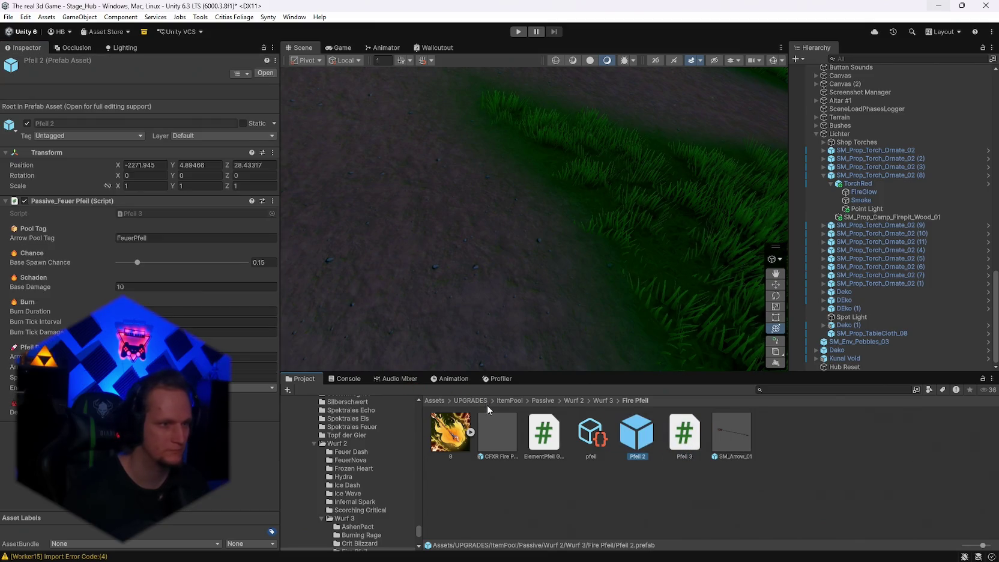
click(155, 238)
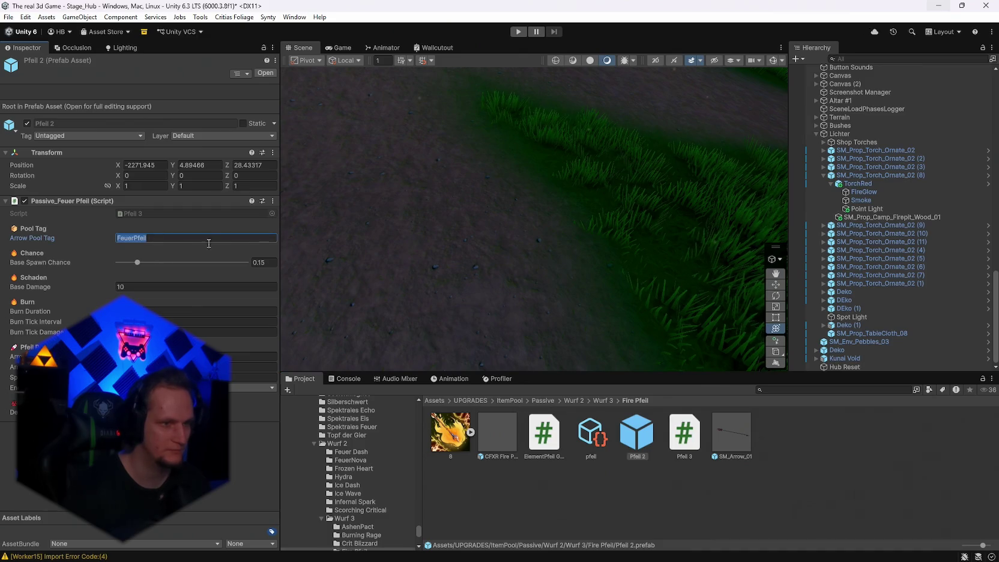
scroll(879, 216, up, 15)
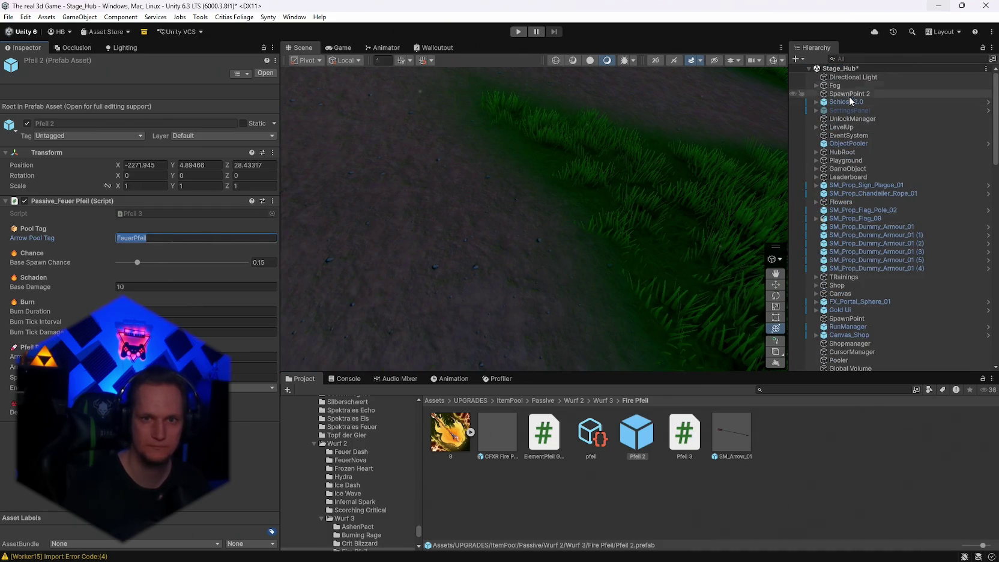
- Add a 97th entry to the ObjectPooler's Pools List and expand it
click(848, 143)
scroll(145, 298, down, 10)
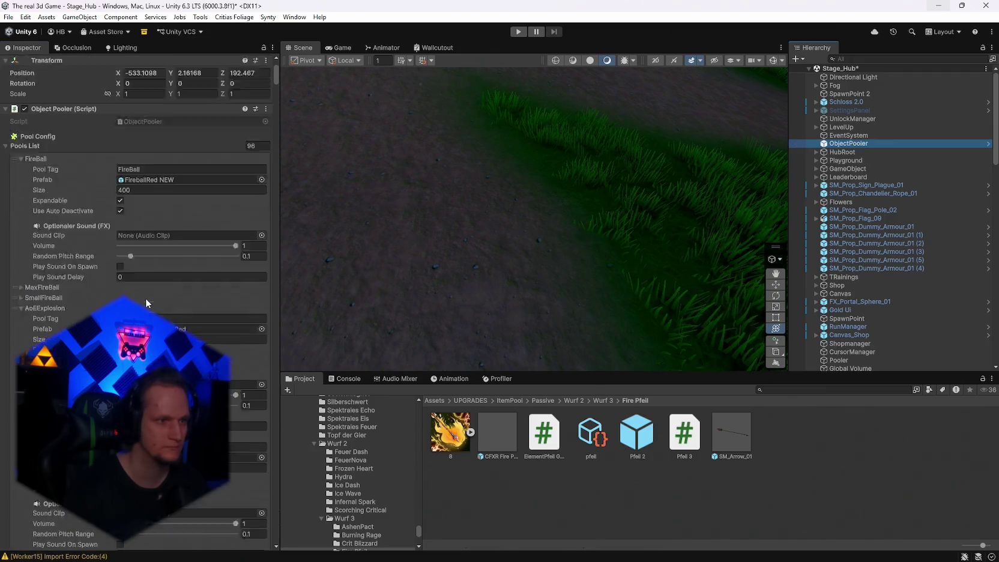
drag(274, 78, 276, 539)
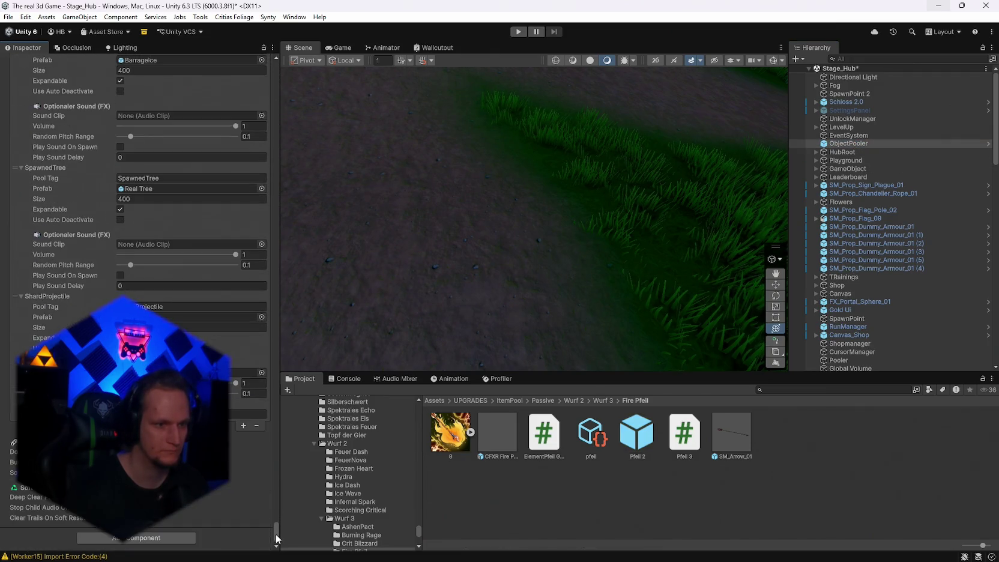
click(241, 426)
click(21, 424)
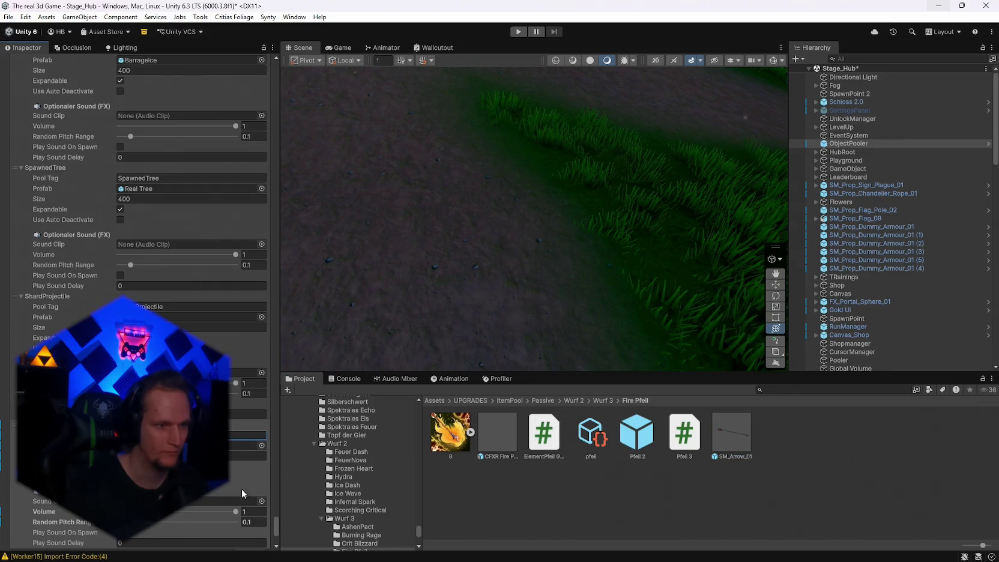
scroll(267, 163, up, 15)
- Apply the ObjectPooler changes to its prefab and enlarge the Project panel
click(42, 103)
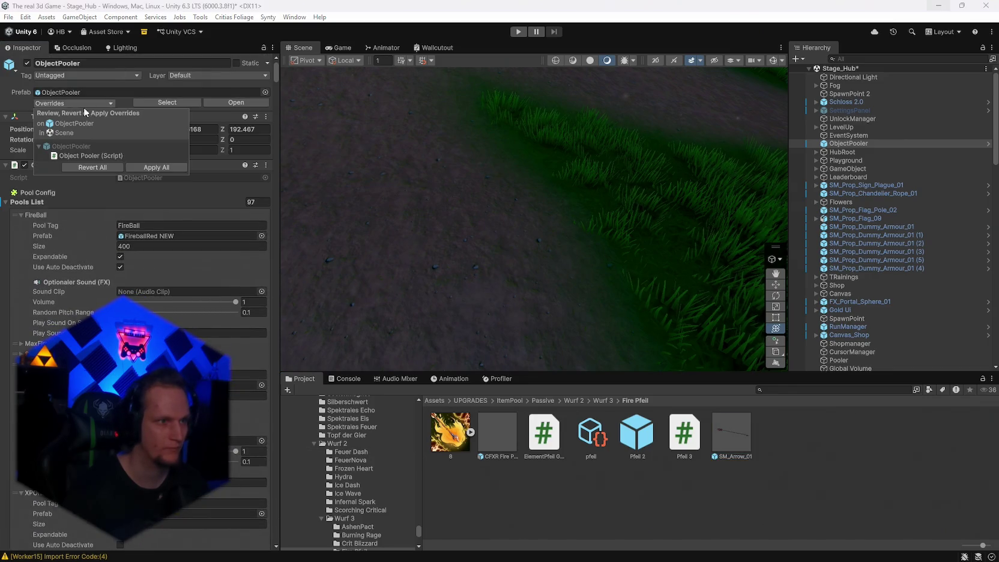
click(146, 165)
scroll(386, 490, down, 5)
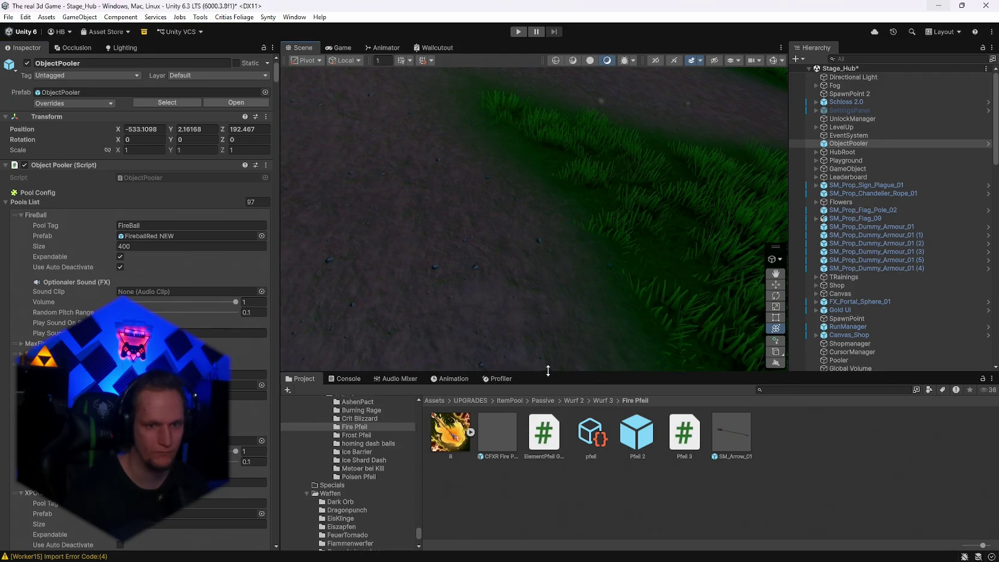
drag(548, 371, 540, 330)
- Open the Frost Pfeil folder's SM_Arrow_01 prefab and expand its fire effect
click(725, 413)
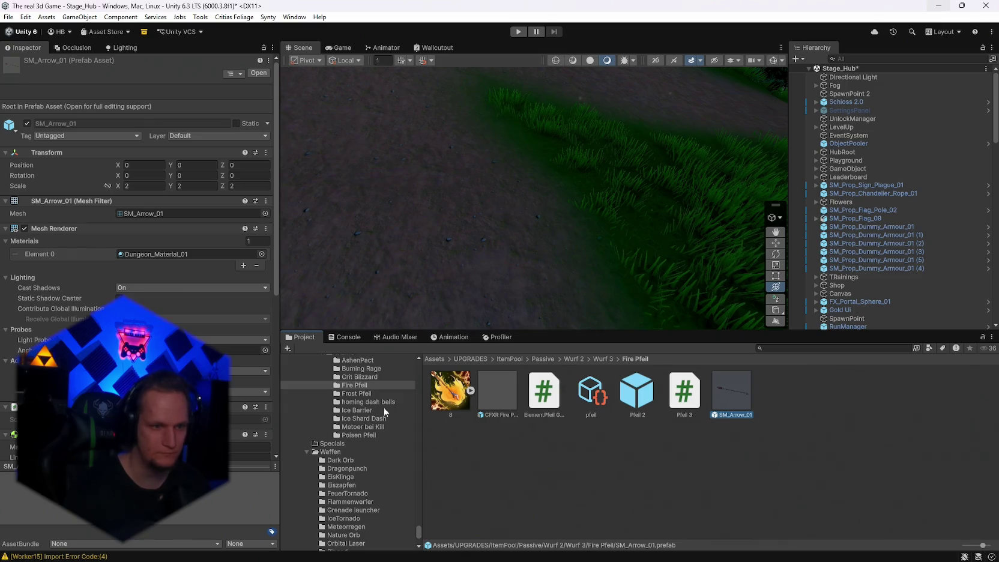
click(354, 393)
double_click(646, 400)
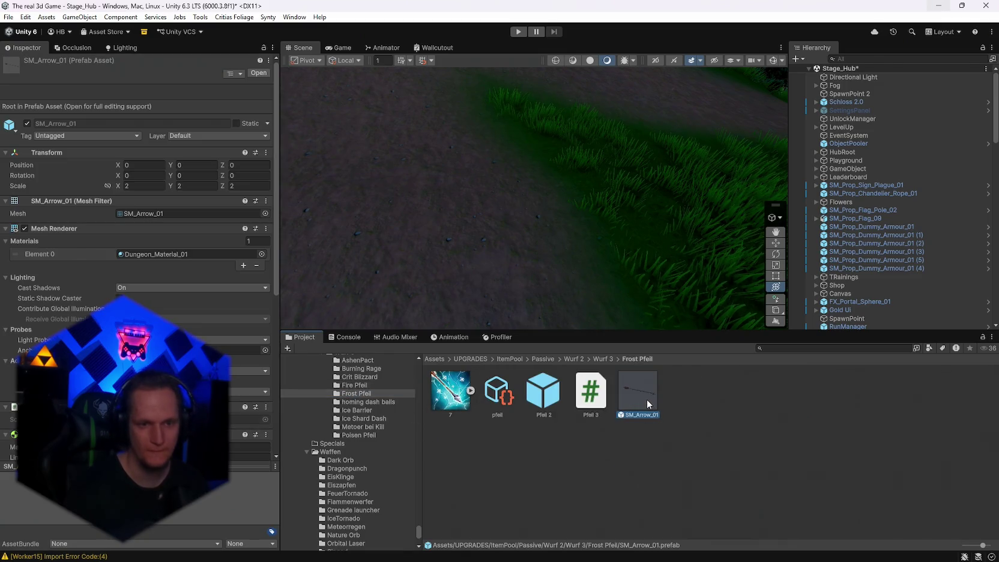
click(823, 89)
- Search the project for 'ice', preview the ice effects, and pick IceMissileBig
click(788, 349)
text(ice)
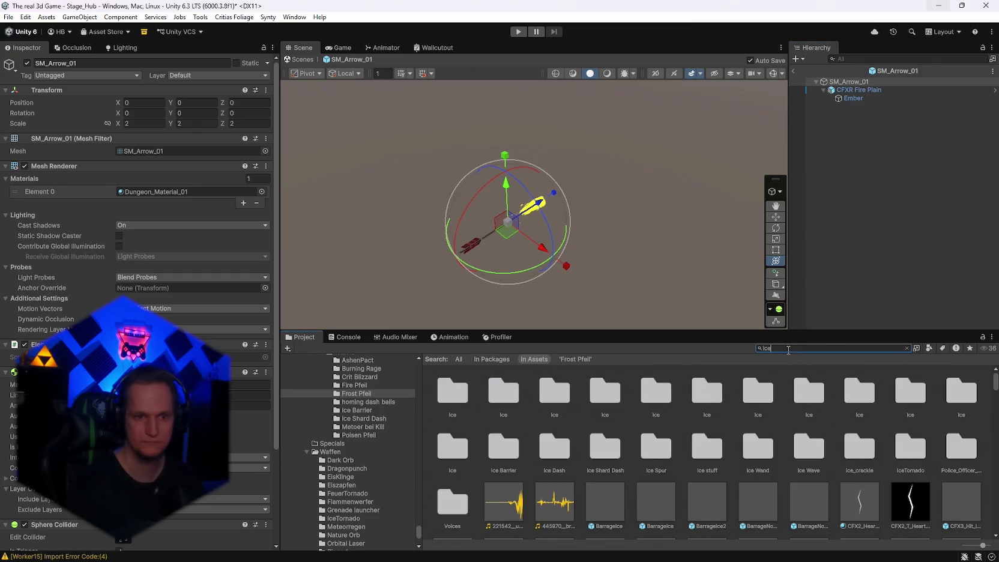
scroll(762, 404, down, 5)
double_click(743, 423)
scroll(766, 457, down, 1)
scroll(765, 457, down, 6)
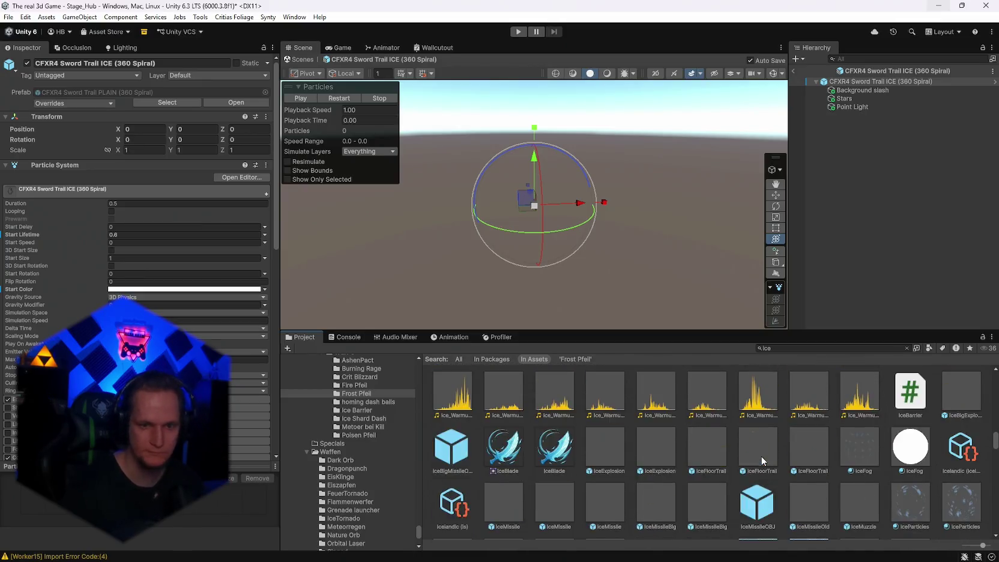
double_click(722, 451)
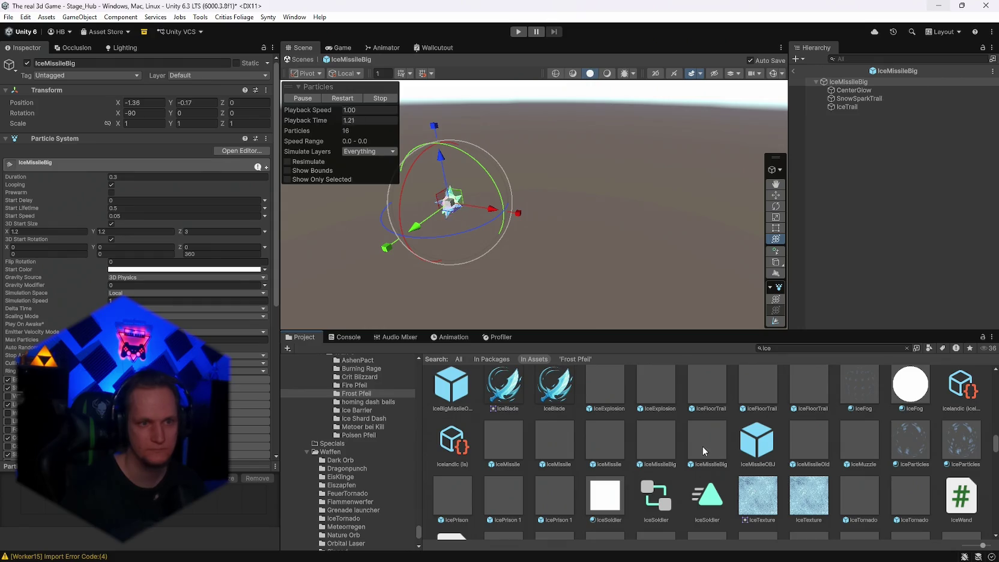
click(713, 447)
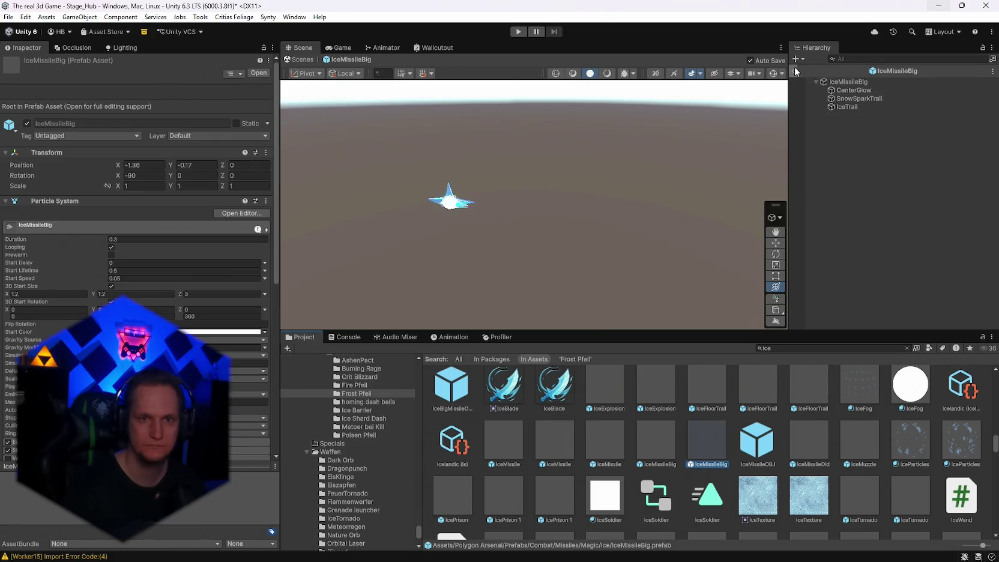
- Return to Stage_Hub and reopen the Frost Pfeil SM_Arrow_01 prefab
click(793, 71)
click(352, 394)
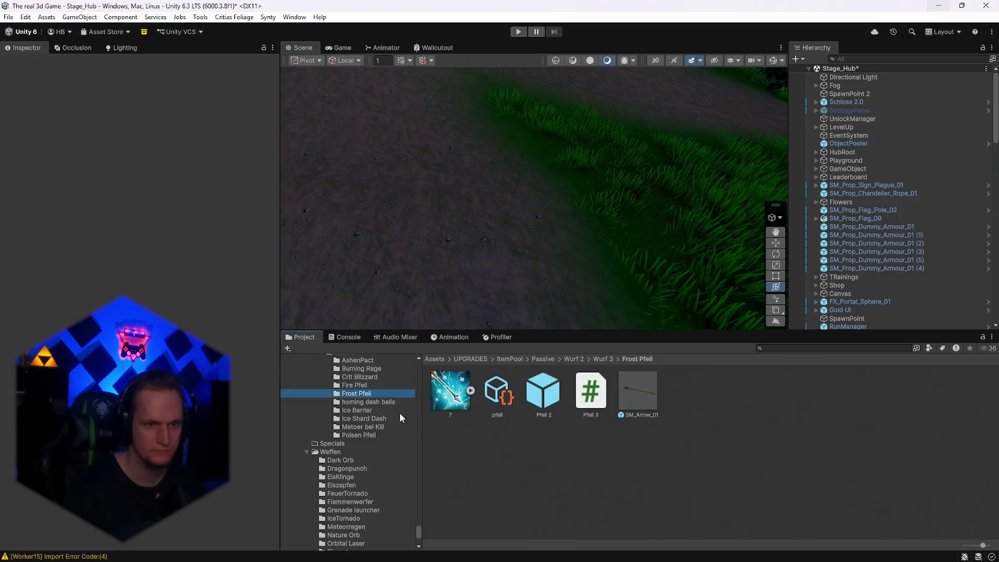
double_click(698, 390)
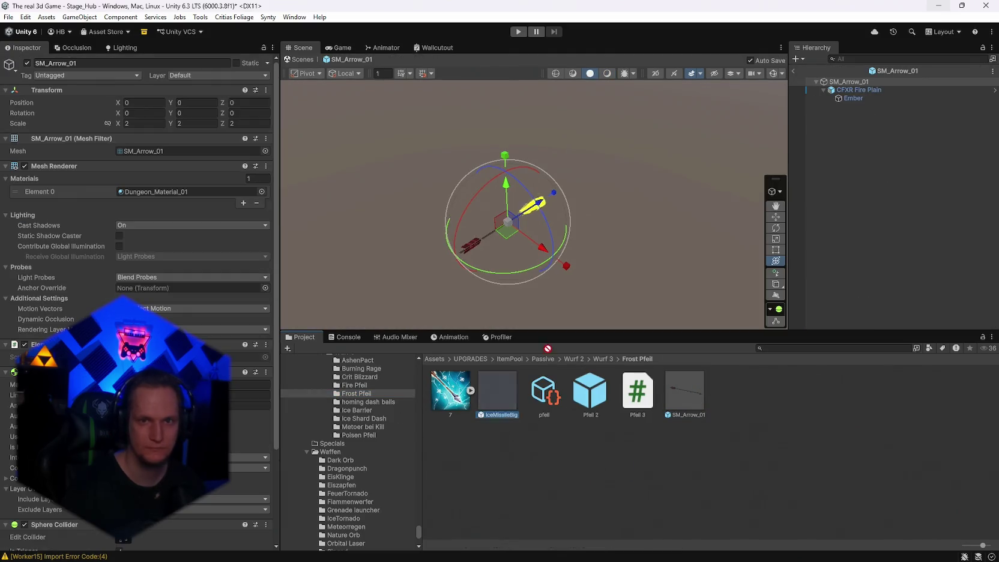
- Replace the arrow's CFXR Fire Plain effect with an IceMissileBig child
drag(858, 86, 859, 90)
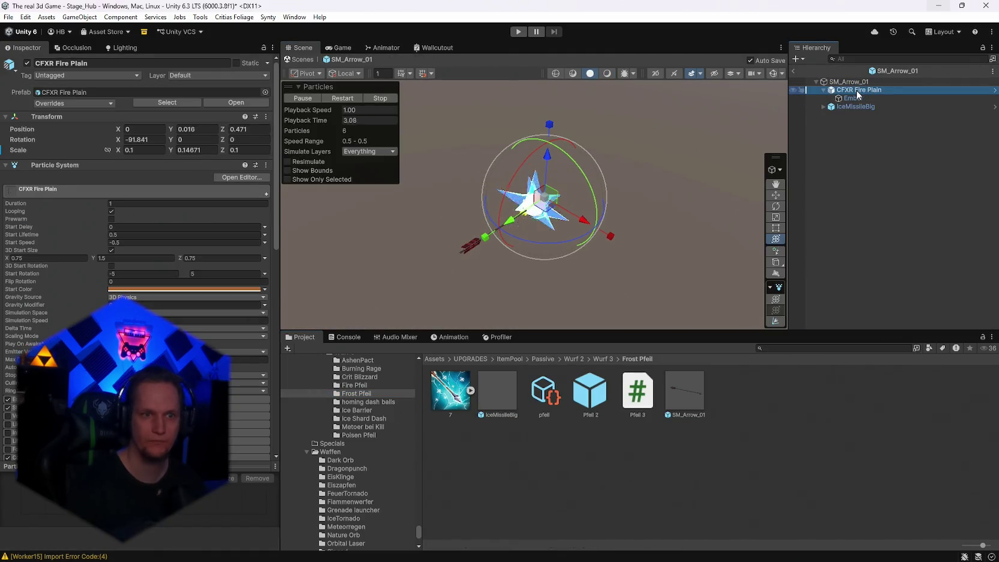
click(858, 90)
key(Delete)
- Scale IceMissileBig to about 0.8 and position it over the arrowhead
drag(608, 267, 467, 270)
click(468, 268)
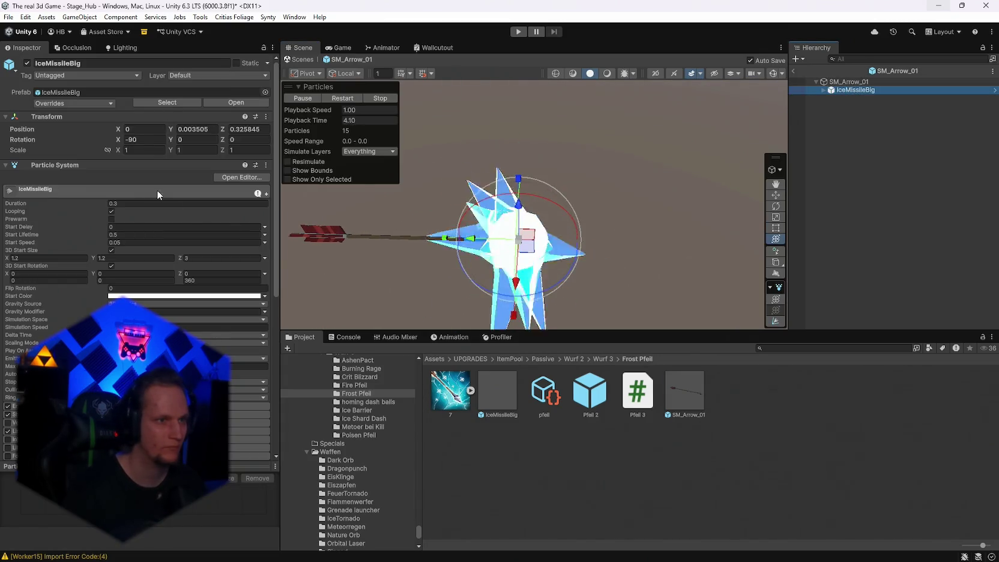
mouse_move(518, 239)
mouse_down()
mouse_move(470, 236)
mouse_move(501, 253)
mouse_move(427, 237)
mouse_up()
mouse_move(496, 237)
mouse_down()
mouse_move(482, 243)
mouse_move(540, 202)
mouse_move(522, 200)
mouse_move(669, 188)
mouse_move(575, 188)
mouse_up()
click(788, 348)
- Search 'ice' and preview IceMissileBig and then the IceMissile effect
text(ice)
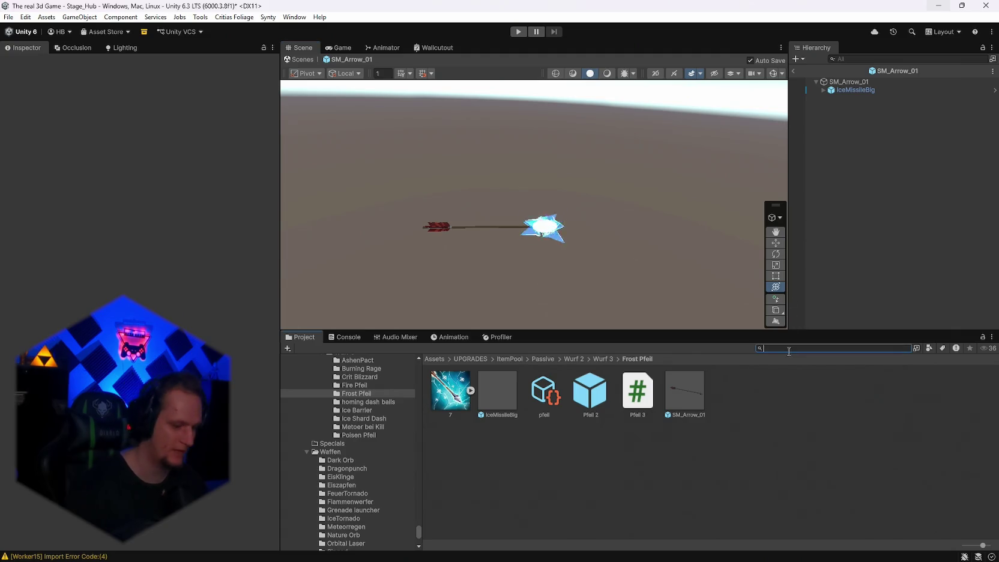
scroll(706, 435, down, 5)
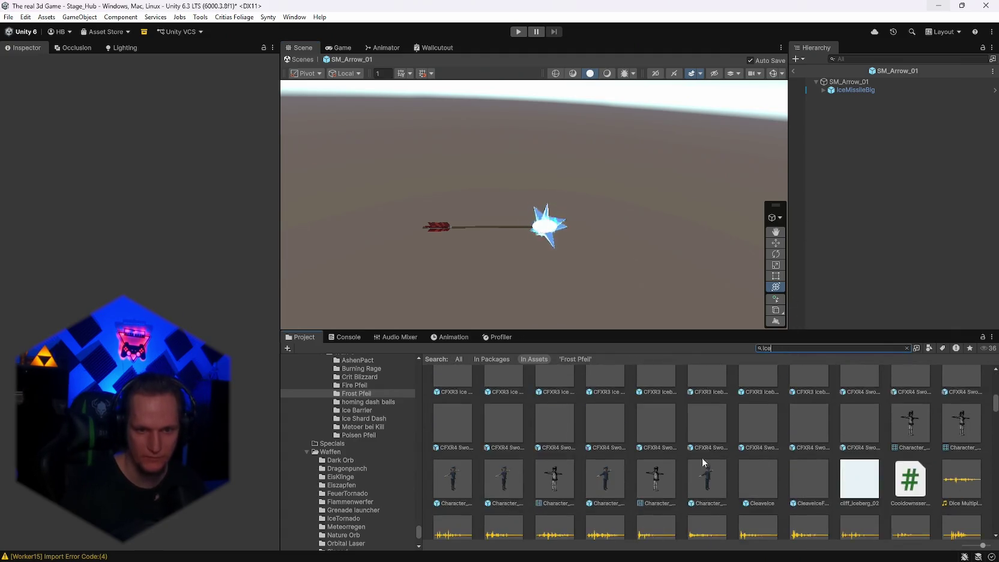
scroll(722, 460, down, 5)
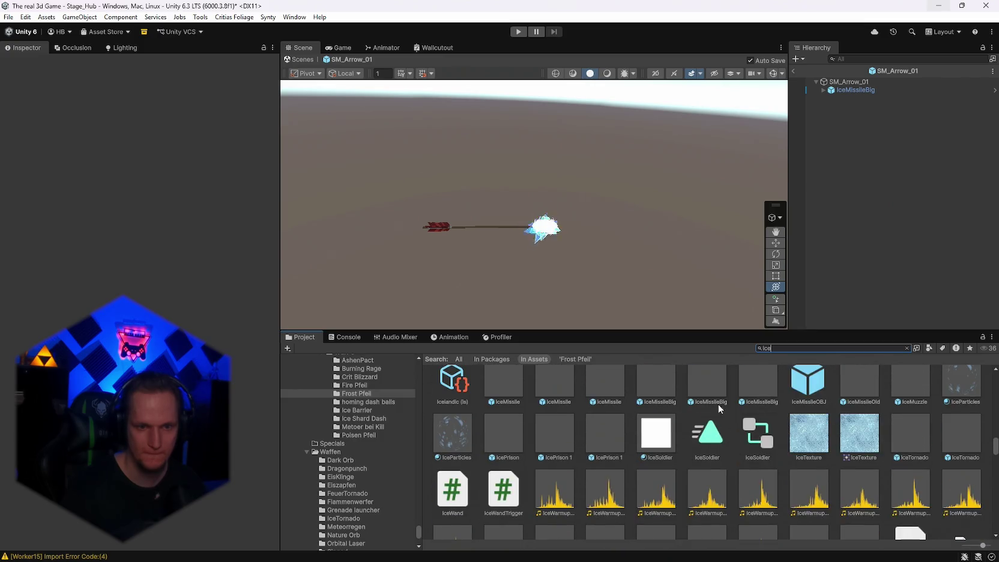
double_click(710, 419)
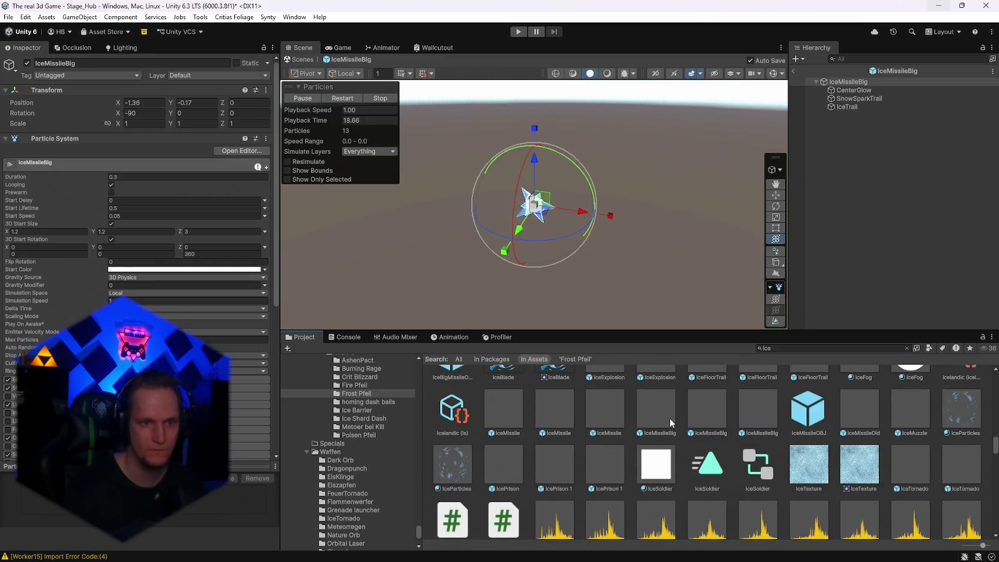
double_click(600, 411)
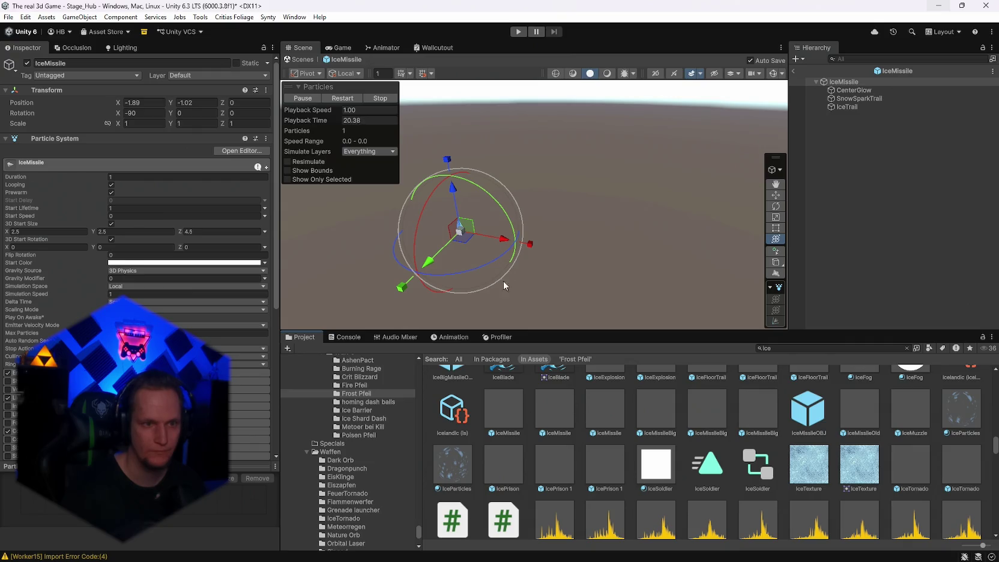
- Nudge IceMissile to about -0.64, -0.75, then return to Stage_Hub's Frost Pfeil folder
mouse_move(462, 231)
mouse_down()
mouse_move(590, 201)
mouse_move(520, 234)
mouse_move(508, 228)
mouse_up()
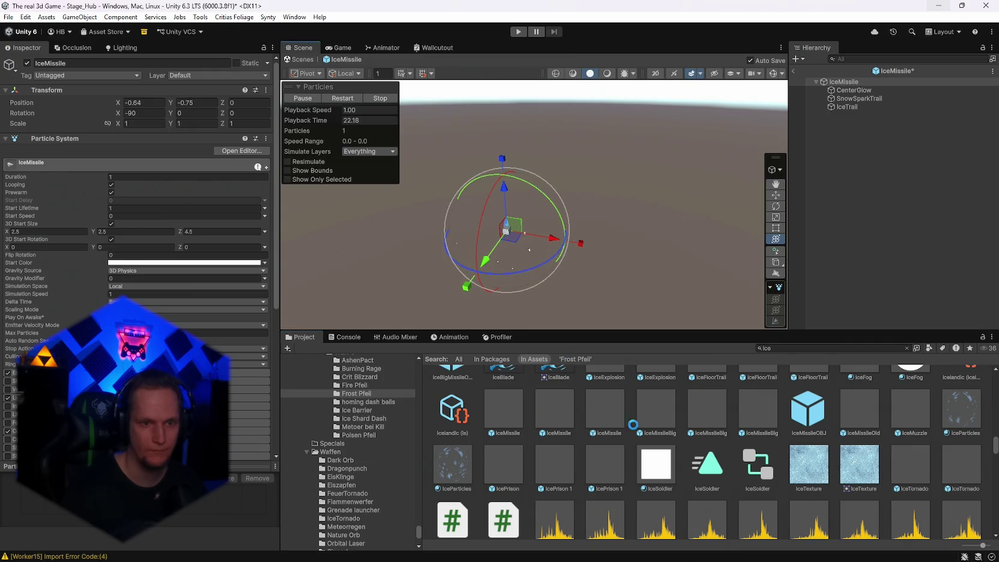
click(613, 417)
click(867, 59)
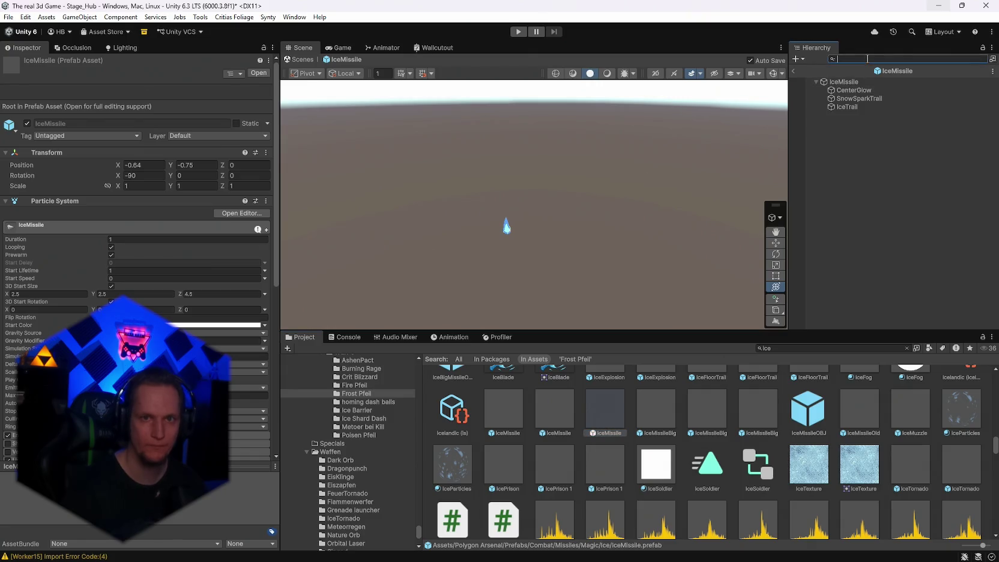
click(794, 72)
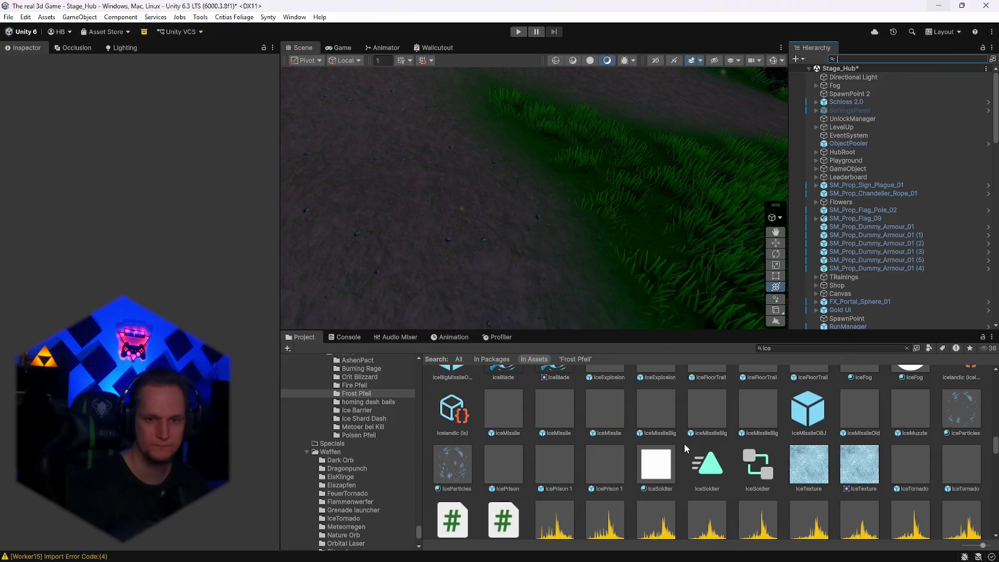
click(355, 393)
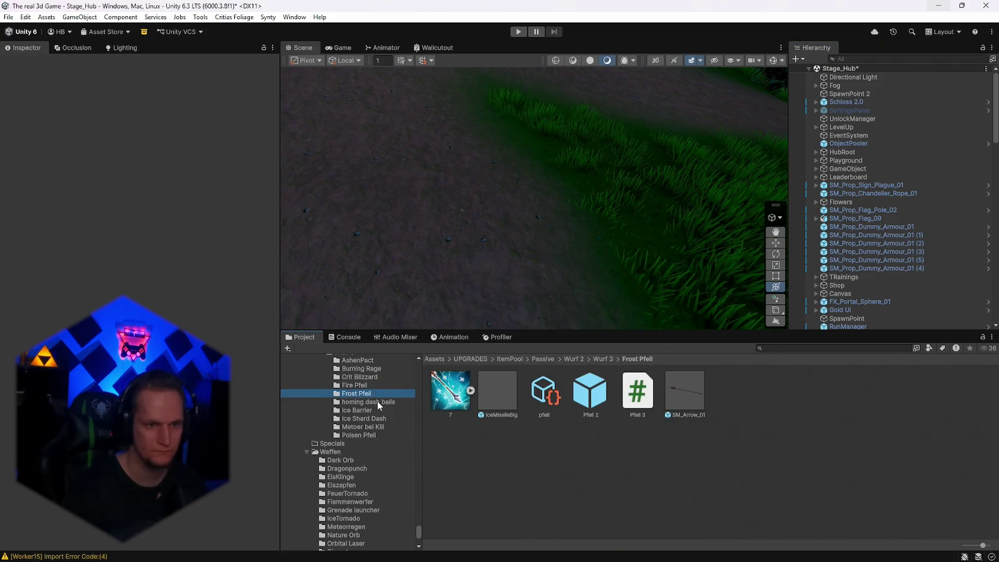
- In the SM_Arrow_01 prefab, swap IceMissileBig for an IceMissile child
double_click(696, 414)
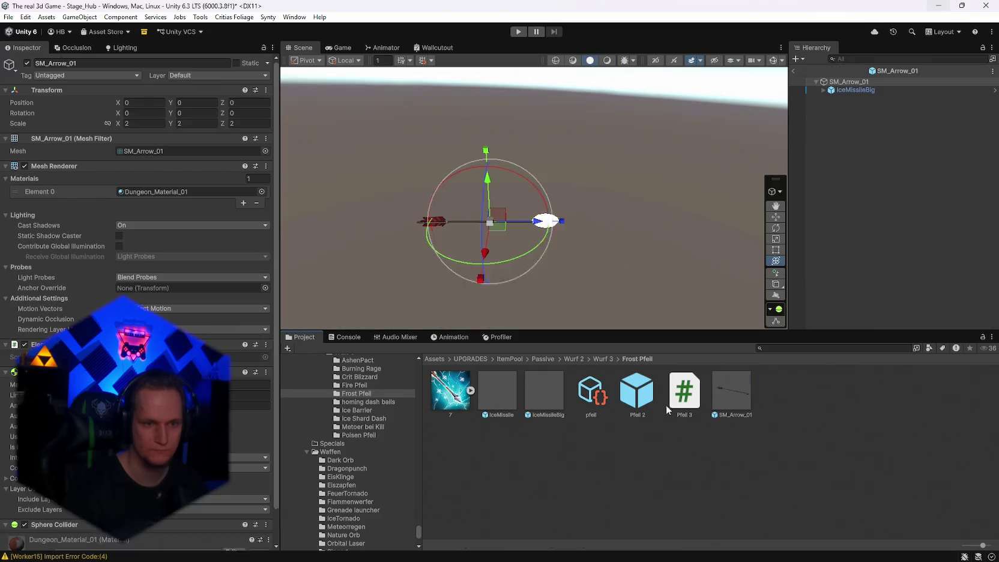
drag(840, 86, 845, 89)
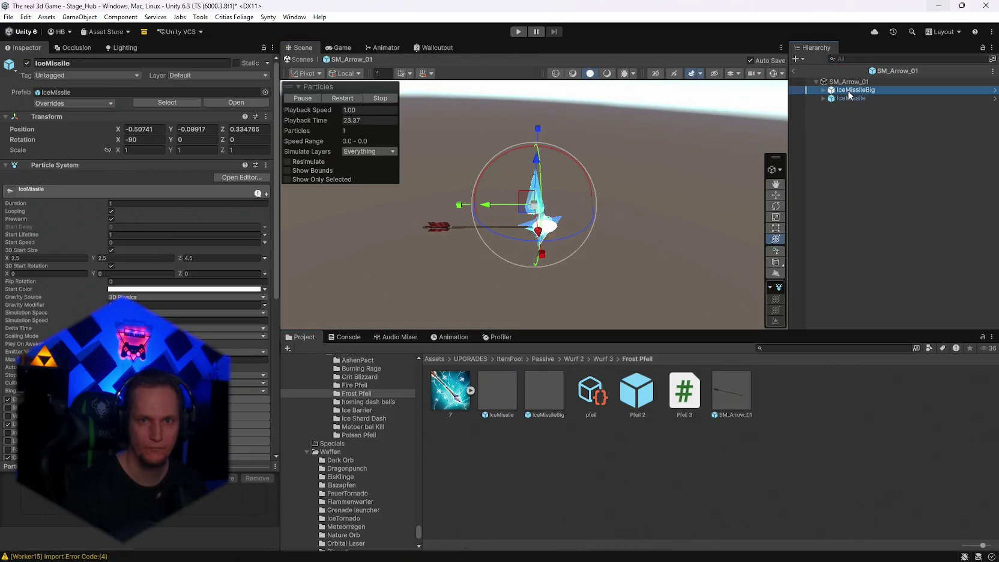
key(Delete)
click(848, 91)
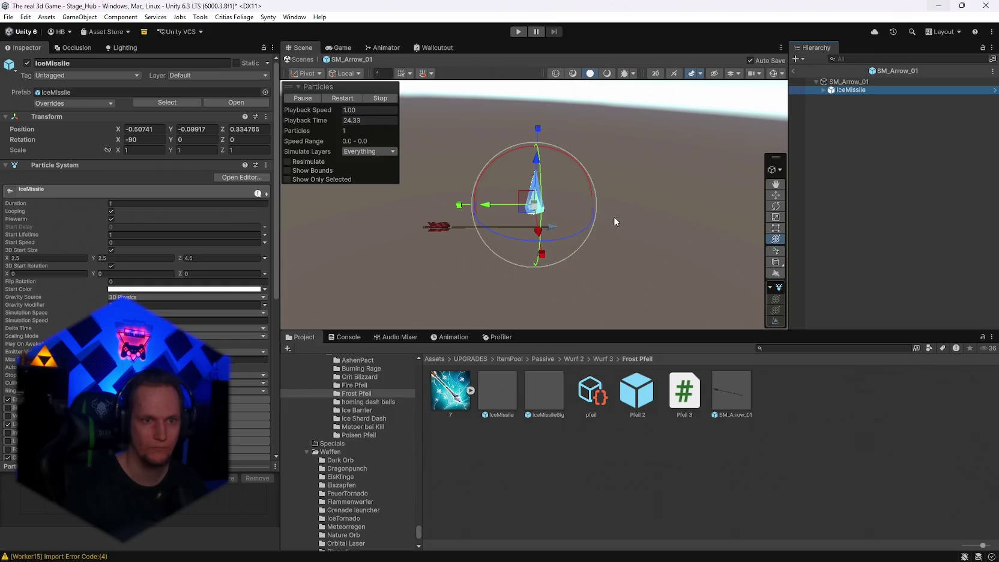
mouse_move(536, 171)
mouse_down()
mouse_move(536, 186)
mouse_move(672, 195)
mouse_move(510, 181)
mouse_up()
- Set IceMissile's X rotation to 0 and its position to 0, 0, 0
click(154, 140)
text(0)
drag(456, 252, 336, 243)
click(145, 129)
text(0)
click(200, 129)
text(0)
key(Tab)
text(0)
key(Return)
- Shrink IceMissile to about 0.66 and seat it on the arrowhead tip
mouse_move(559, 274)
mouse_down()
mouse_move(464, 259)
mouse_move(567, 266)
mouse_move(548, 227)
mouse_move(619, 242)
mouse_move(571, 229)
mouse_move(580, 230)
mouse_up()
mouse_move(669, 245)
mouse_down()
mouse_move(556, 264)
mouse_move(528, 259)
mouse_move(570, 240)
mouse_up()
click(848, 82)
mouse_move(524, 191)
mouse_down()
mouse_move(456, 178)
mouse_move(660, 205)
mouse_move(441, 206)
mouse_up()
key(ctrl+z)
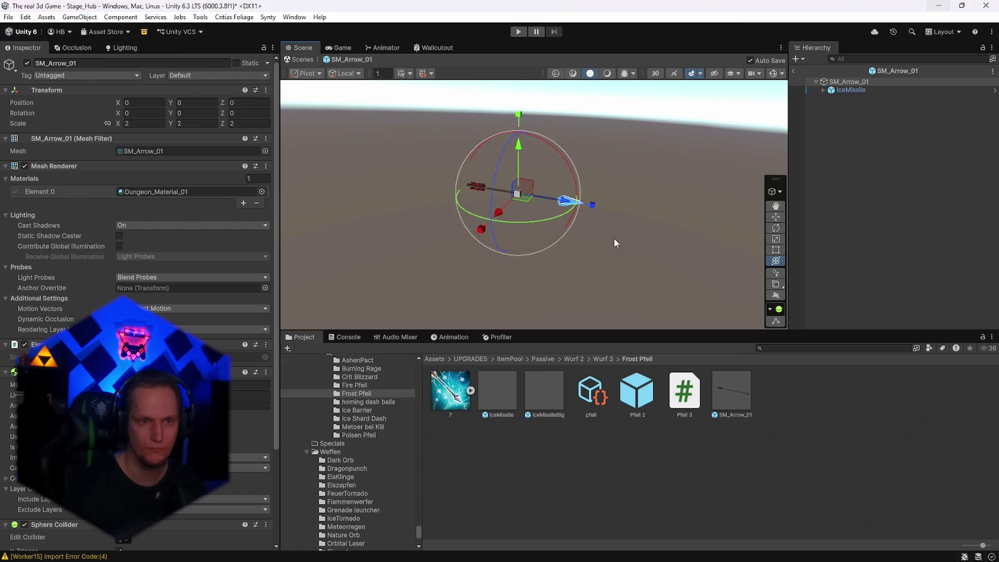
click(842, 91)
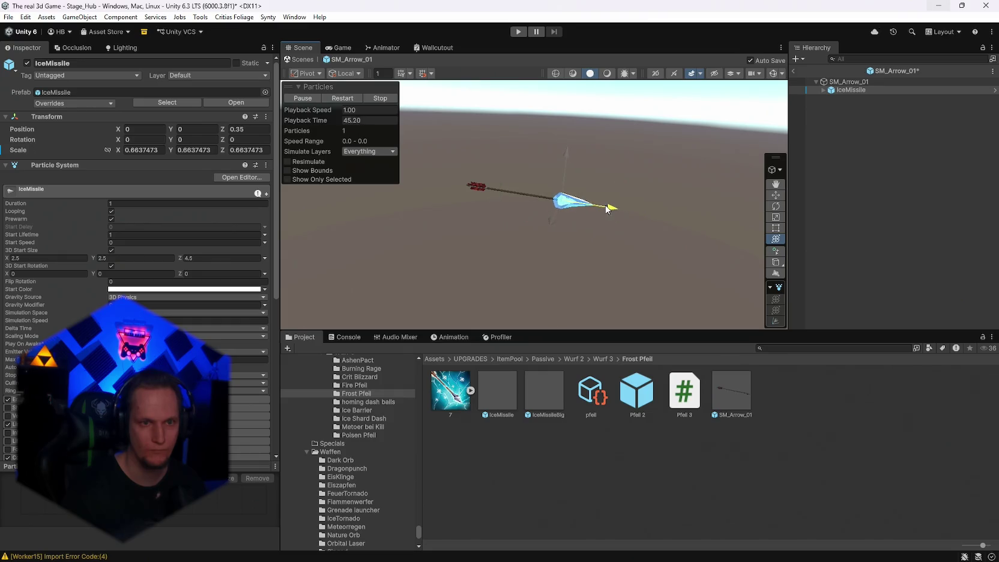
- Review the arrow, then attach the Passive_Ice Pfeil script to Pfeil 2
click(672, 213)
mouse_move(673, 214)
mouse_down()
mouse_move(711, 209)
mouse_move(848, 145)
mouse_up()
click(846, 82)
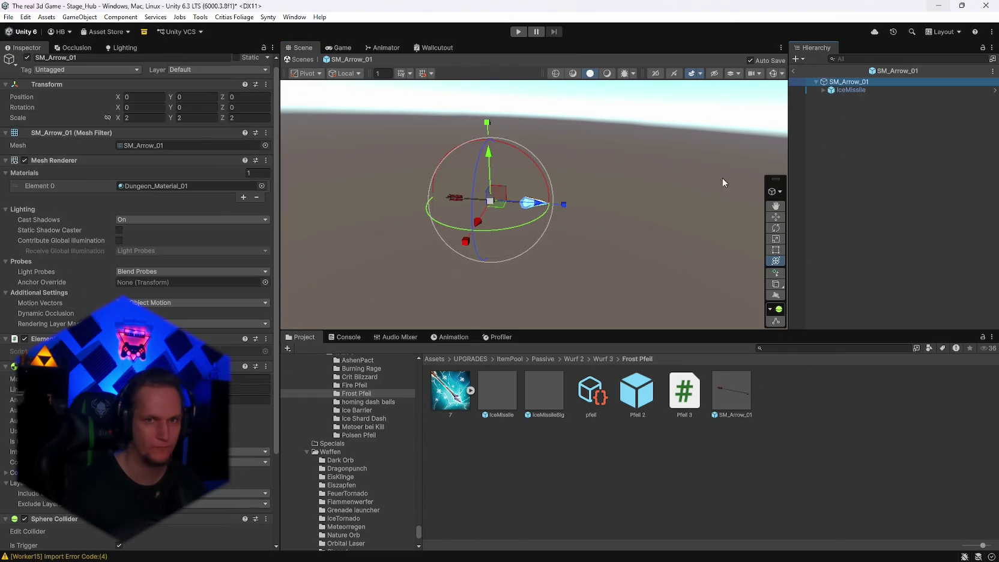
click(627, 399)
drag(684, 394, 138, 204)
- Back in Stage_Hub, add an ObjectPooler pool entry with SM_Arrow_01 as its prefab
click(170, 238)
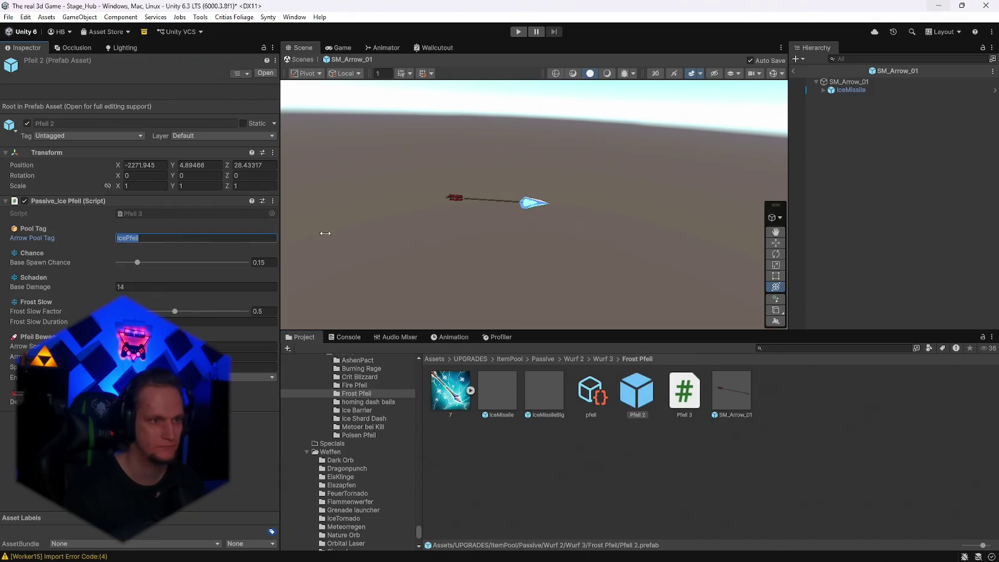
click(793, 70)
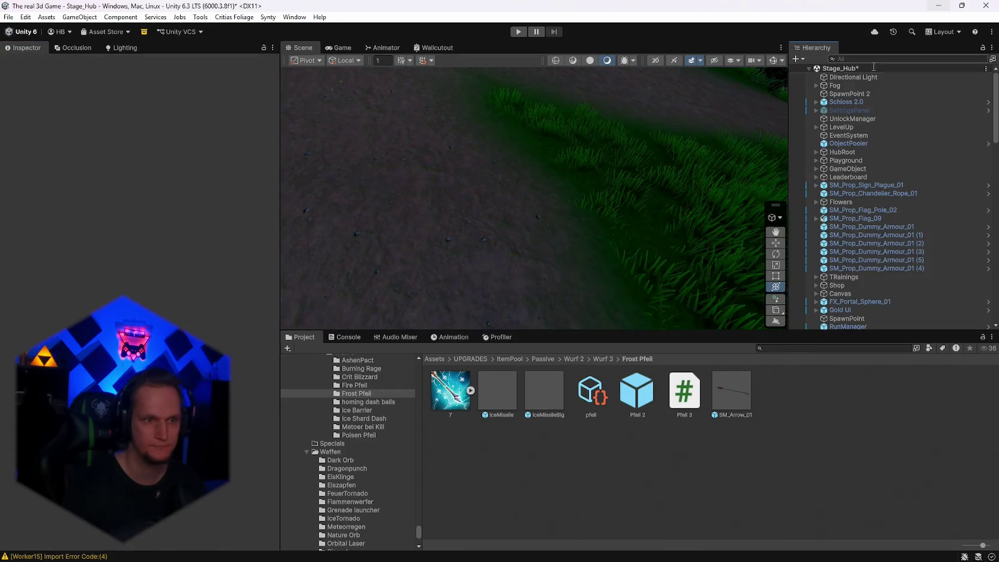
click(844, 77)
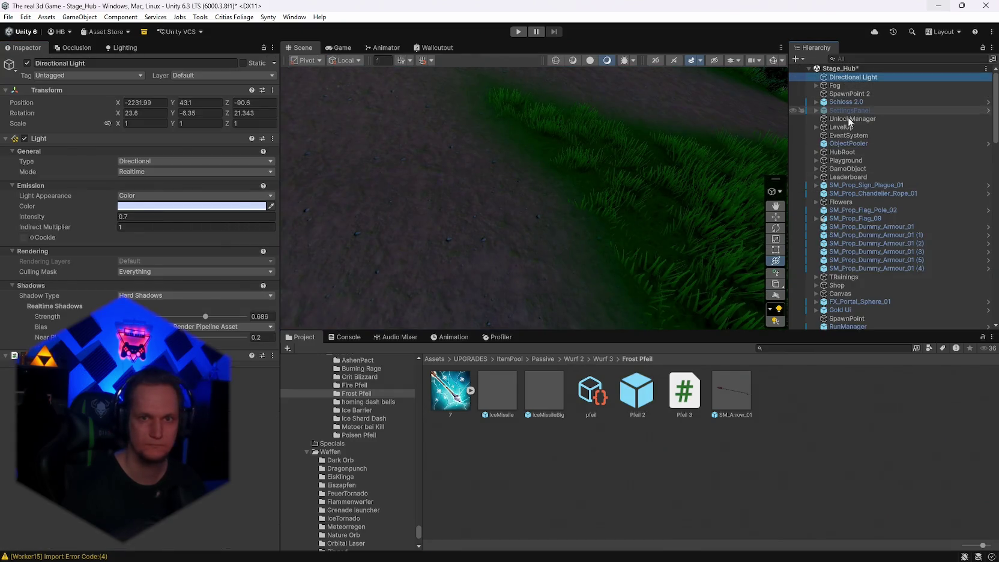
click(852, 144)
scroll(227, 257, down, 10)
mouse_move(275, 85)
mouse_down()
mouse_move(258, 288)
mouse_move(189, 520)
mouse_up()
click(243, 426)
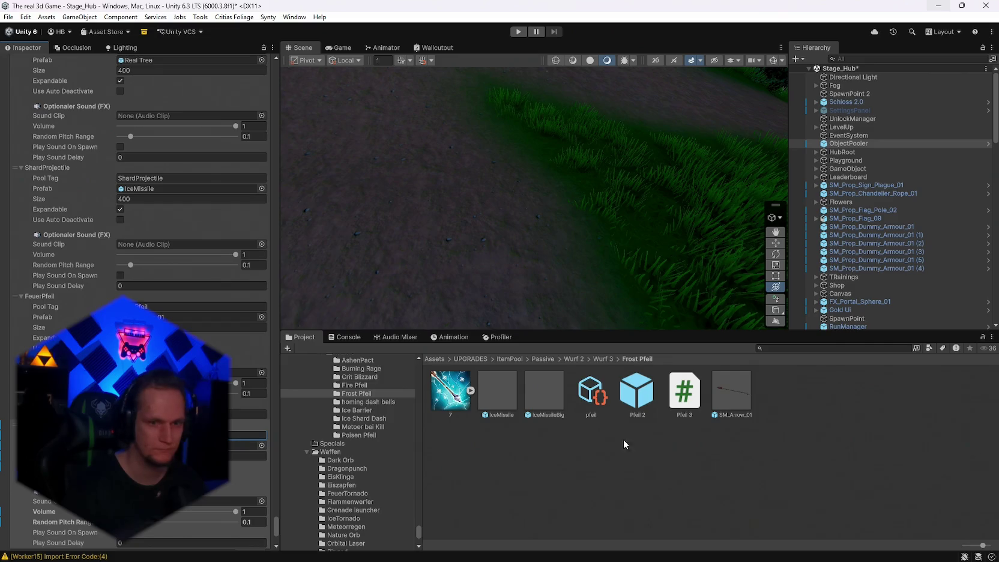
drag(555, 437, 496, 457)
drag(716, 412, 252, 434)
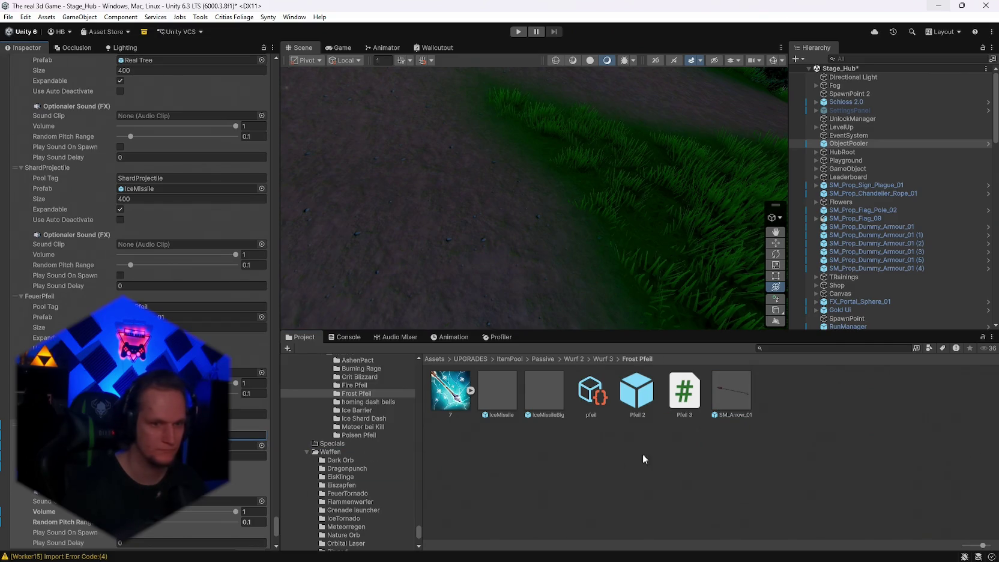
- Paste a copy of SM_Arrow_01 into the Poisen Pfeil folder
click(589, 408)
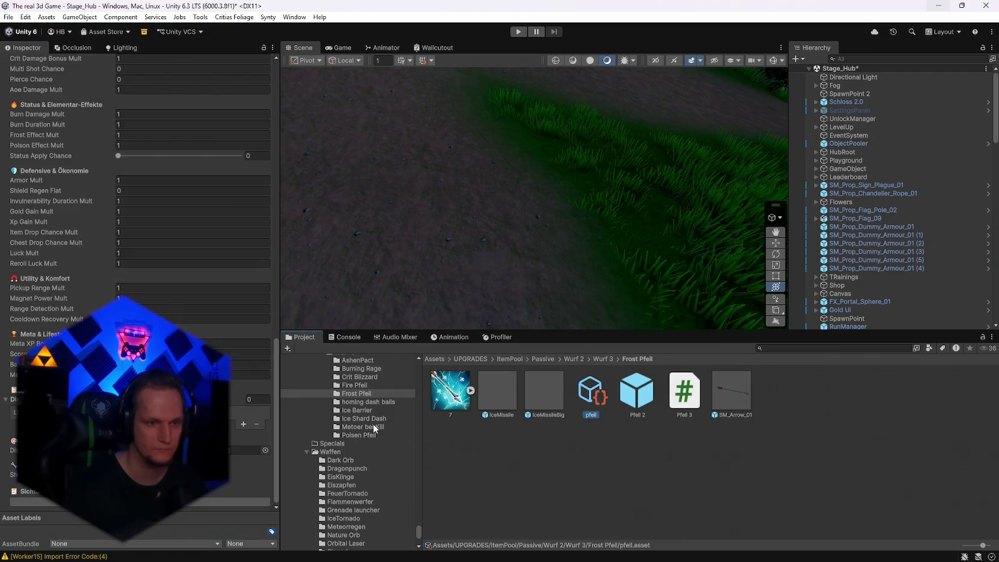
click(731, 390)
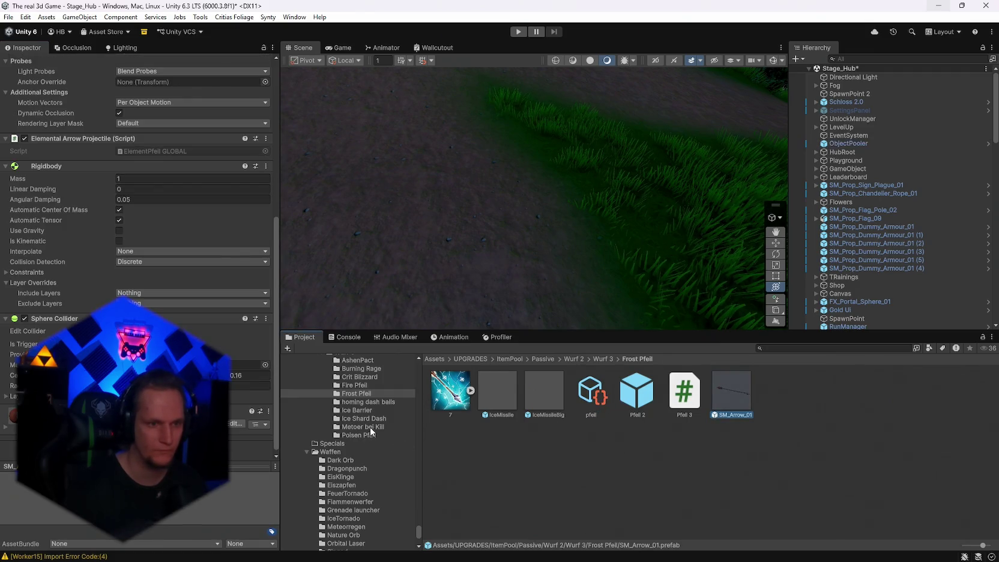
click(360, 436)
key(ctrl+v)
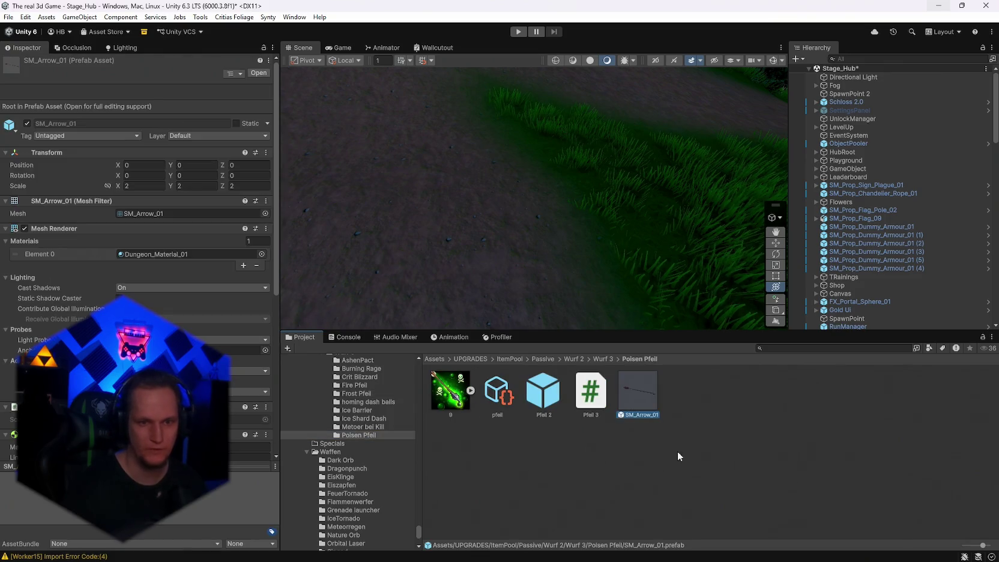
- Find the AcidMissile effect and paste a copy into Poisen Pfeil
click(802, 348)
text(acid)
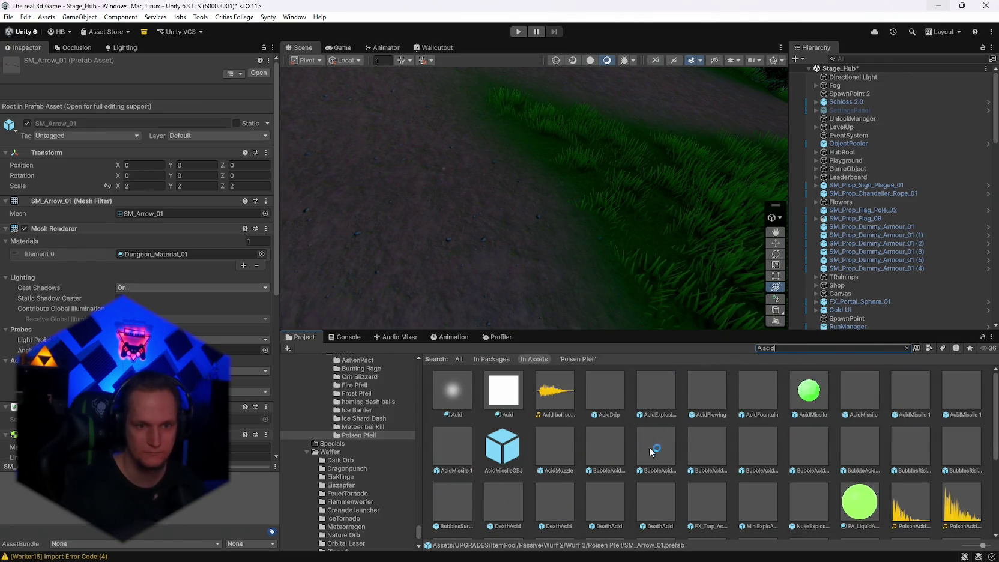
mouse_move(859, 393)
mouse_down()
mouse_move(612, 295)
mouse_move(688, 301)
mouse_up()
click(859, 391)
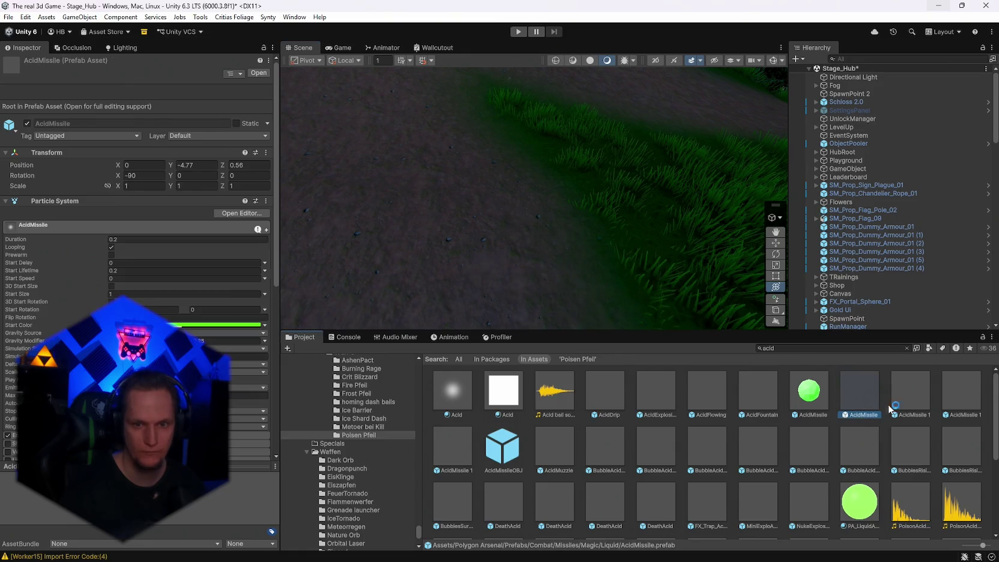
click(817, 352)
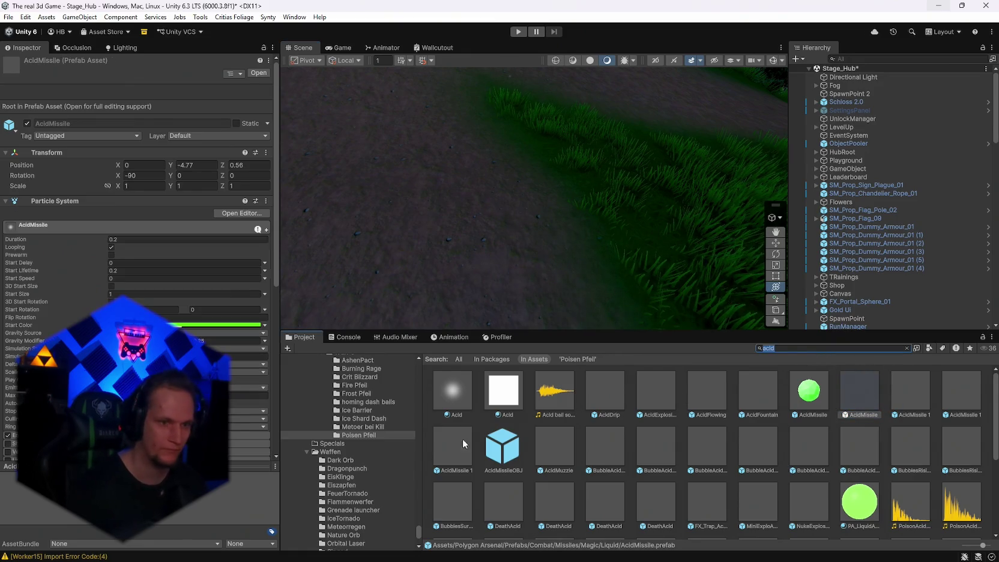
click(357, 435)
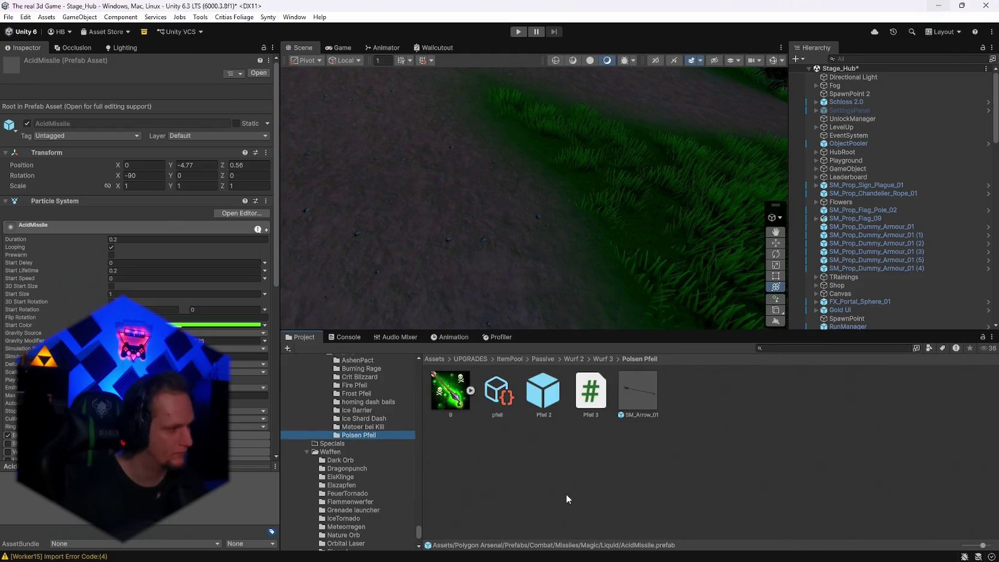
key(ctrl+v)
- Open the poison SM_Arrow_01 prefab and add AcidMissile as a child
click(690, 403)
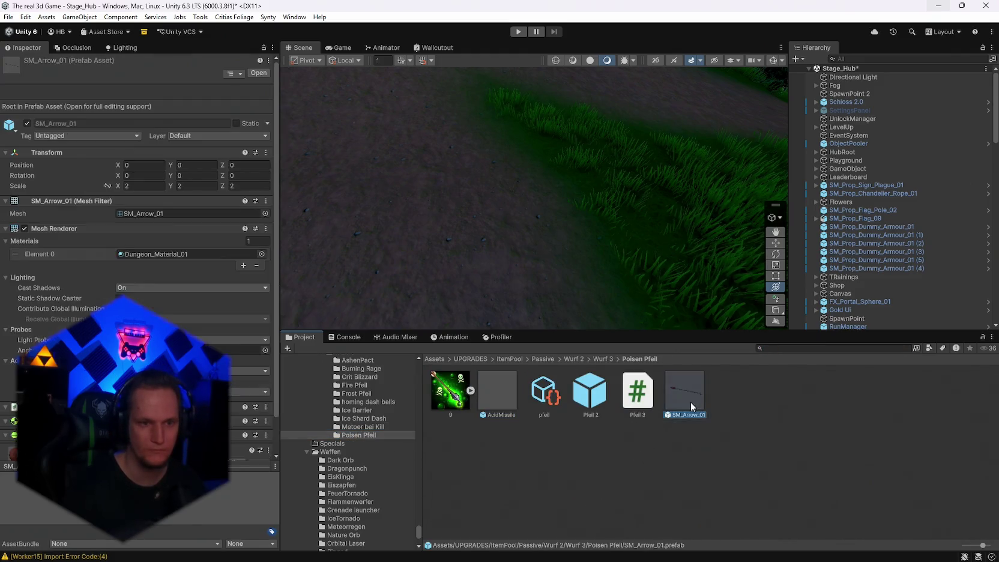
double_click(691, 402)
mouse_move(497, 391)
mouse_down()
mouse_move(851, 84)
mouse_move(843, 99)
mouse_up()
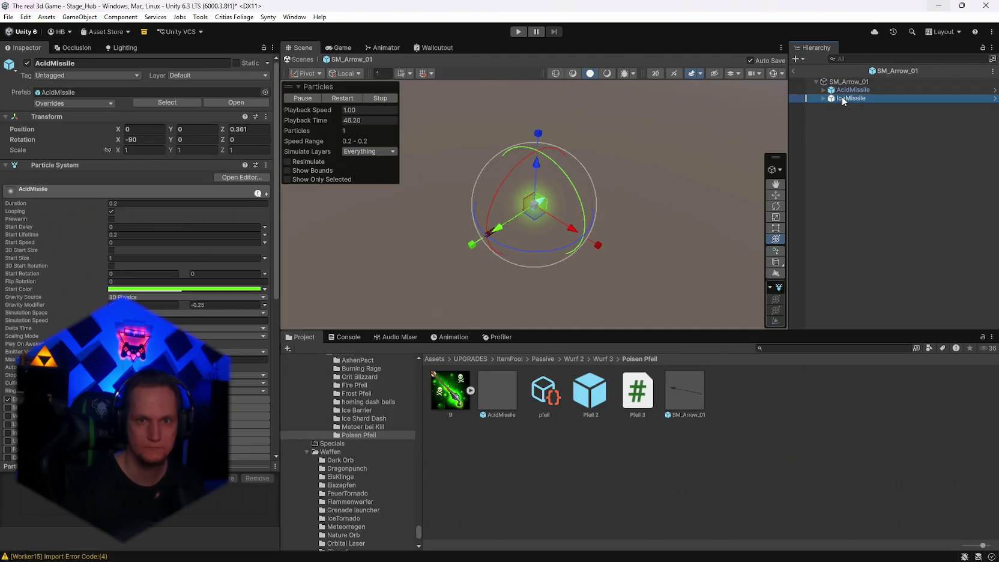
- Delete the leftover IceMissile child from the poison arrow
key(Delete)
right_click(605, 222)
click(589, 182)
mouse_move(588, 183)
mouse_down()
mouse_move(489, 186)
mouse_move(498, 204)
mouse_up()
click(502, 206)
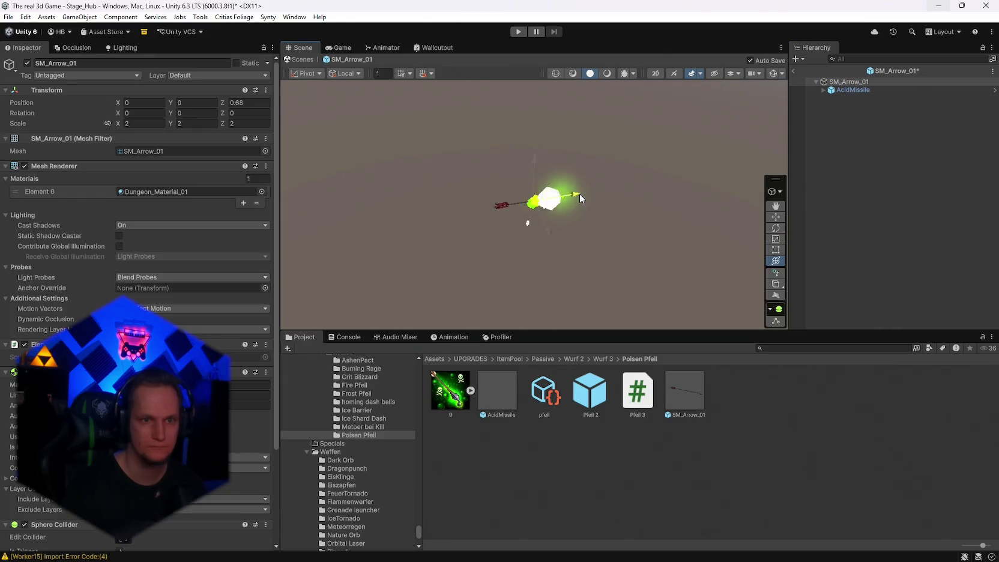
- Scale the AcidMissile child to 0.4
click(870, 90)
click(137, 150)
text(0)
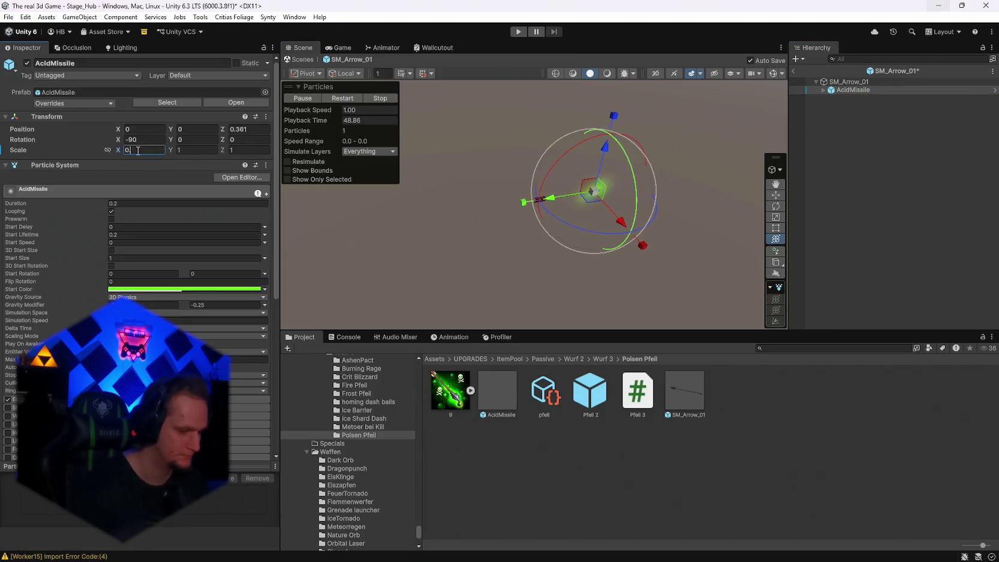
text(.4)
click(192, 149)
text(0.4)
click(247, 150)
- Check the acid effect at the tip, exit prefab mode, and inspect Pfeil 2's GiftPfeil tag
click(848, 82)
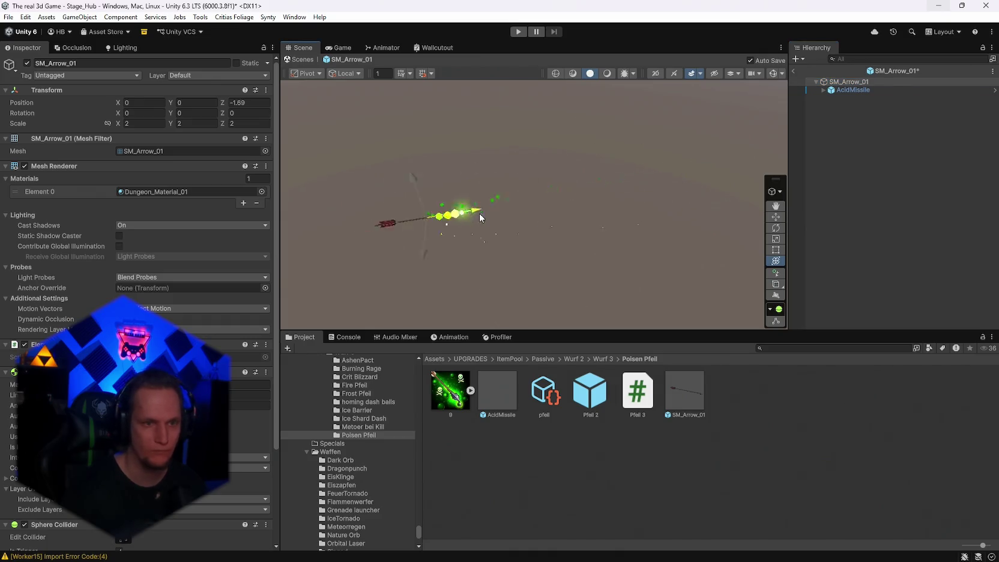
click(853, 90)
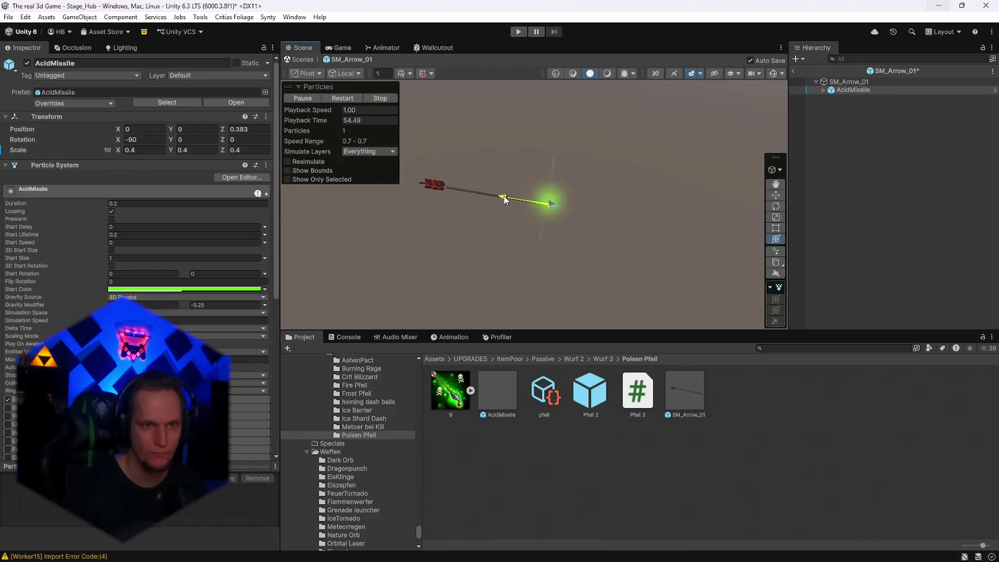
click(858, 82)
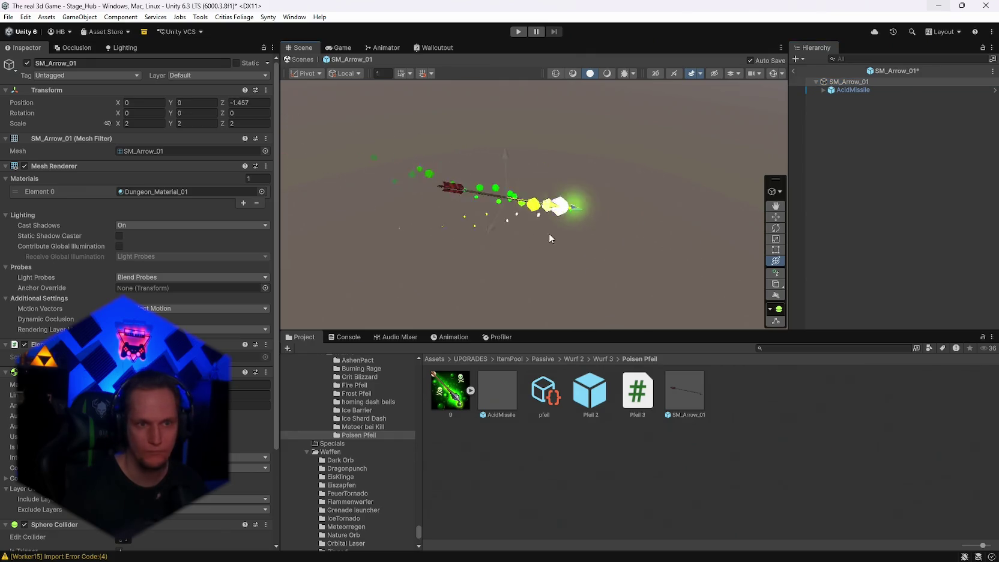
click(849, 82)
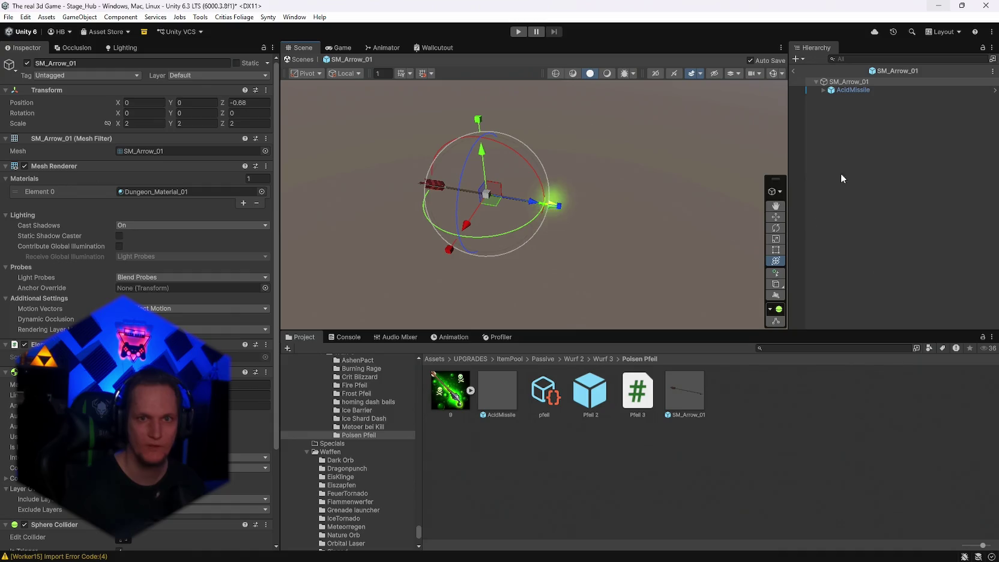
click(792, 71)
click(590, 390)
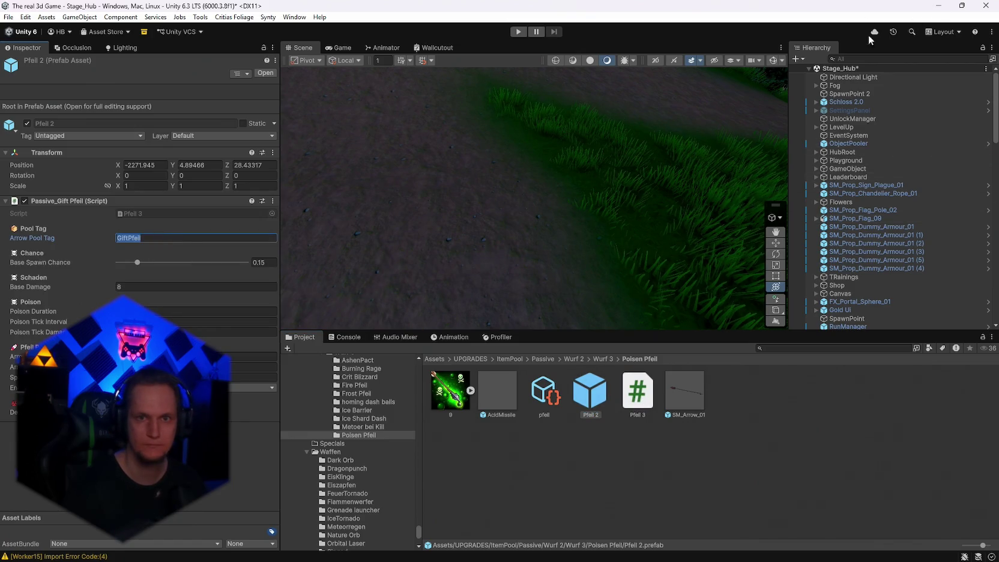
- Add a new element to the ObjectPooler's pool list
click(852, 144)
scroll(187, 296, down, 5)
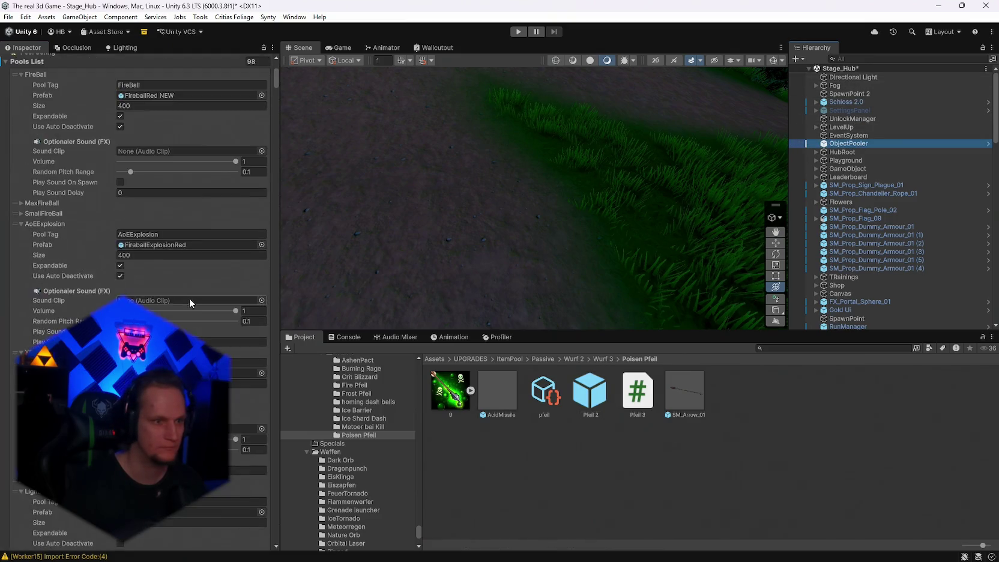
drag(276, 87, 250, 524)
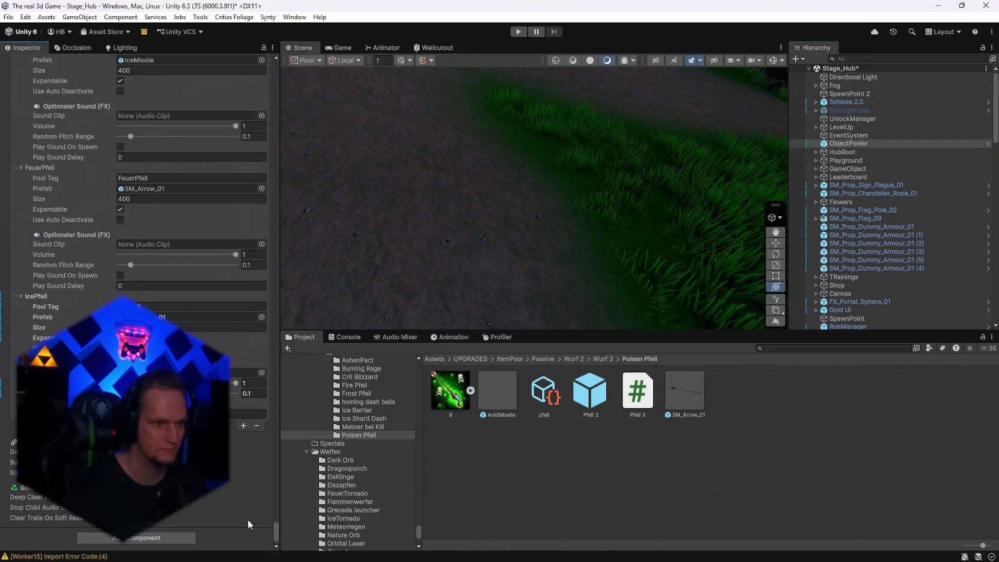
click(243, 427)
click(250, 445)
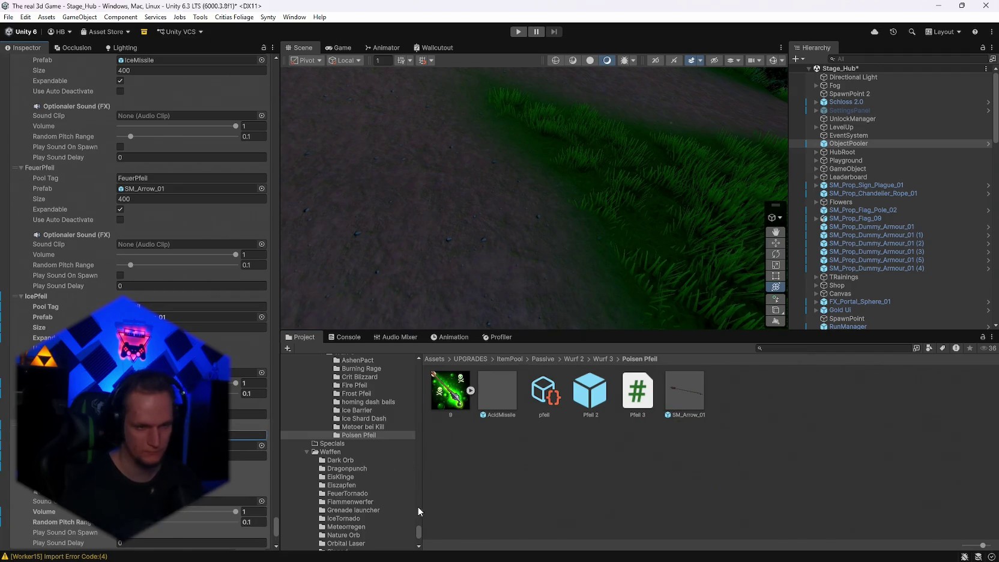
scroll(375, 472, up, 3)
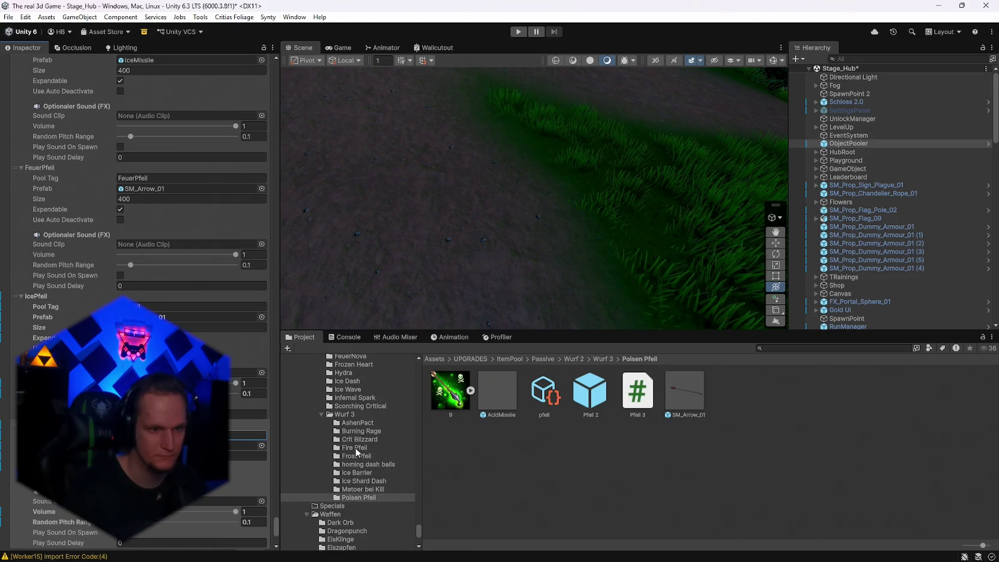
- Set the layer mask of the Poison and Ice arrow Pfeil 2 prefabs to Enemy
click(578, 399)
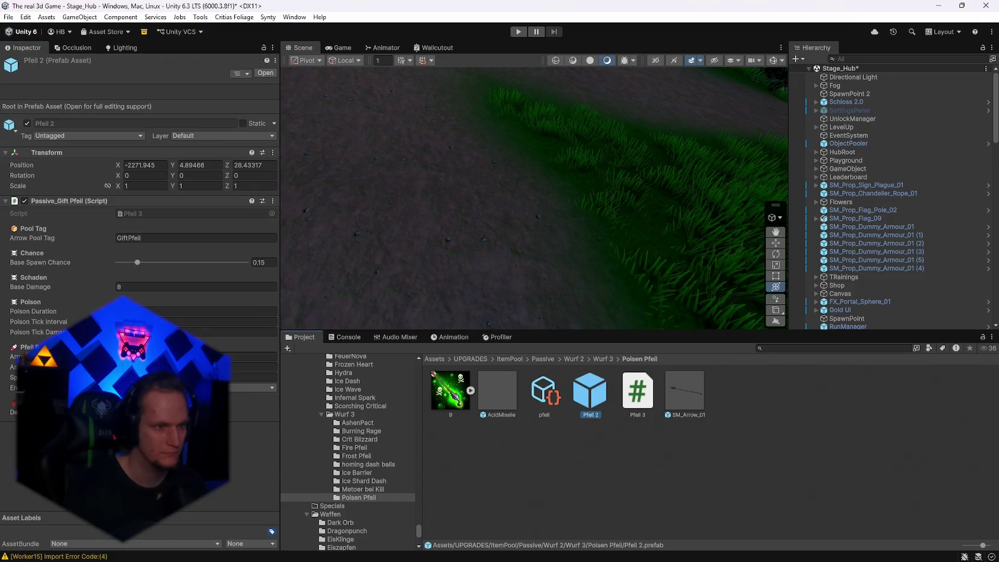
click(192, 388)
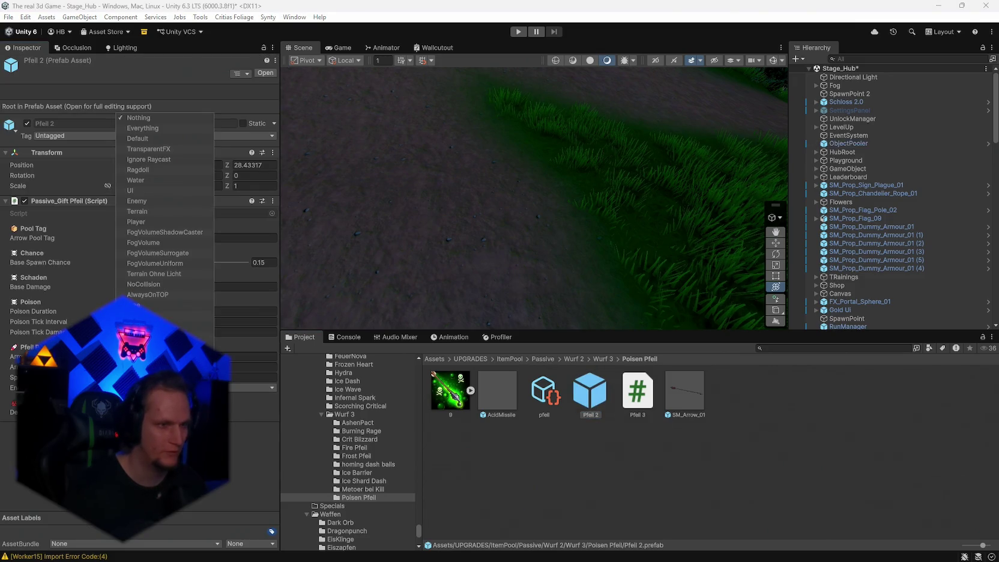
click(145, 203)
click(359, 456)
click(651, 394)
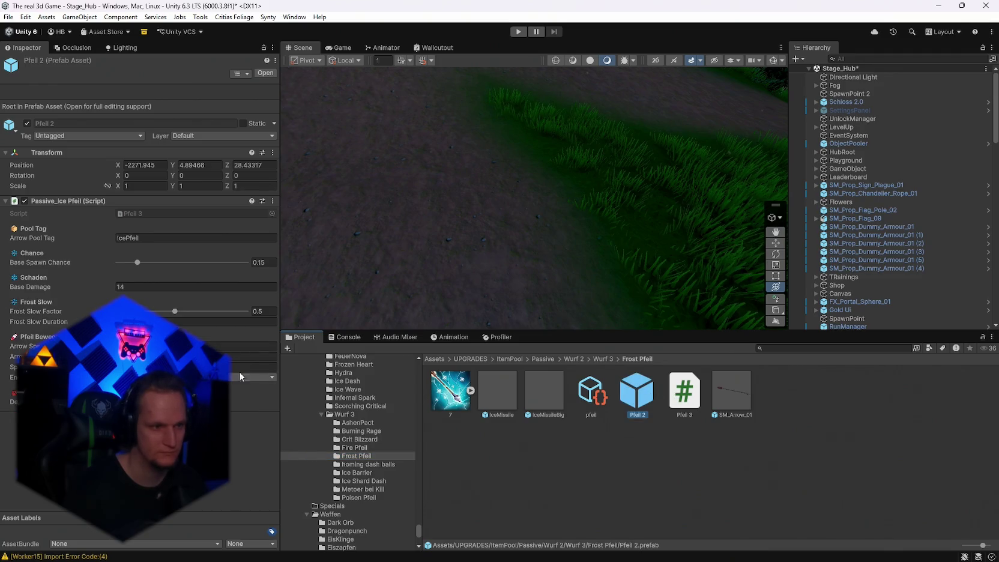
click(192, 377)
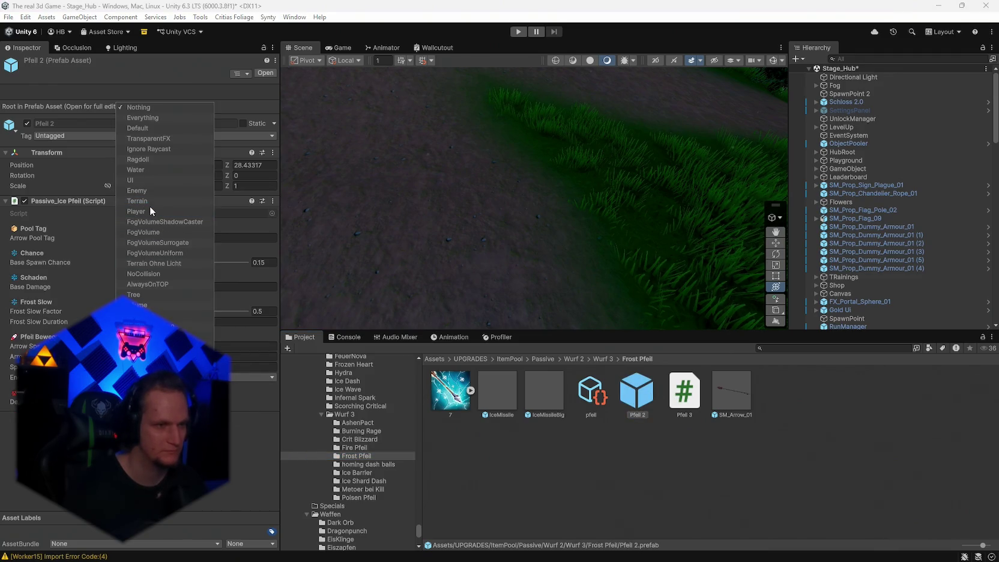
click(138, 190)
click(228, 437)
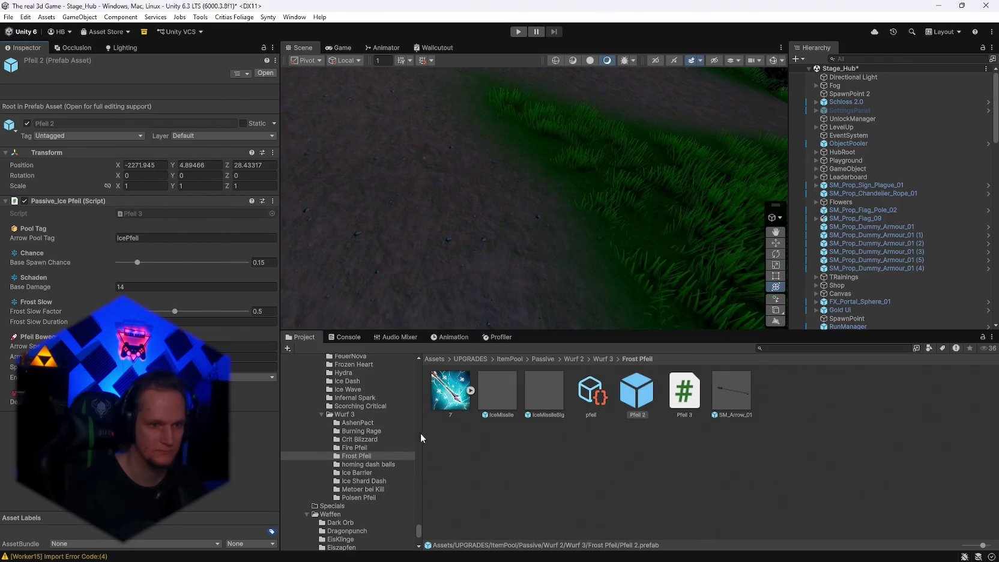
- Check the Fire arrow Pfeil 2 layer mask and re-inspect the Ice arrow Pfeil 2 prefab
click(360, 448)
click(636, 391)
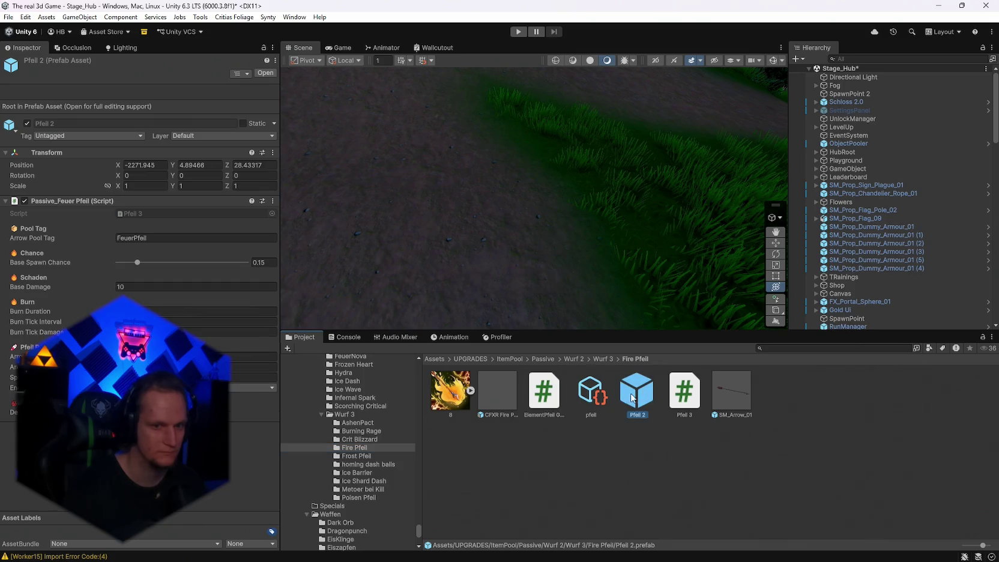
click(180, 387)
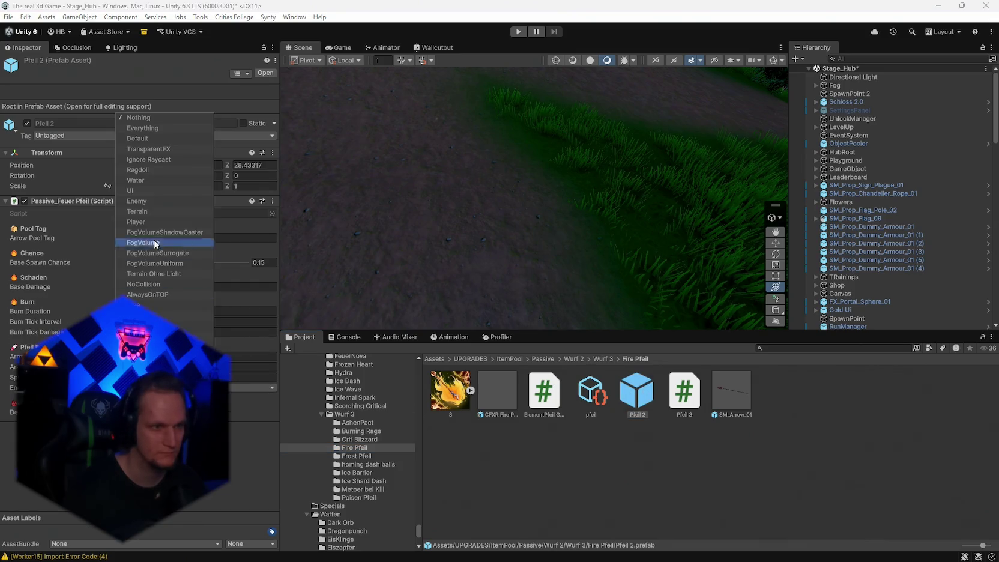
click(139, 203)
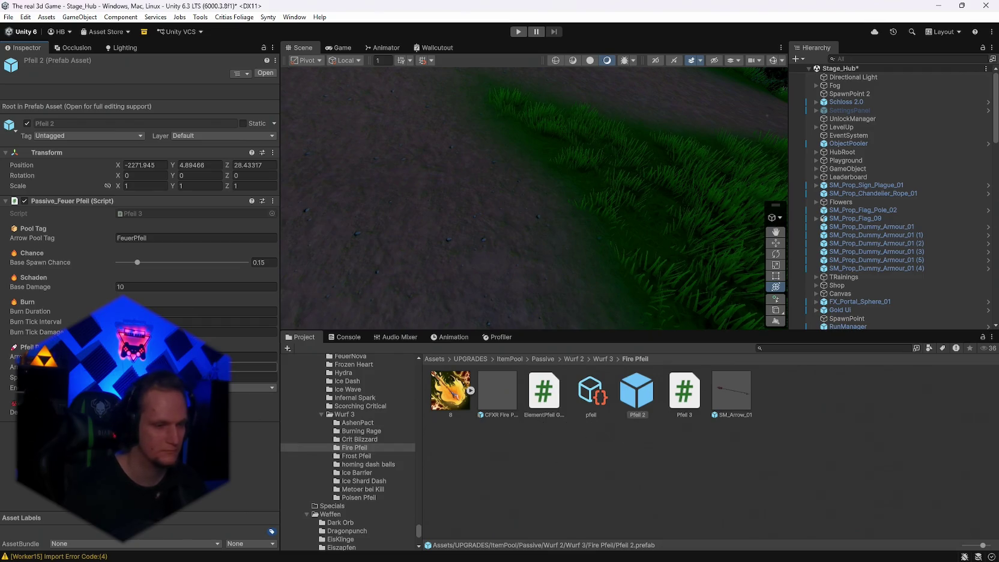
click(252, 366)
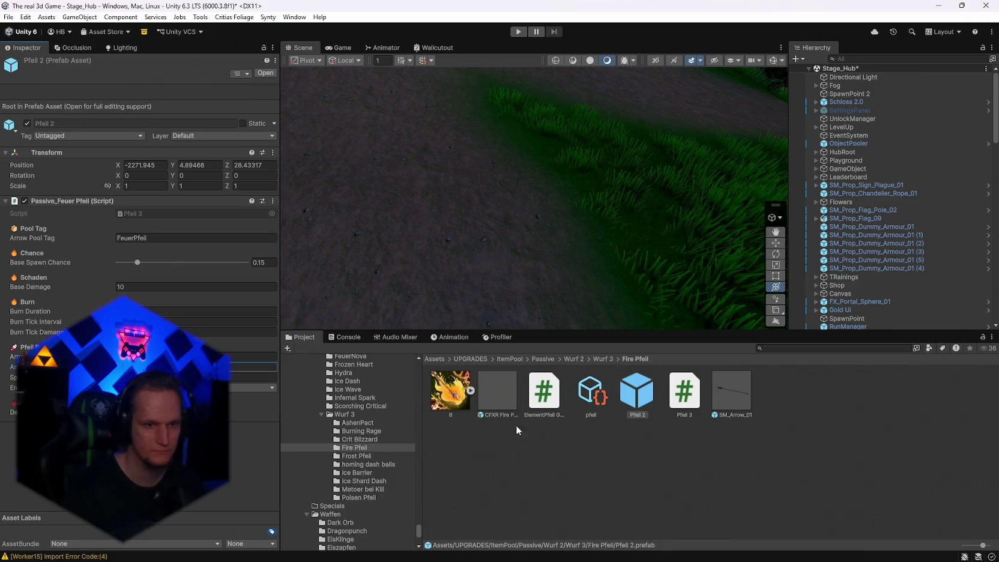
click(356, 456)
ctrl+click(635, 401)
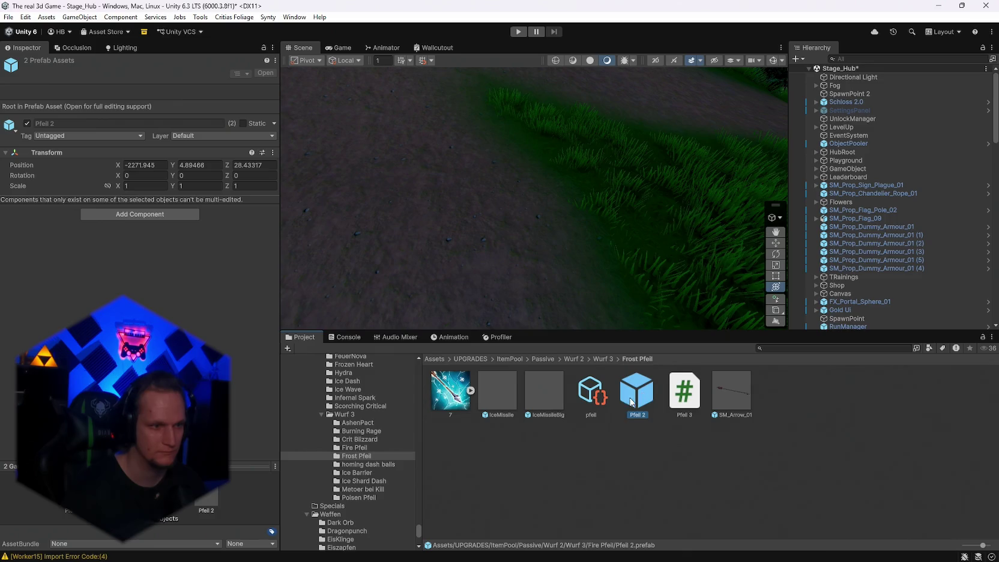
click(652, 398)
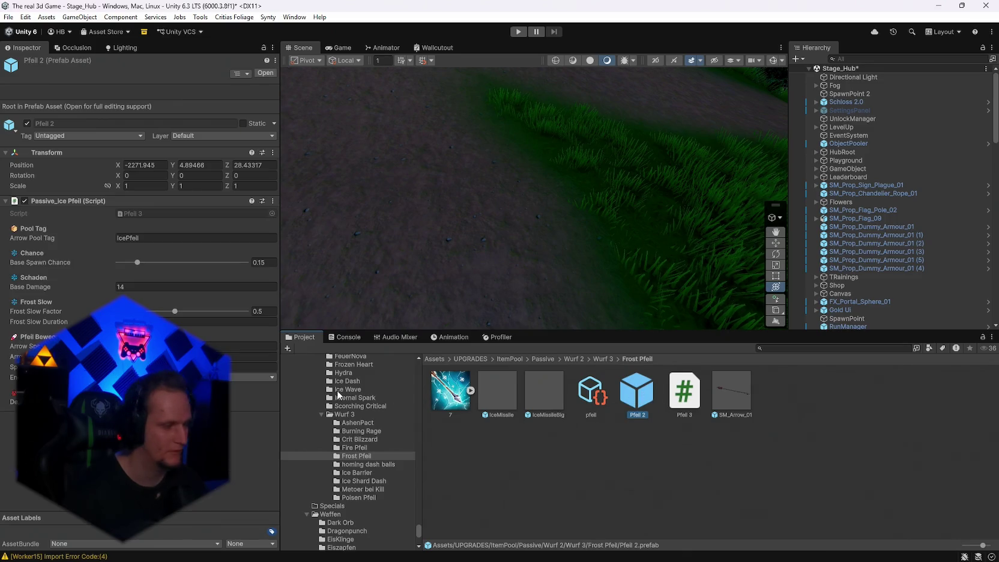
click(216, 356)
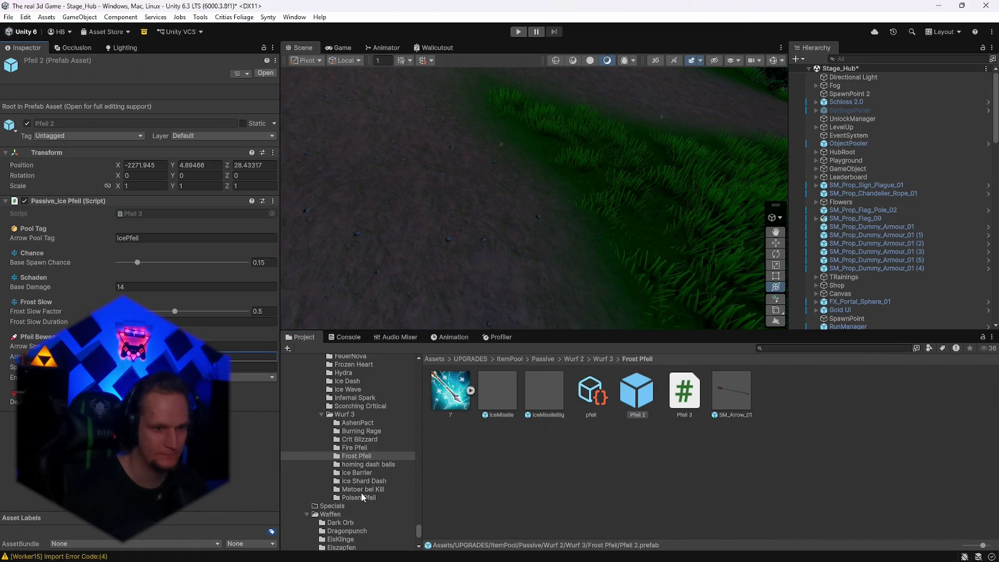
click(364, 497)
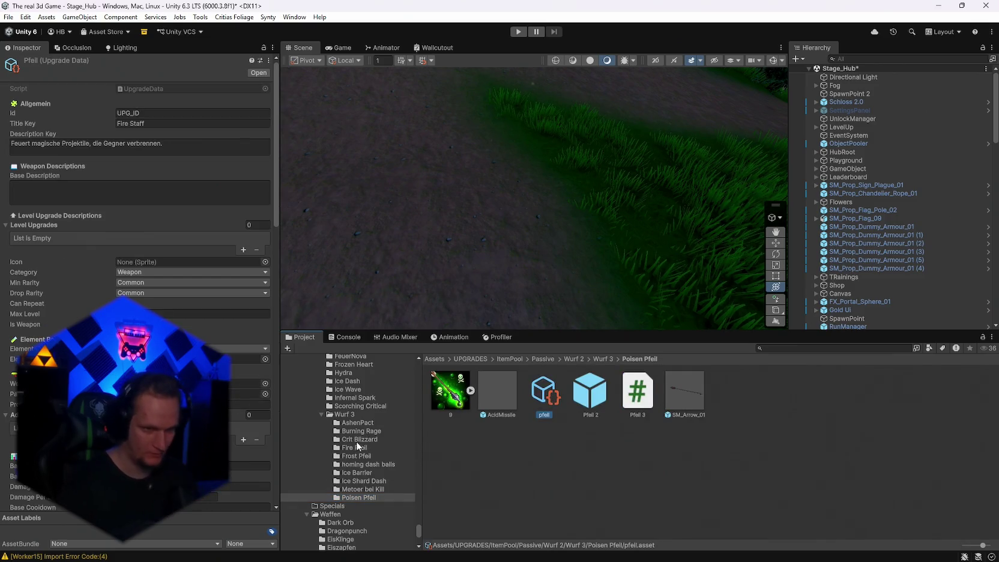
- Set the Fire Pfeil upgrade data's category to Passive
click(357, 447)
click(597, 396)
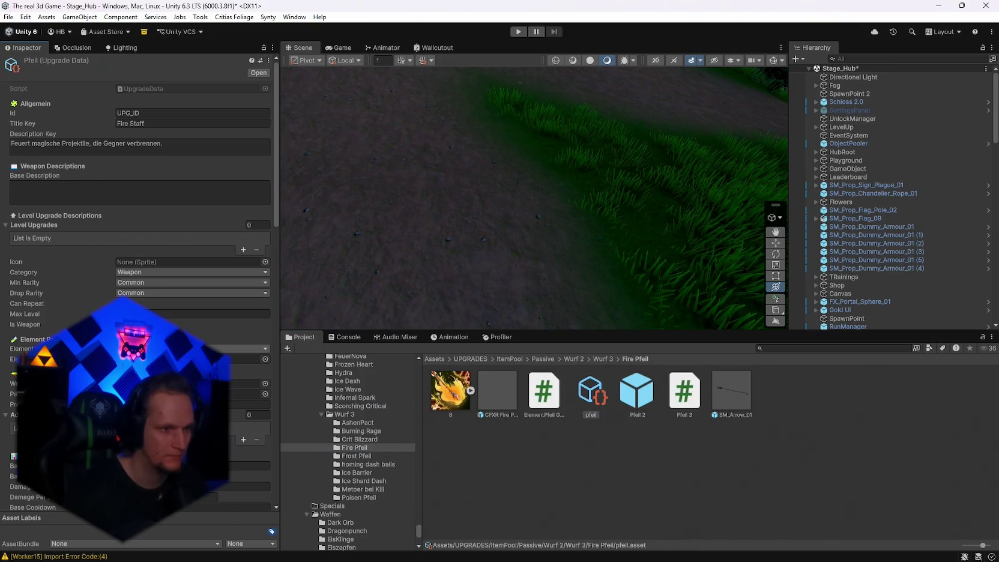
click(180, 348)
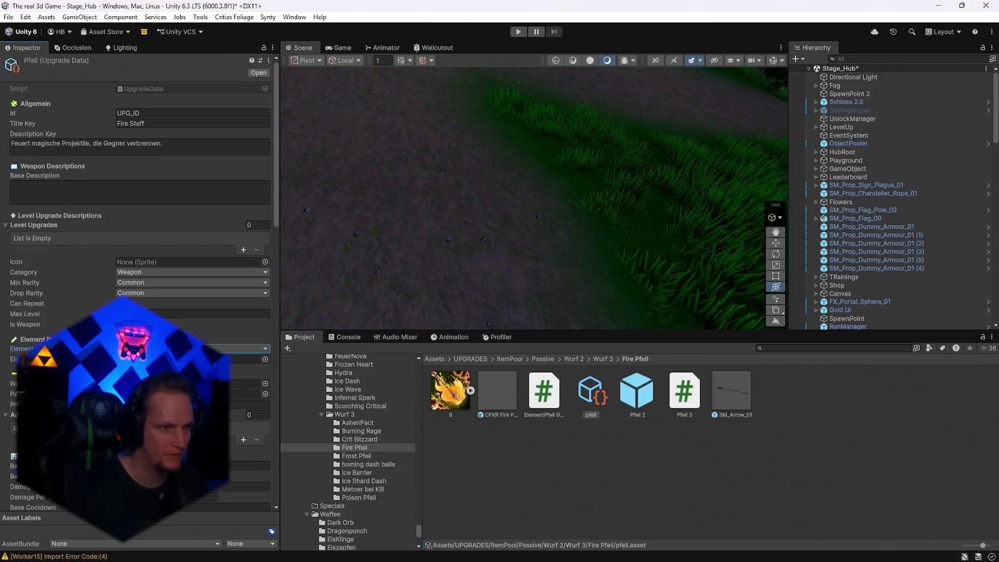
click(128, 271)
click(156, 307)
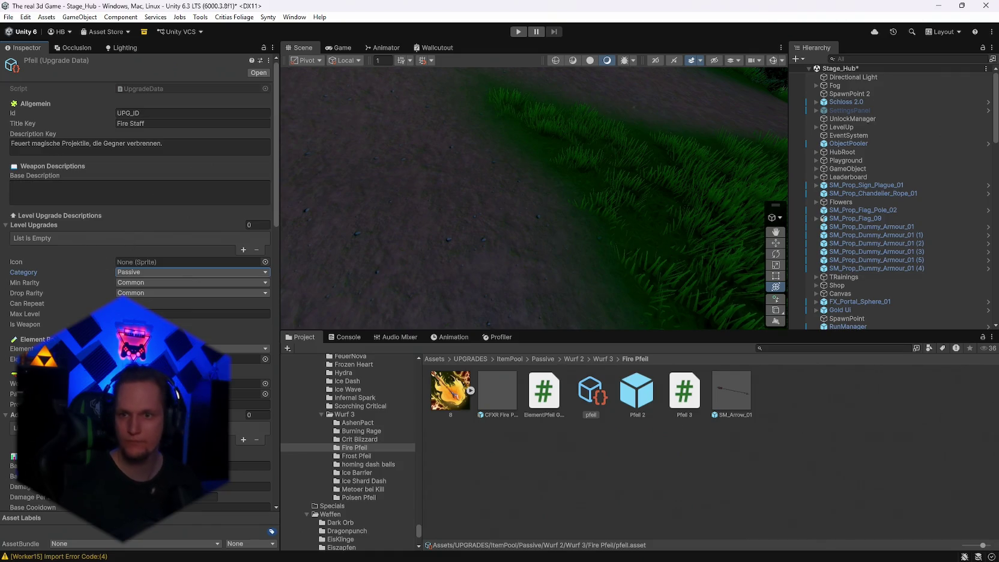
- Replace the description with the rich-text igniting and Burn damage text
key(alt+Tab)
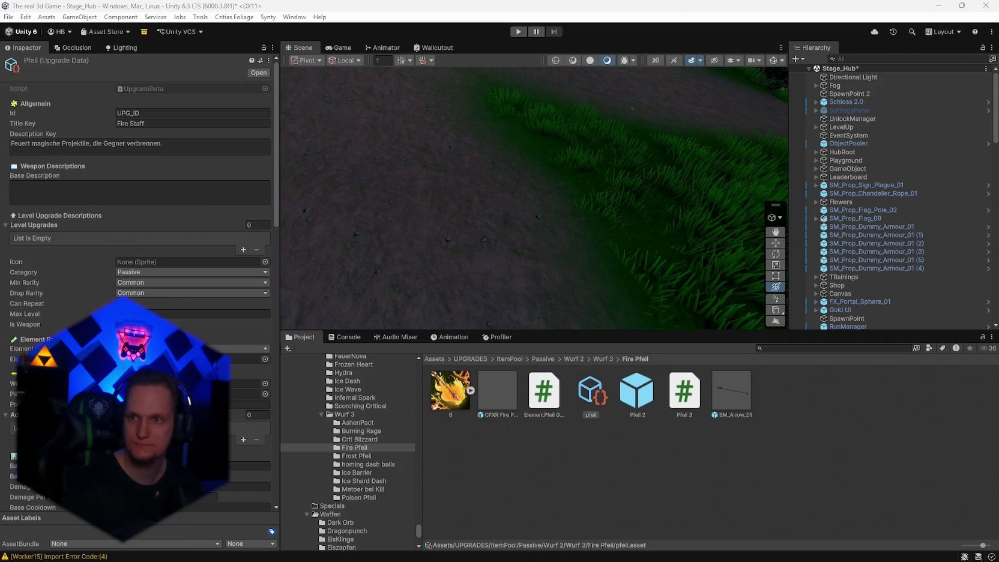
key(ctrl+a)
key(ctrl+v)
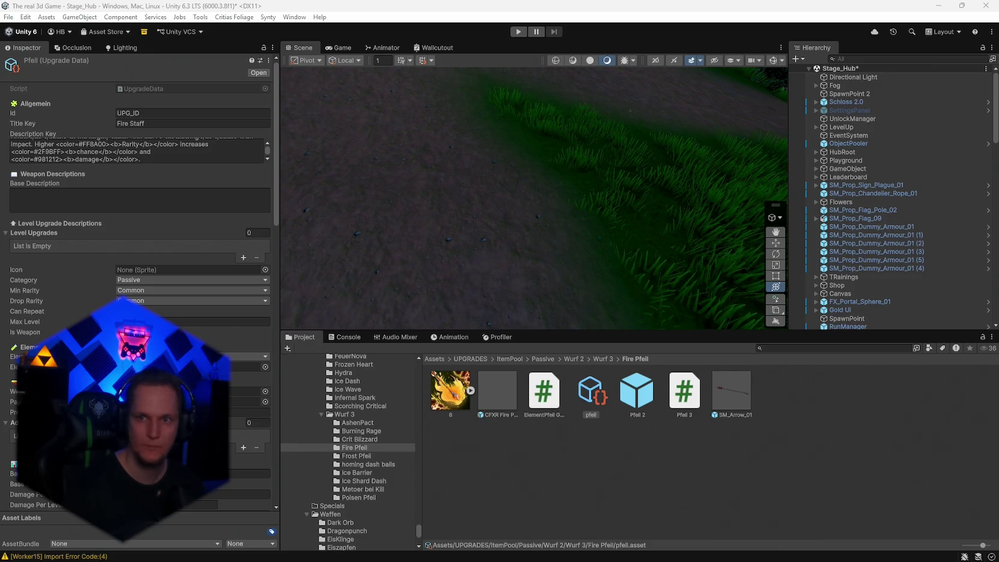
click(138, 153)
key(ctrl+a)
key(ctrl+v)
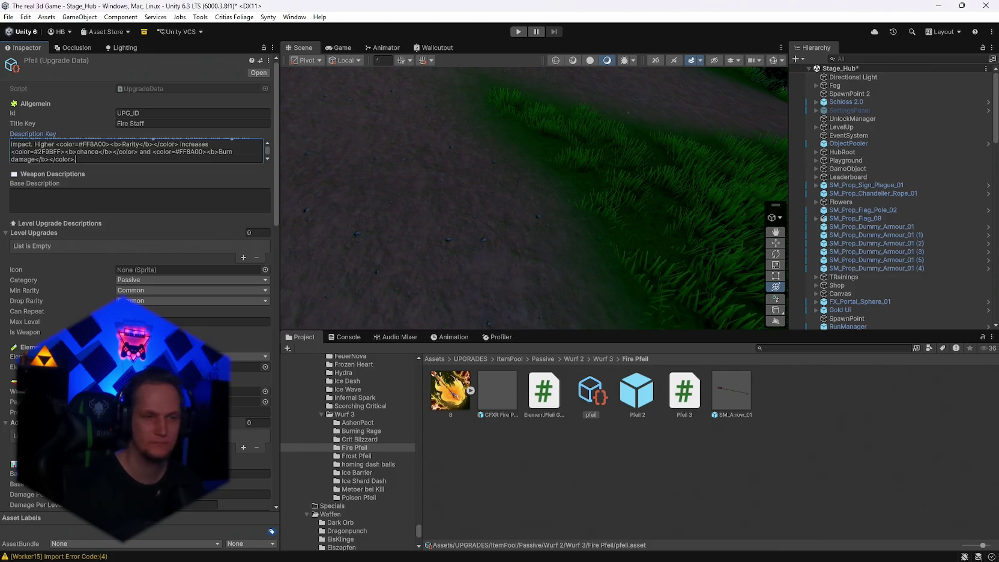
- Set the upgrade's Id and Title Key to Fire Arrow
key(alt+Tab)
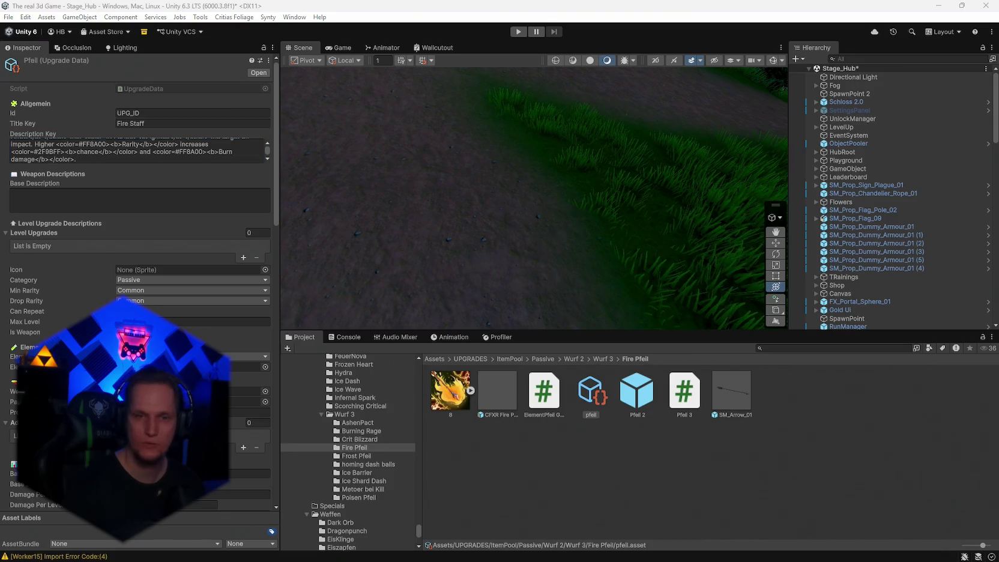
click(120, 112)
text(Fire Arrow)
key(Tab)
text(Fire Arrow)
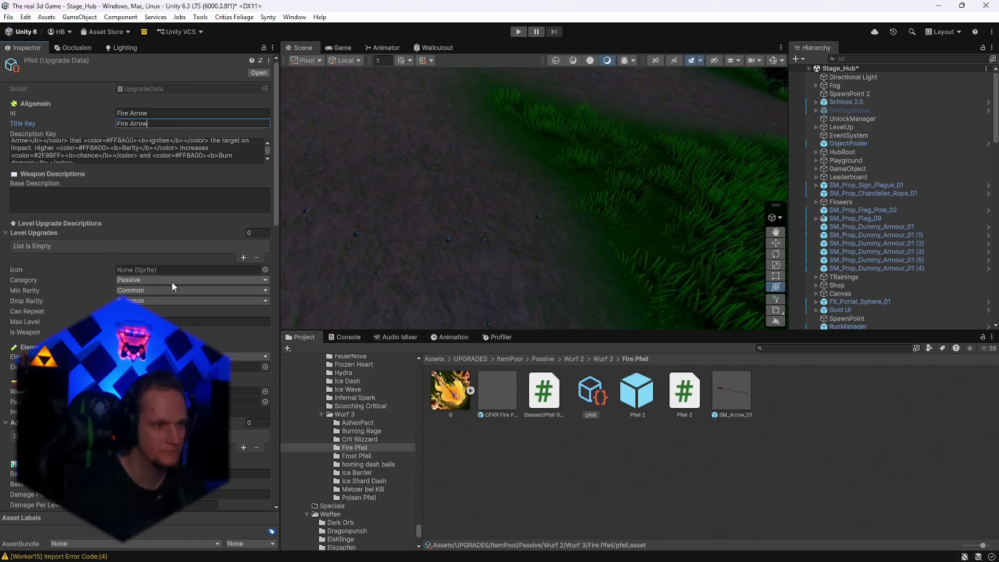
- Give the Fire Arrow upgrade the 8 sprite icon and max level 999, then go to Frost Pfeil
drag(450, 389, 186, 270)
click(198, 322)
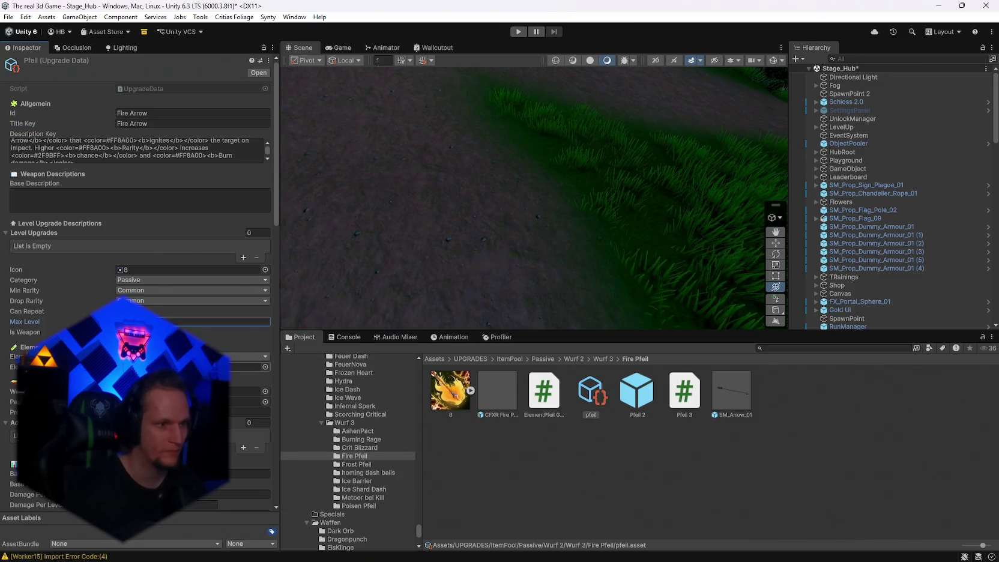
click(365, 441)
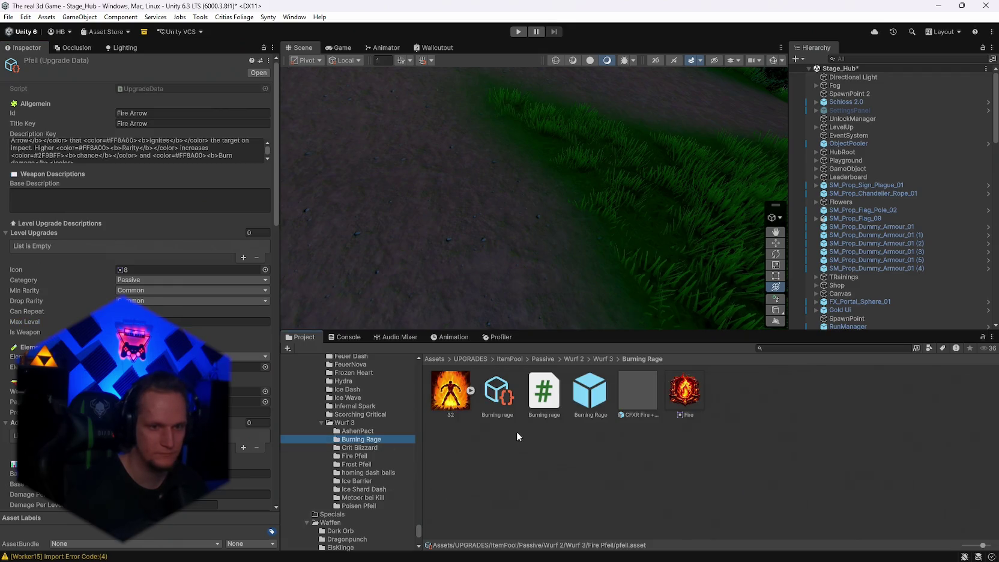
click(355, 456)
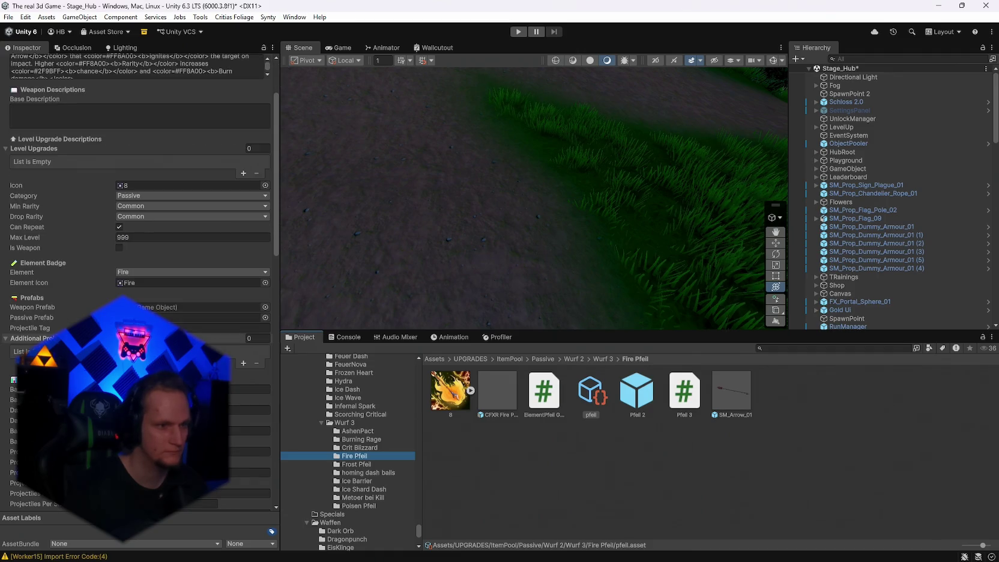
scroll(138, 270, down, 15)
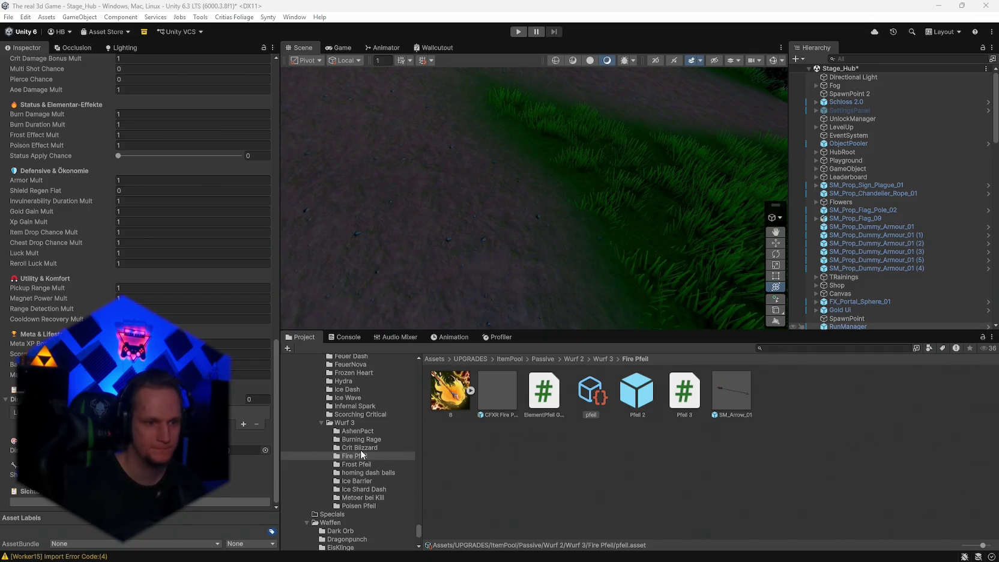
click(358, 464)
- Paste the ice arrow description into the Frost Pfeil upgrade and set Id and Title Key to Ice Arrow
click(591, 391)
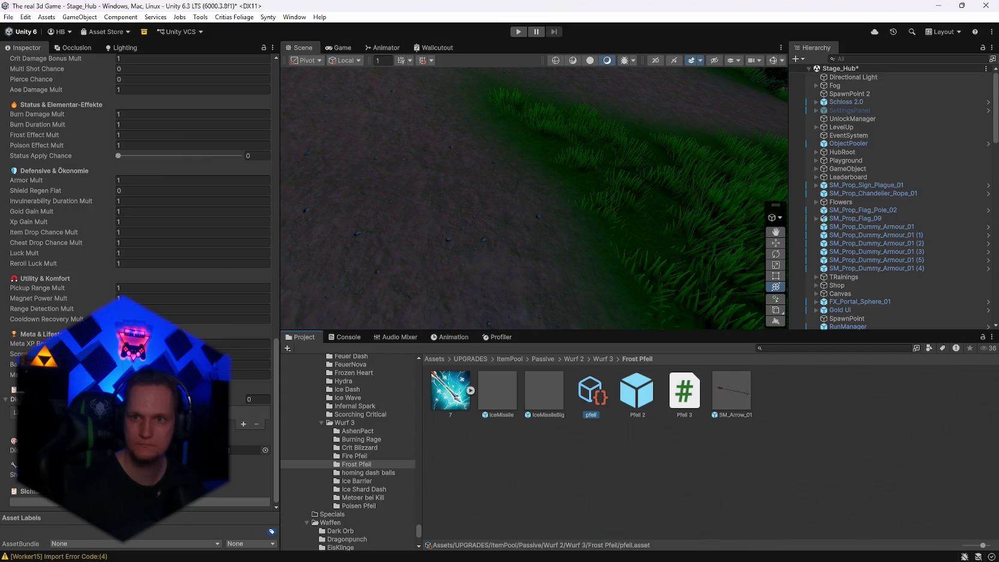
key(alt+Tab)
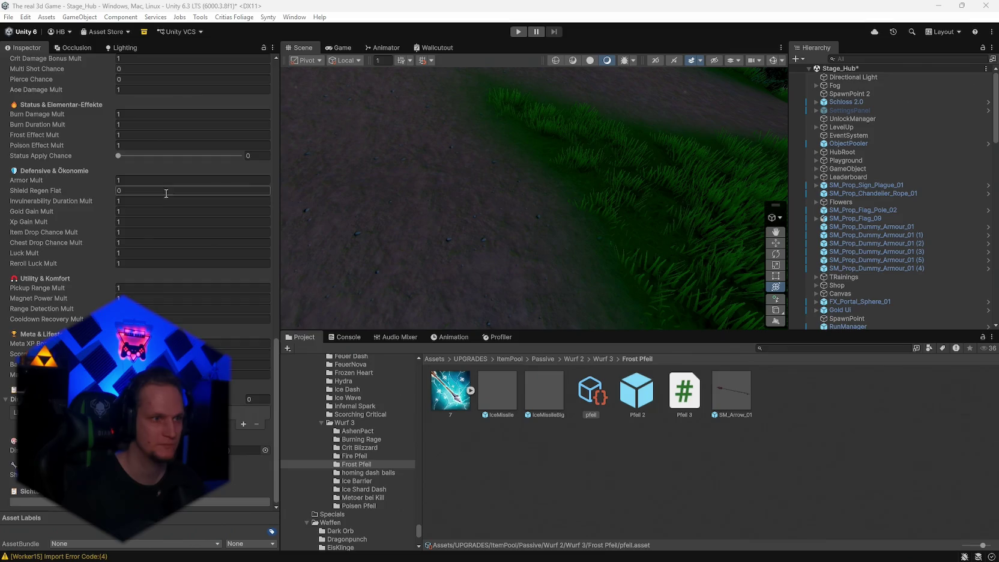
scroll(120, 227, up, 15)
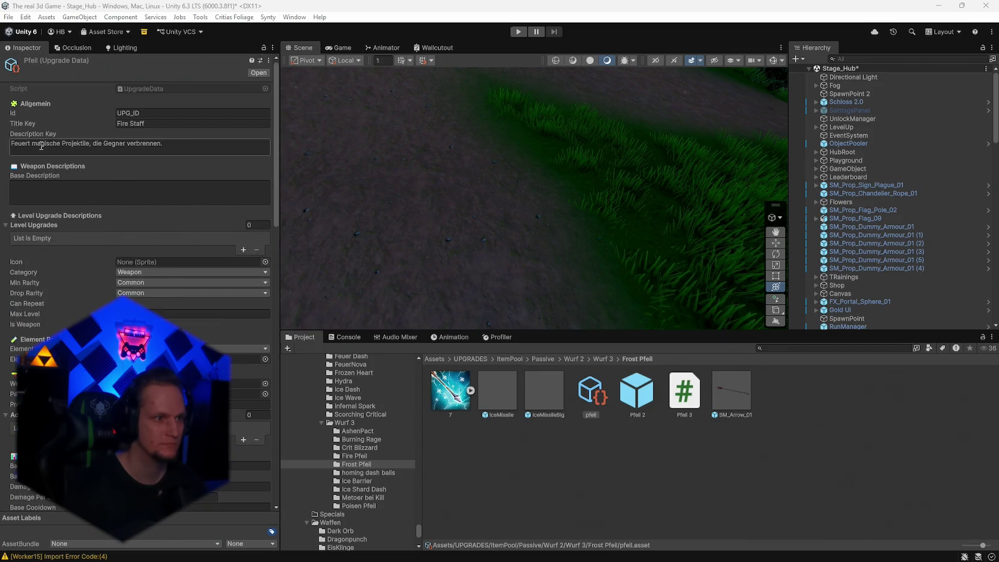
click(55, 151)
key(ctrl+v)
key(alt+Tab)
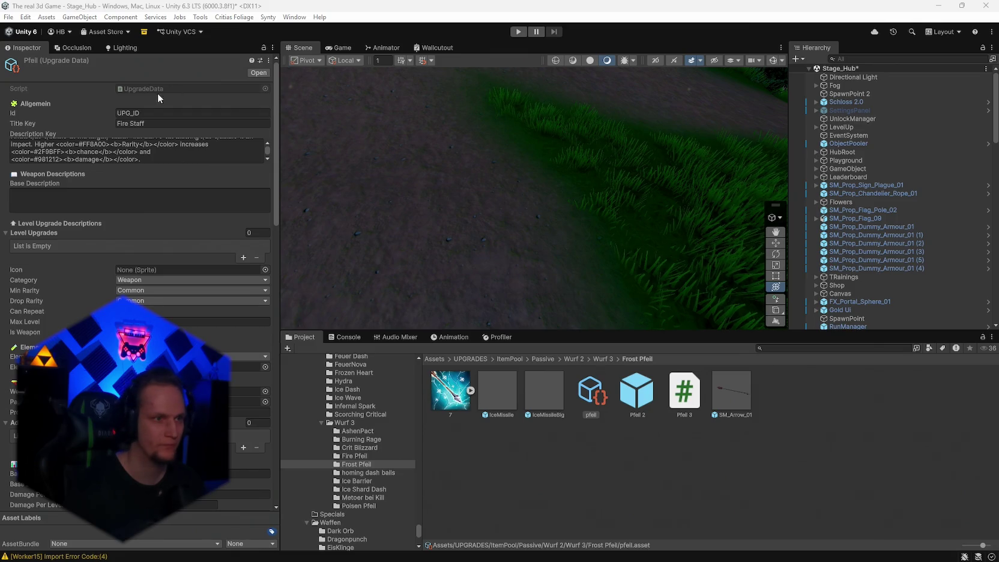
click(161, 113)
text(Ice Arrow)
click(160, 125)
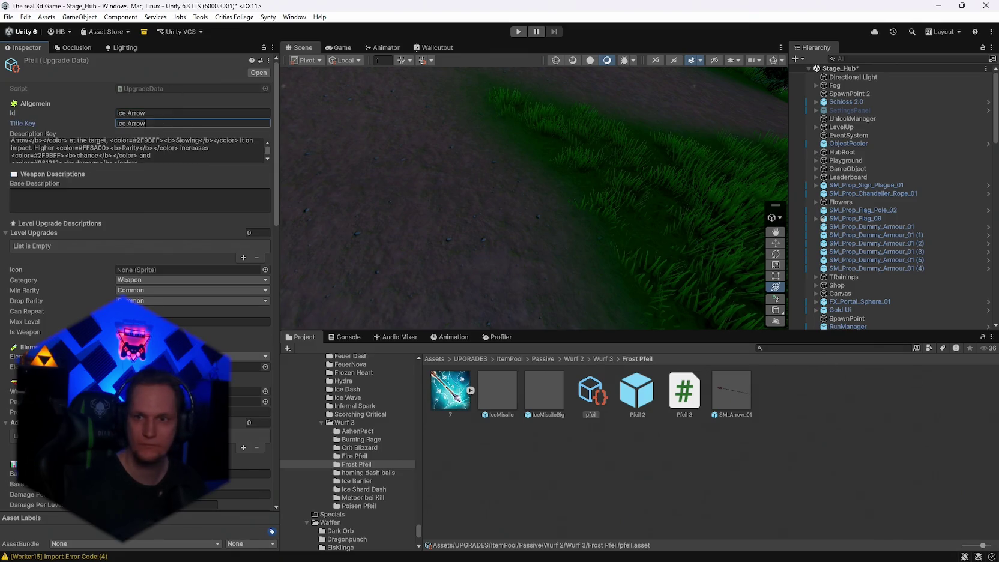
- Assign the Ice element icon, set the element to Ice and the category to Passive
scroll(76, 264, down, 2)
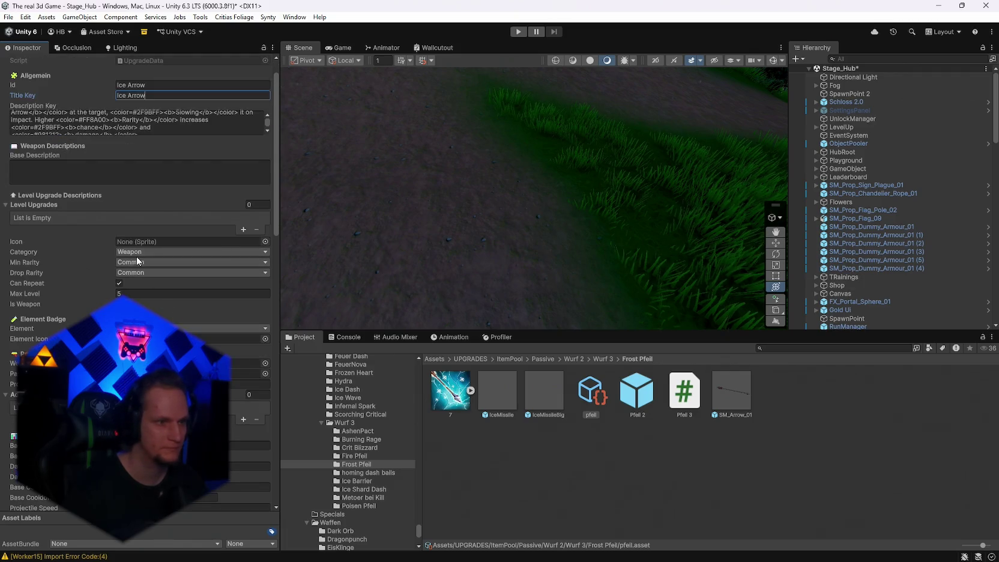
click(360, 447)
mouse_move(684, 390)
mouse_down()
mouse_move(145, 261)
mouse_move(137, 246)
mouse_move(145, 294)
mouse_up()
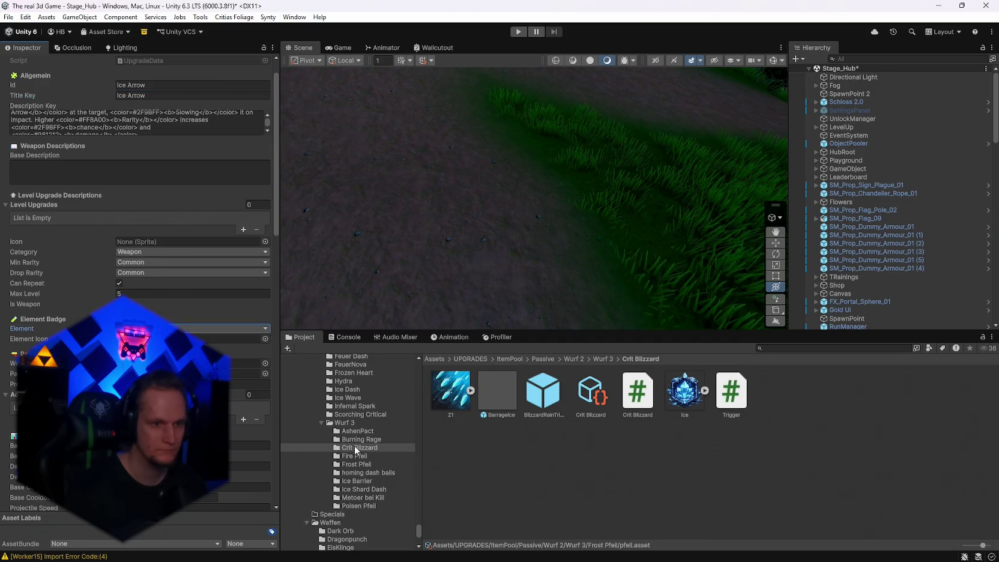
click(352, 474)
click(355, 464)
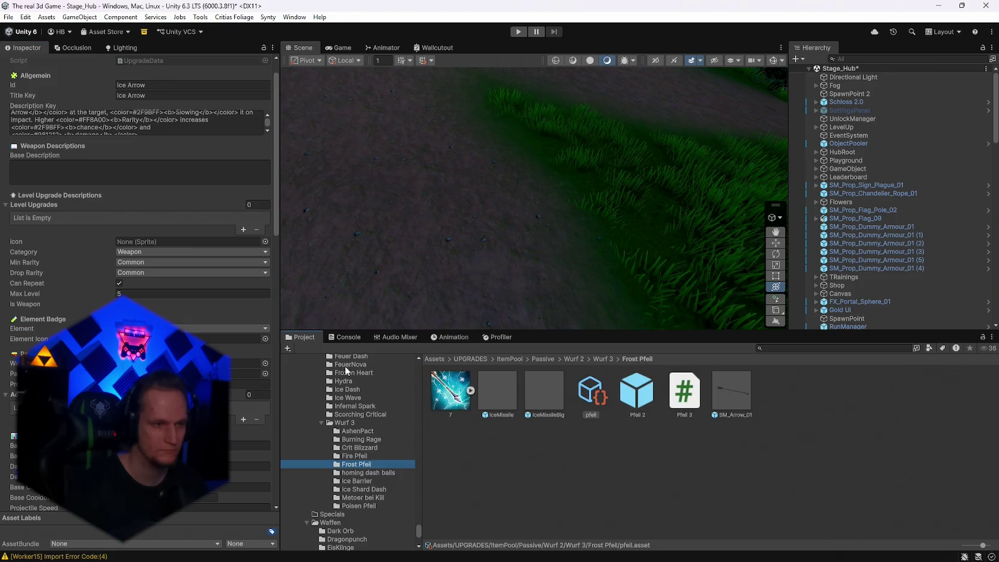
click(241, 328)
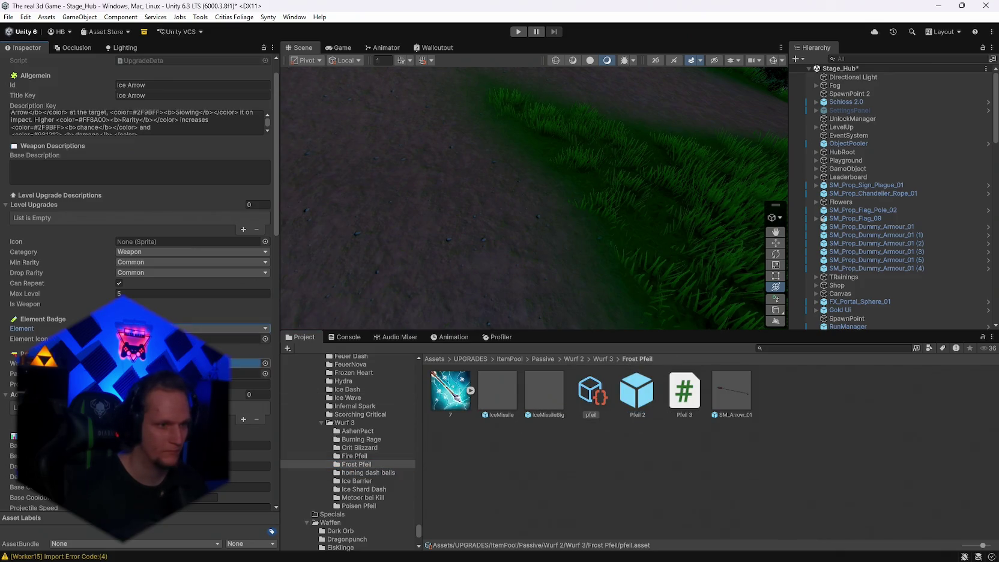
click(136, 252)
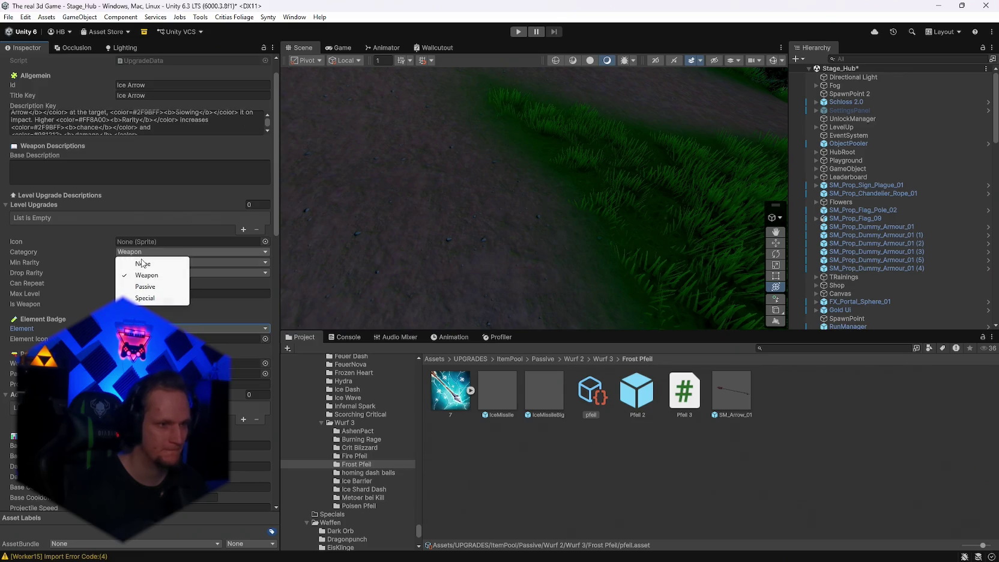
click(148, 271)
scroll(148, 272, down, 10)
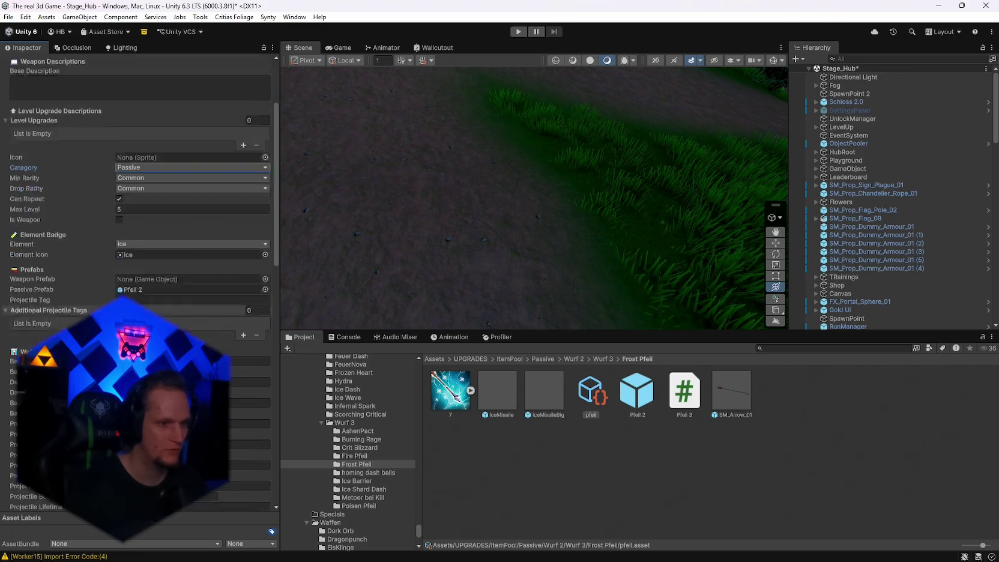
scroll(147, 272, down, 5)
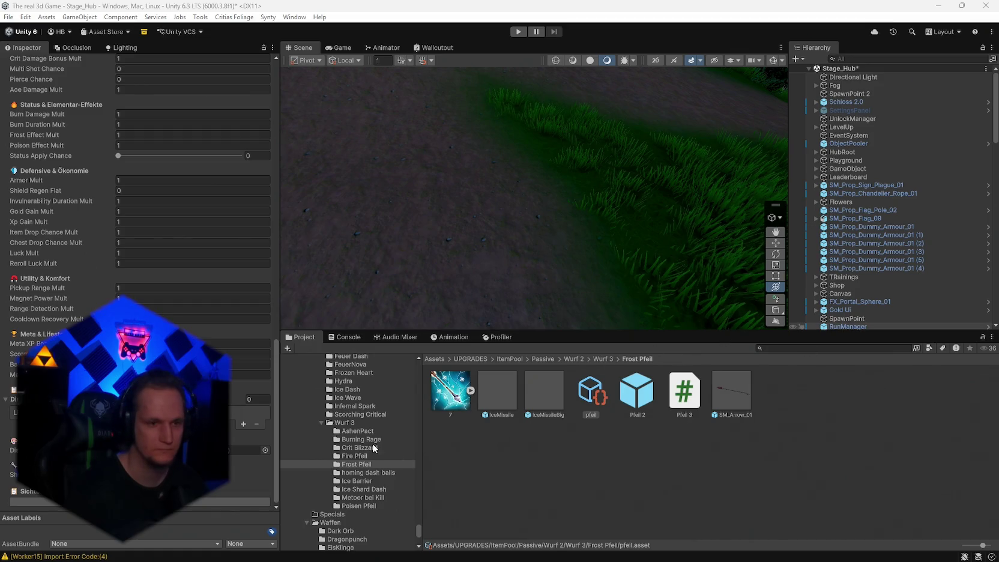
scroll(138, 282, up, 15)
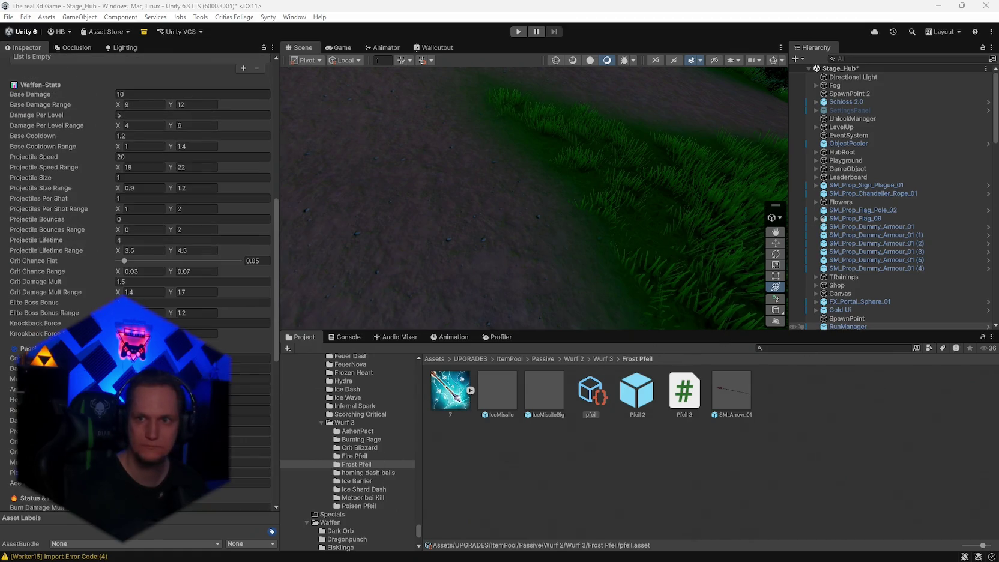
scroll(138, 282, up, 5)
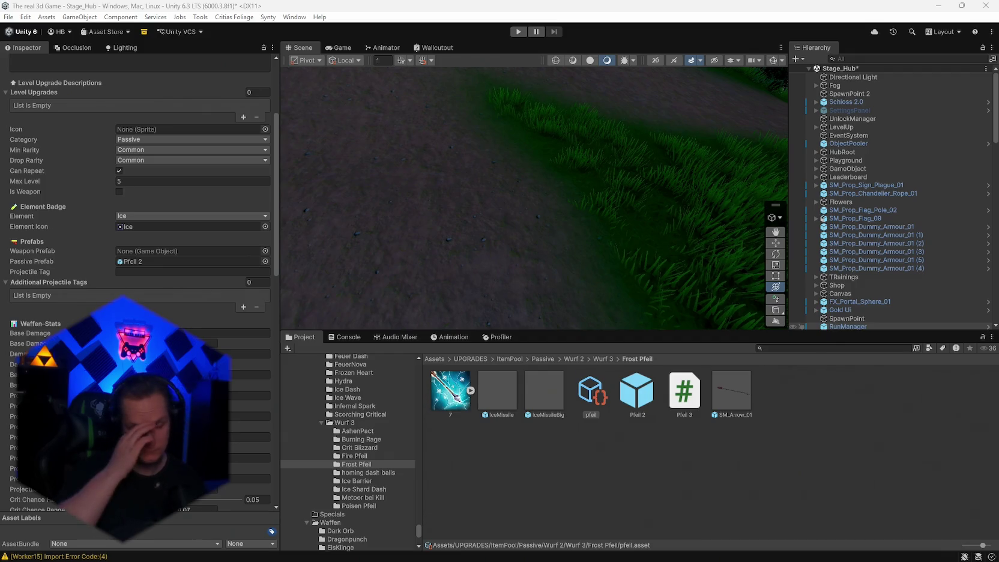
scroll(138, 240, down, 15)
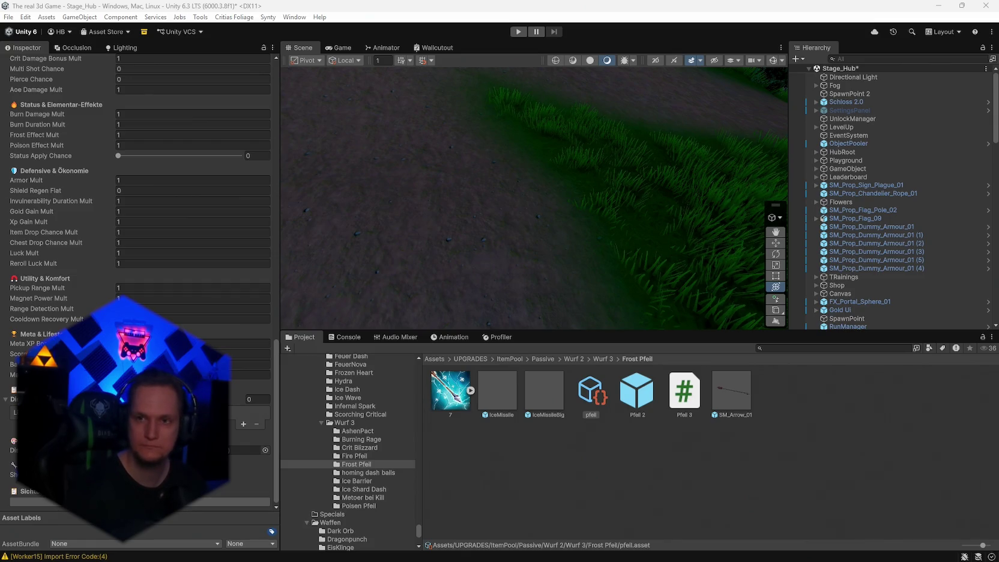
scroll(274, 377, up, 3)
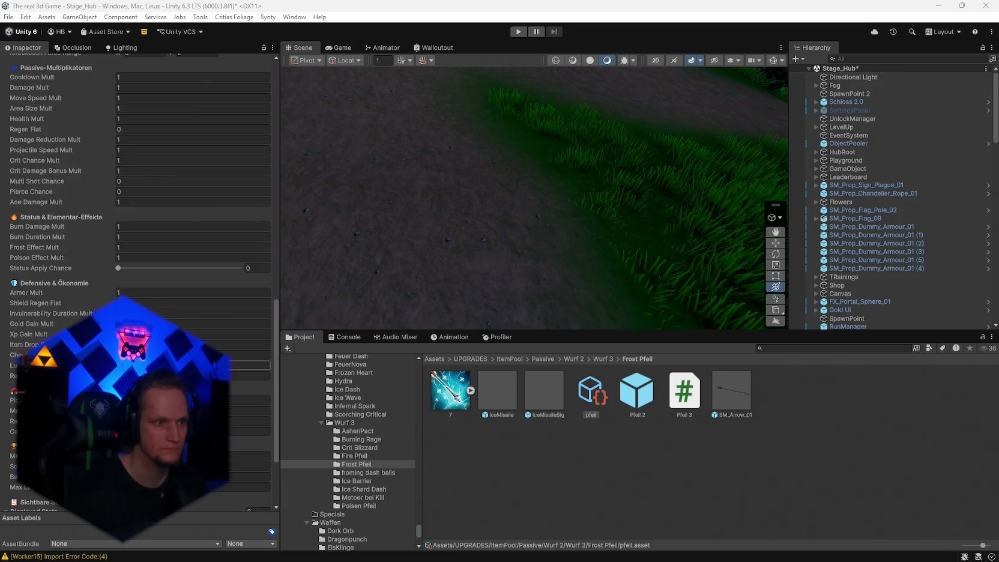
- Add a displayed-stat entry coloured opaque red to the Ice arrow upgrade
scroll(275, 376, down, 3)
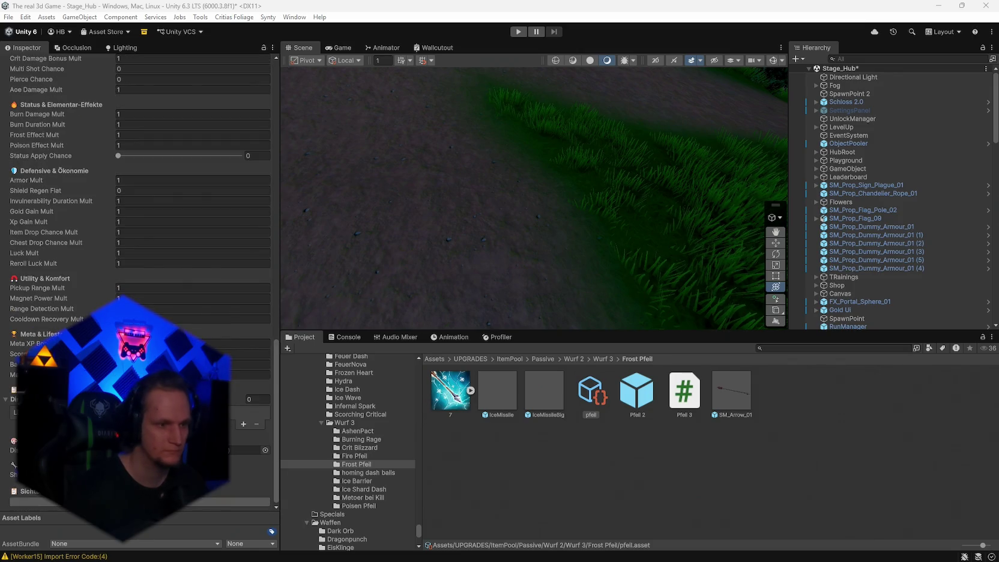
click(243, 424)
click(246, 423)
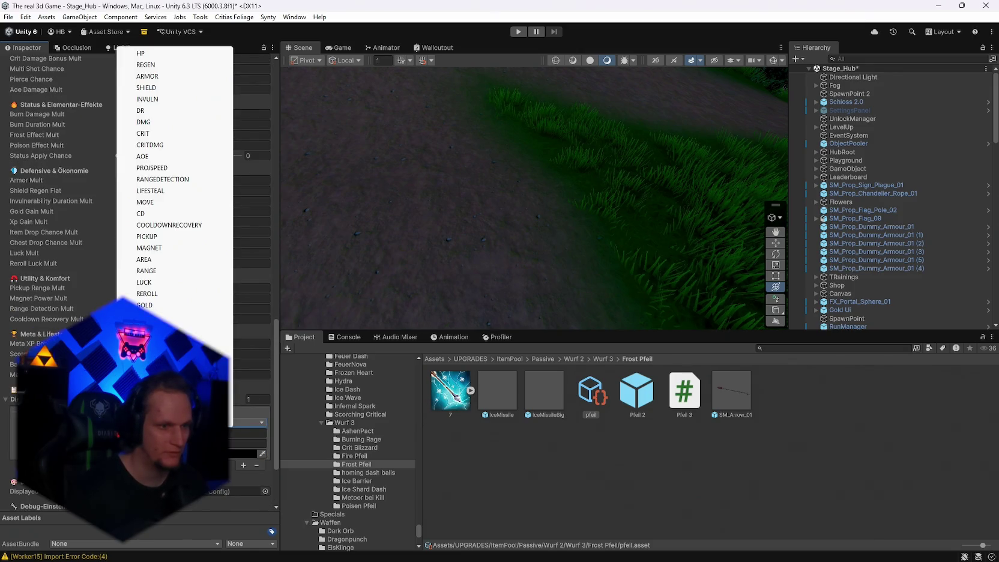
click(243, 453)
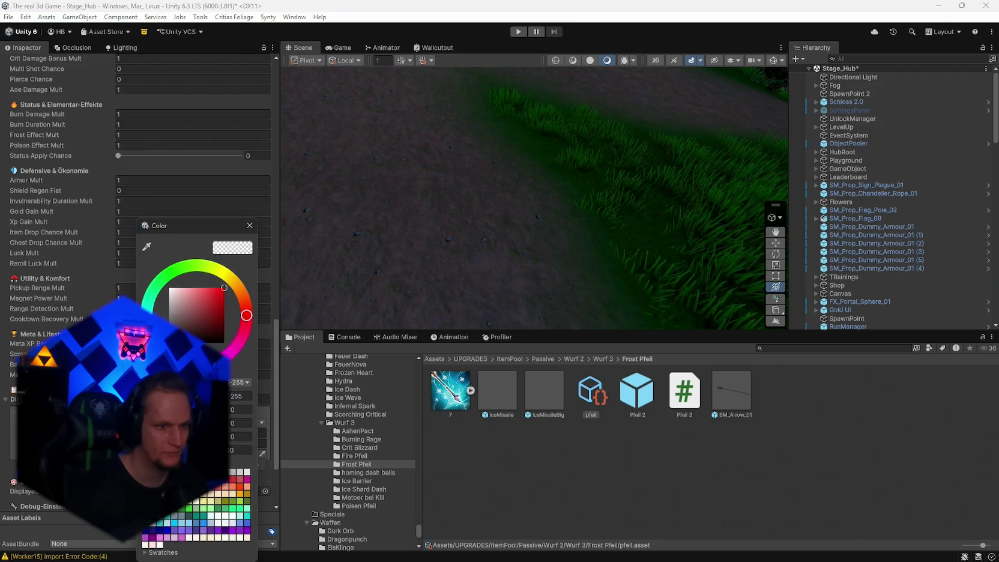
click(250, 226)
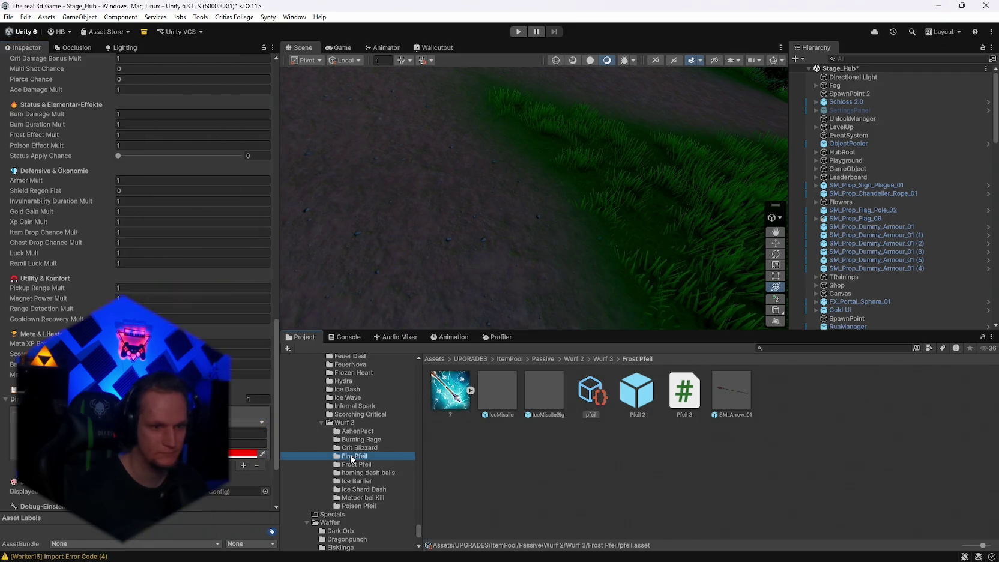
- Give the Fire arrow upgrade the displayed-stat config and a solid red stat entry
click(355, 456)
click(588, 400)
click(265, 450)
double_click(324, 325)
click(243, 424)
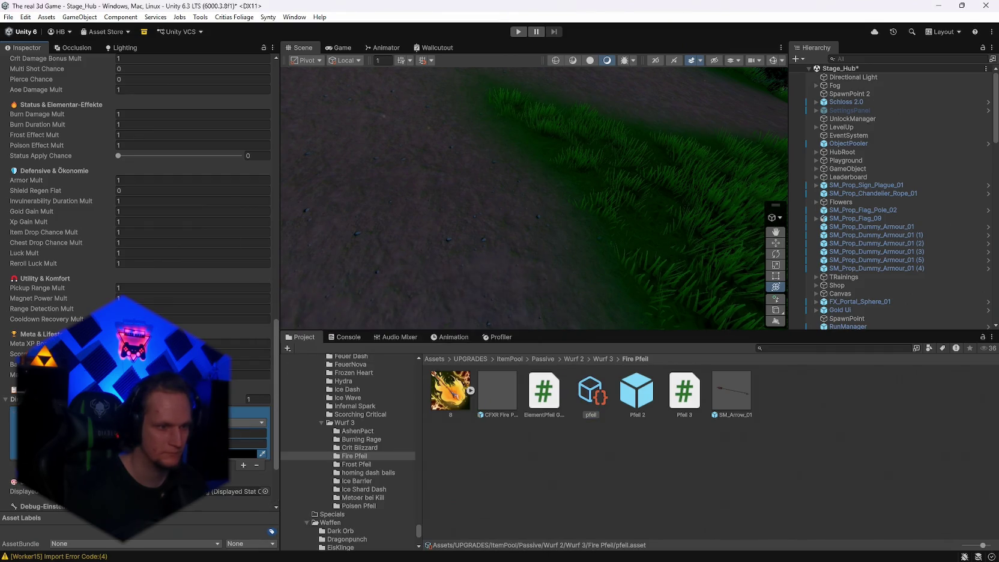
click(249, 422)
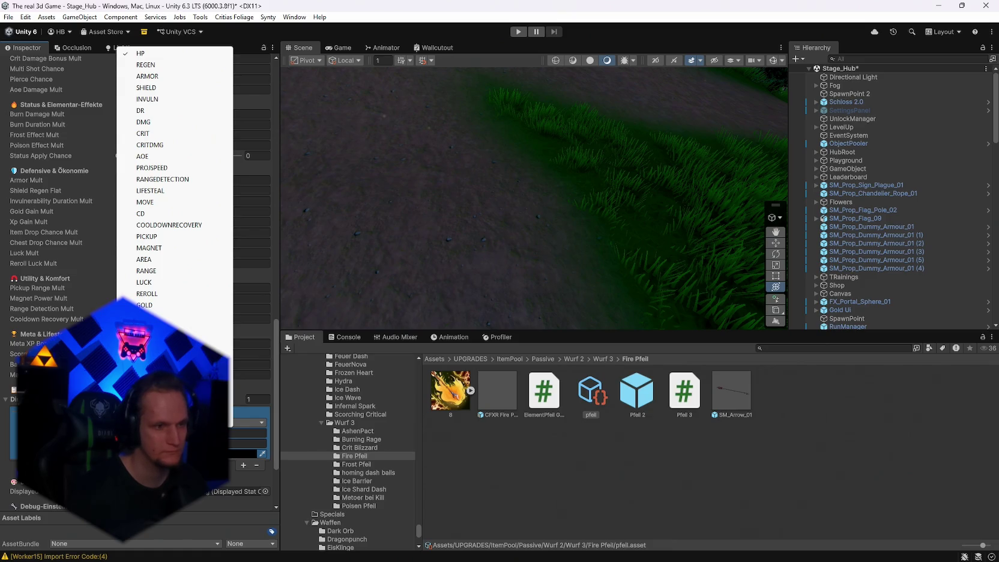
click(243, 452)
click(244, 451)
click(238, 479)
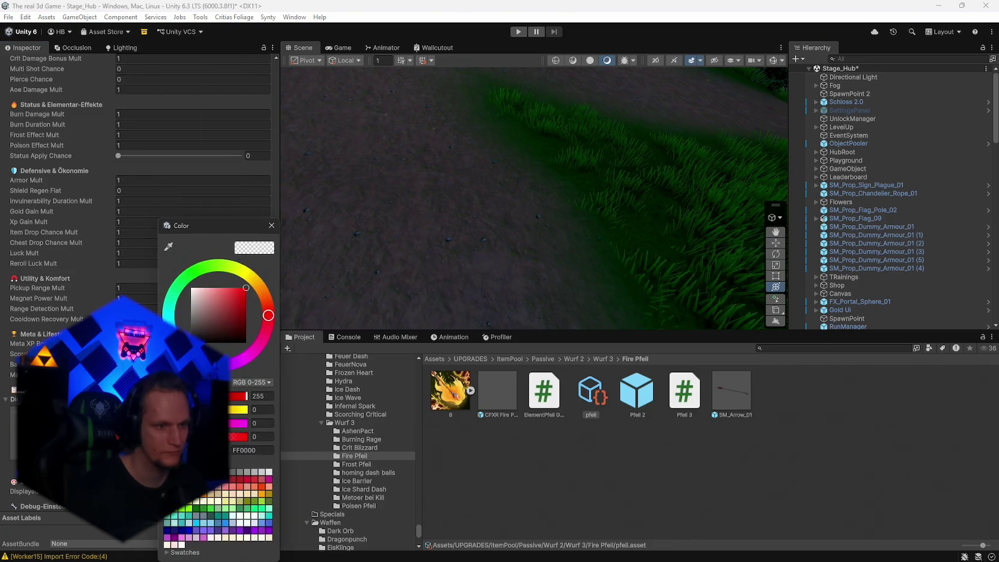
click(281, 242)
- Give the Poison arrow upgrade the displayed-stat config and a red entry with alpha 255
click(356, 466)
click(360, 505)
click(544, 390)
click(265, 450)
double_click(318, 333)
click(243, 424)
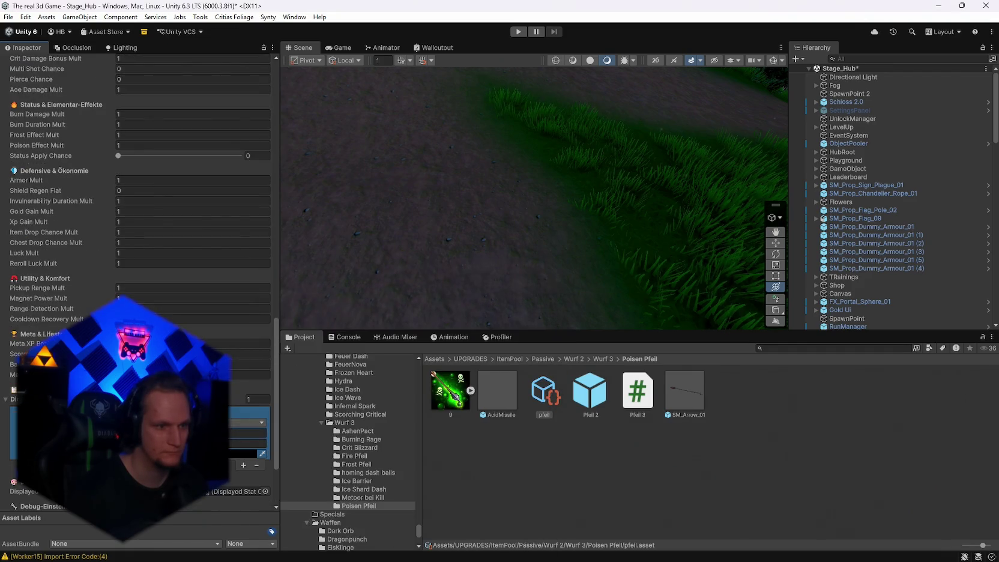
click(252, 422)
click(246, 453)
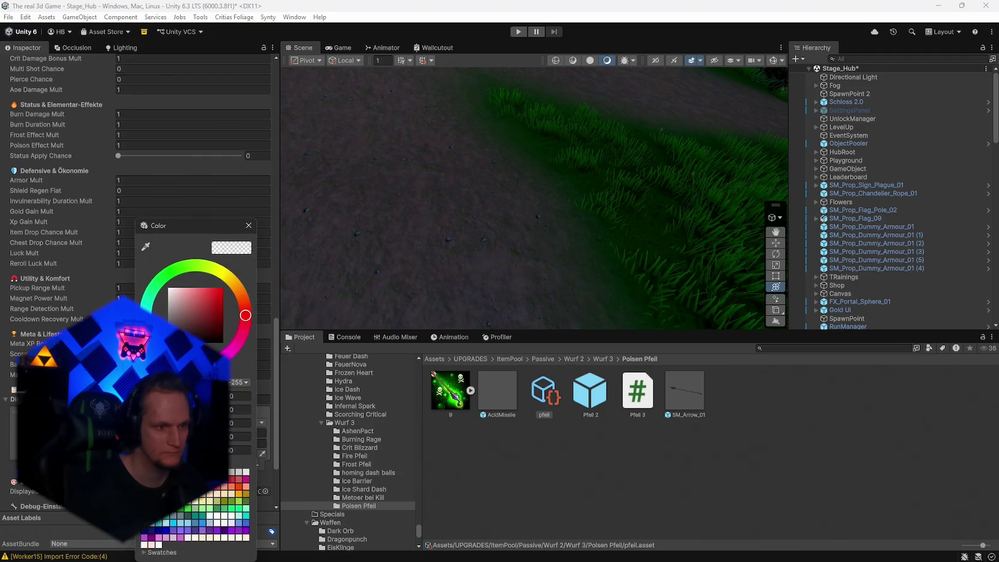
text(255)
click(248, 226)
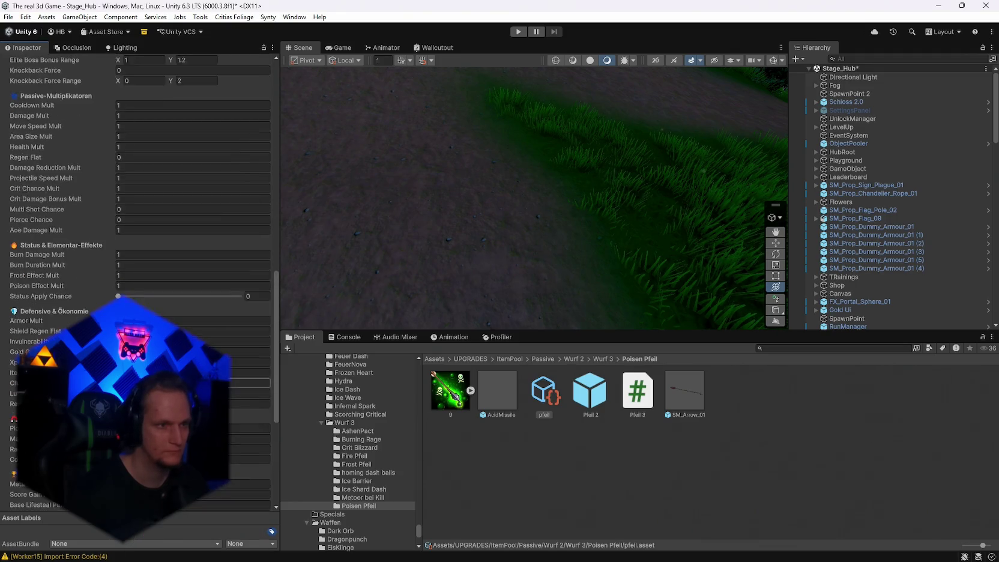
scroll(247, 228, up, 15)
scroll(248, 228, up, 3)
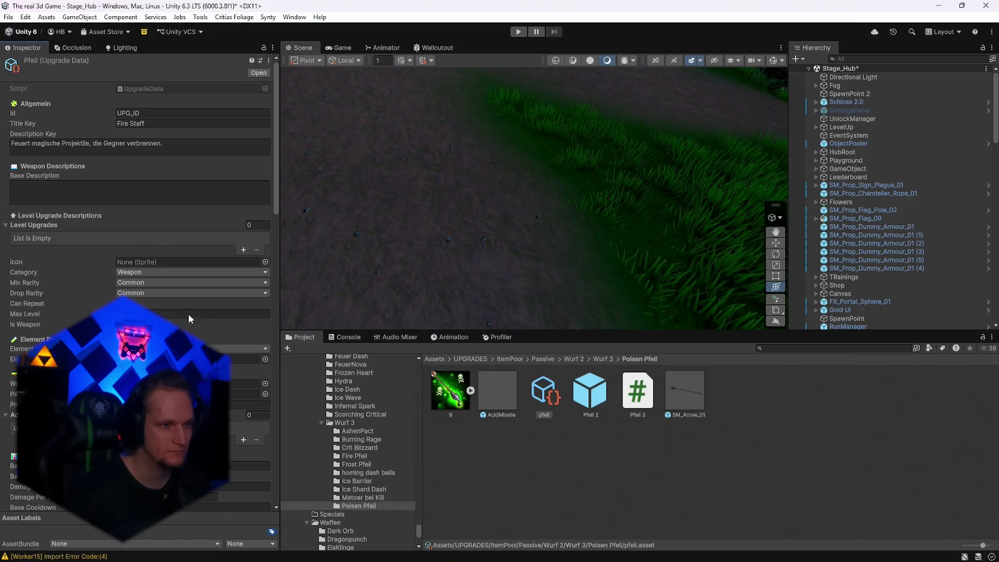
click(132, 272)
- Set the poison arrow upgrade's category to Passive and review its max level and Poisen effect
click(153, 303)
click(144, 313)
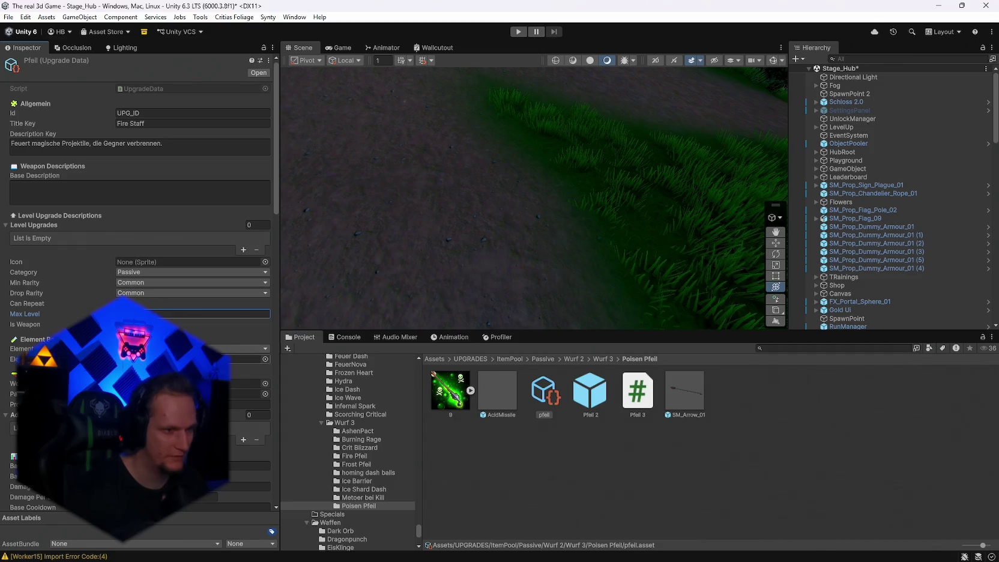
key(Tab)
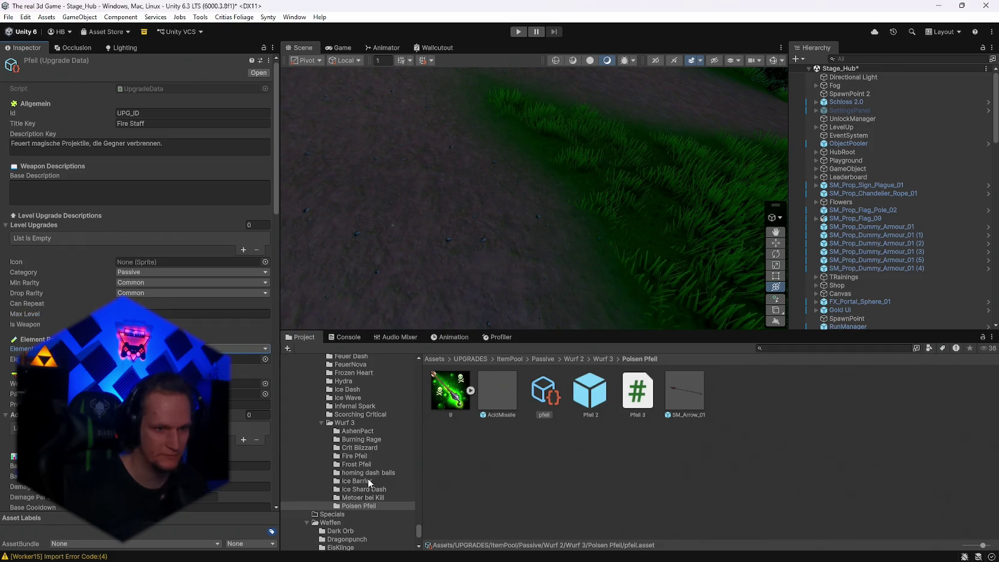
scroll(369, 468, down, 4)
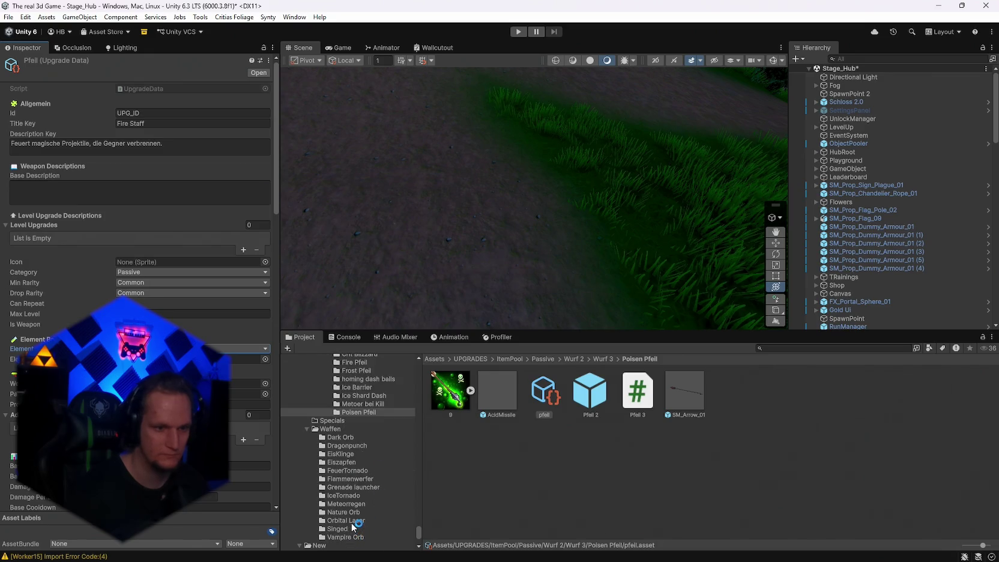
click(348, 526)
click(743, 398)
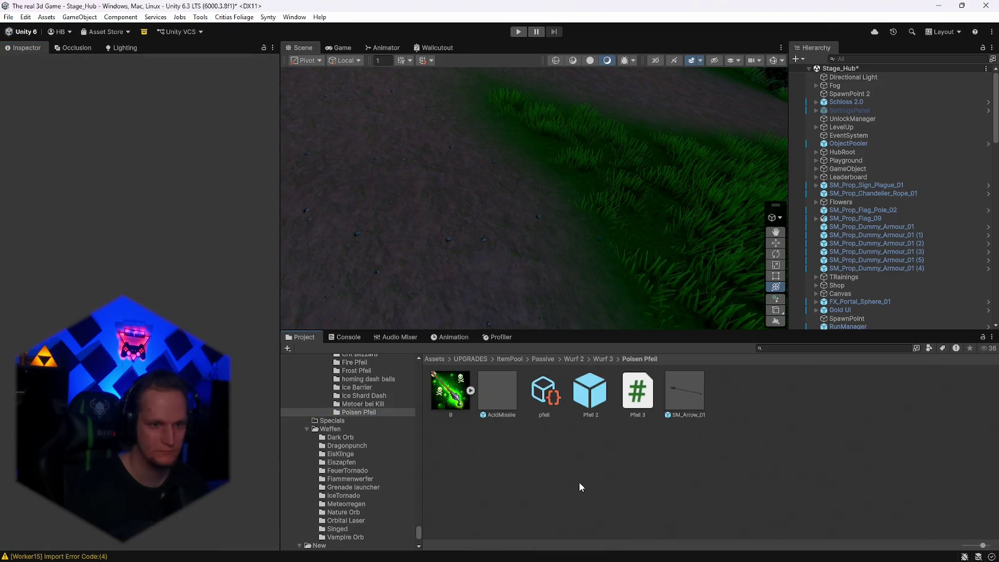
click(544, 390)
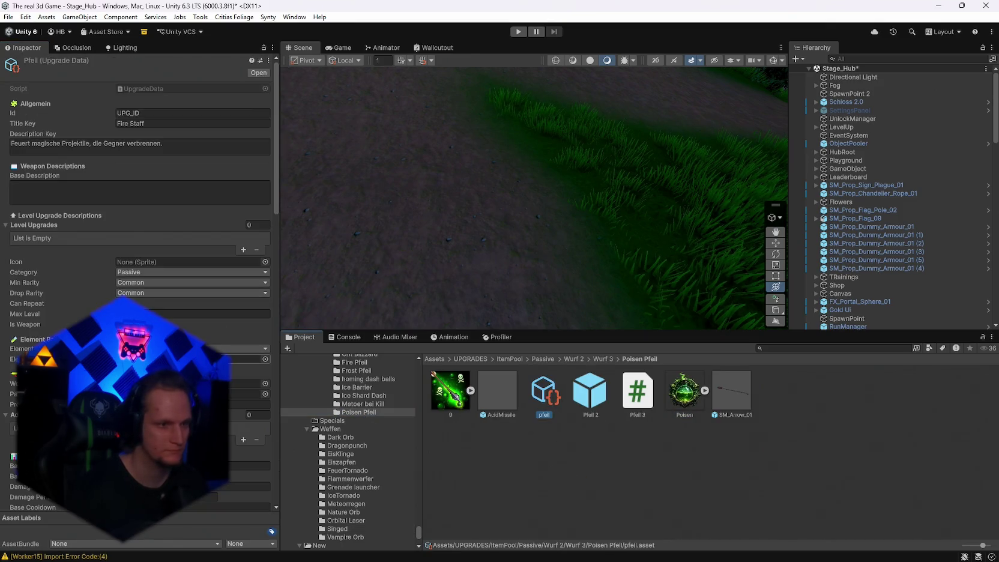
scroll(140, 186, down, 5)
click(150, 293)
scroll(151, 294, up, 3)
- Give it the 9 sprite icon, Poison Arrow Id and Title Key, and the Venom Arrow description
mouse_move(450, 390)
mouse_down()
mouse_move(288, 282)
mouse_move(136, 238)
mouse_up()
scroll(163, 302, up, 1)
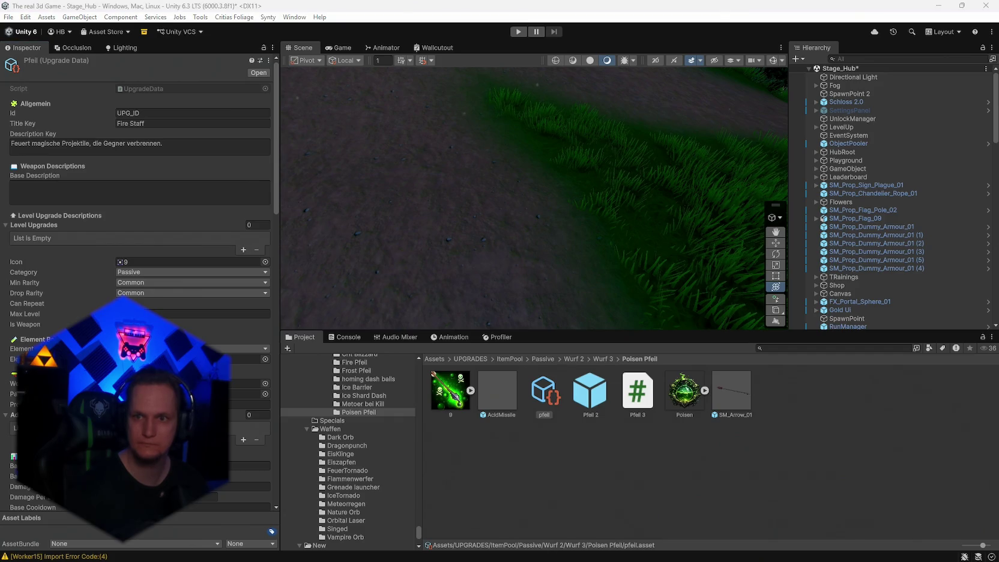
text(Poison Arrow)
key(Tab)
text(Poison Arrow)
key(Return)
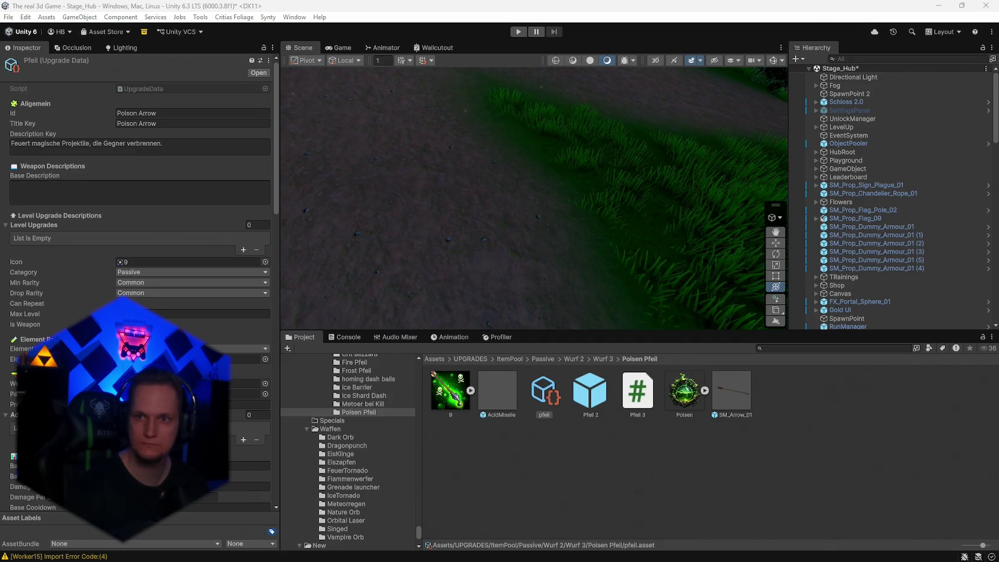
click(71, 186)
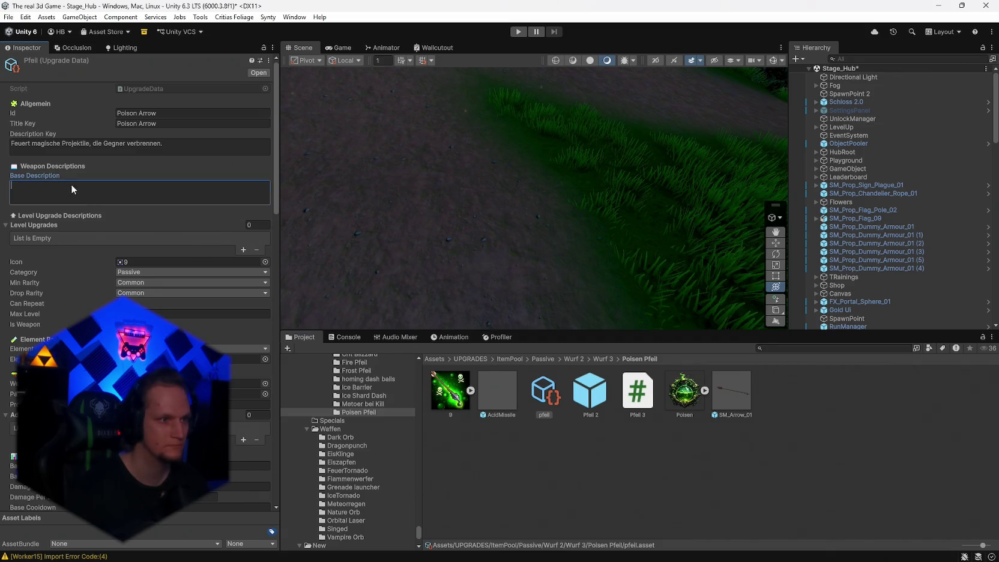
click(90, 153)
key(ctrl+v)
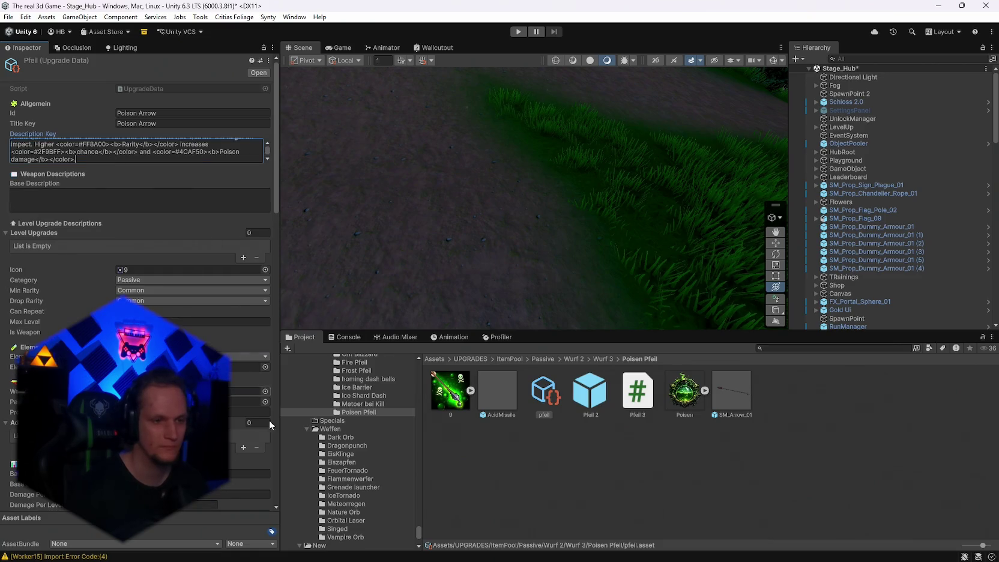
scroll(257, 405, down, 3)
scroll(362, 473, down, 5)
scroll(361, 473, down, 4)
scroll(138, 240, down, 20)
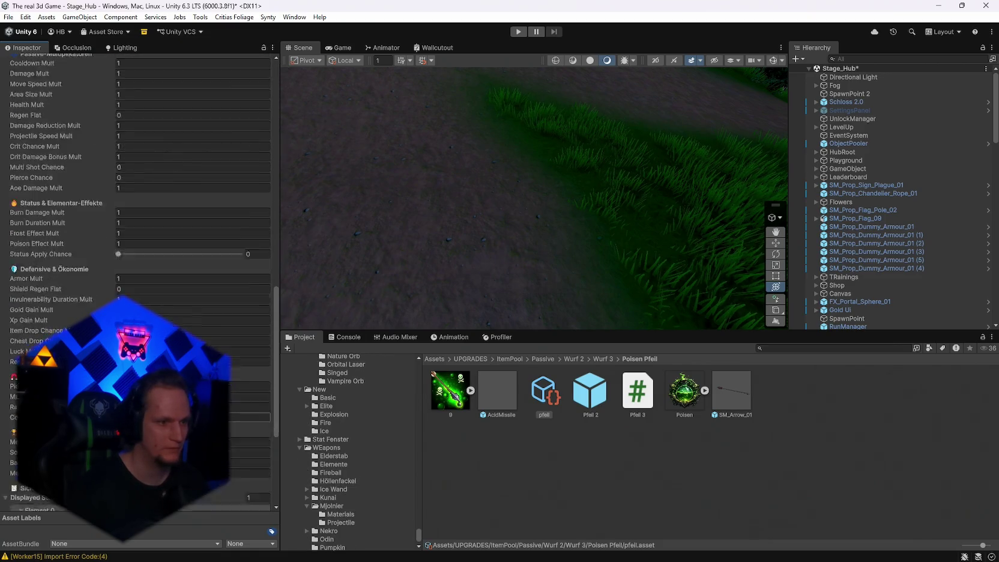
scroll(354, 436, down, 3)
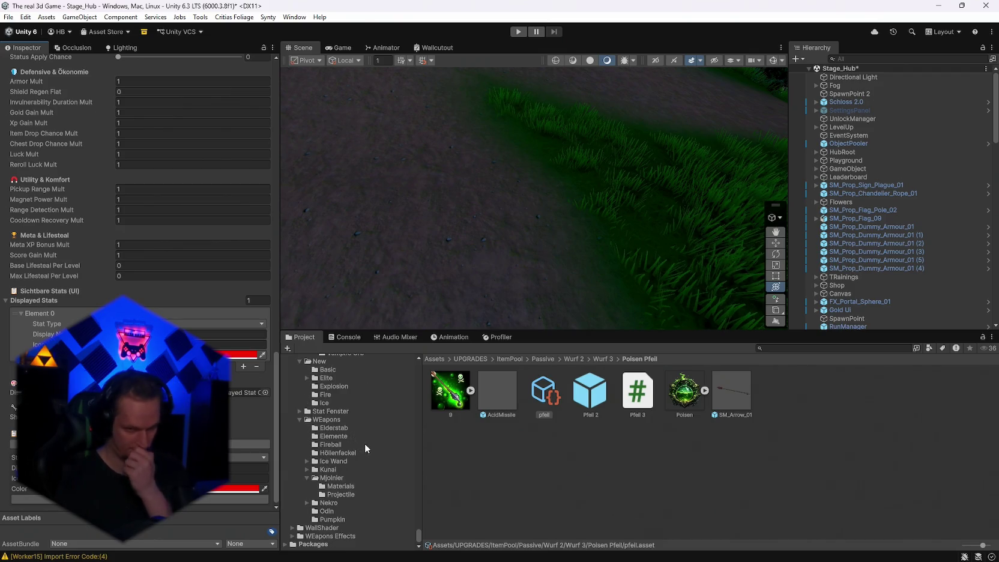
- Review the SM_Arrow_01 prefab's components, then return to the poison arrow upgrade data
click(729, 390)
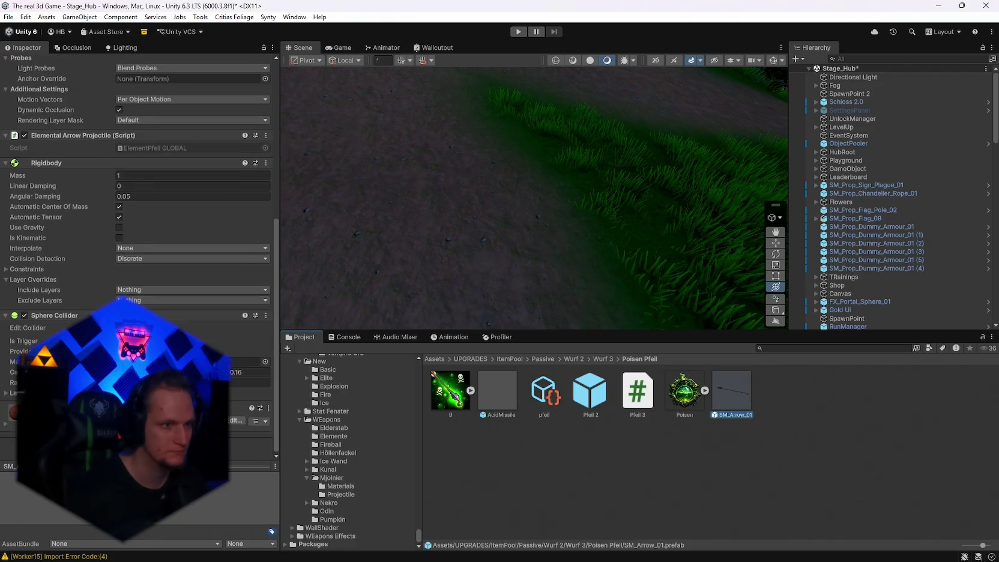
scroll(138, 240, up, 5)
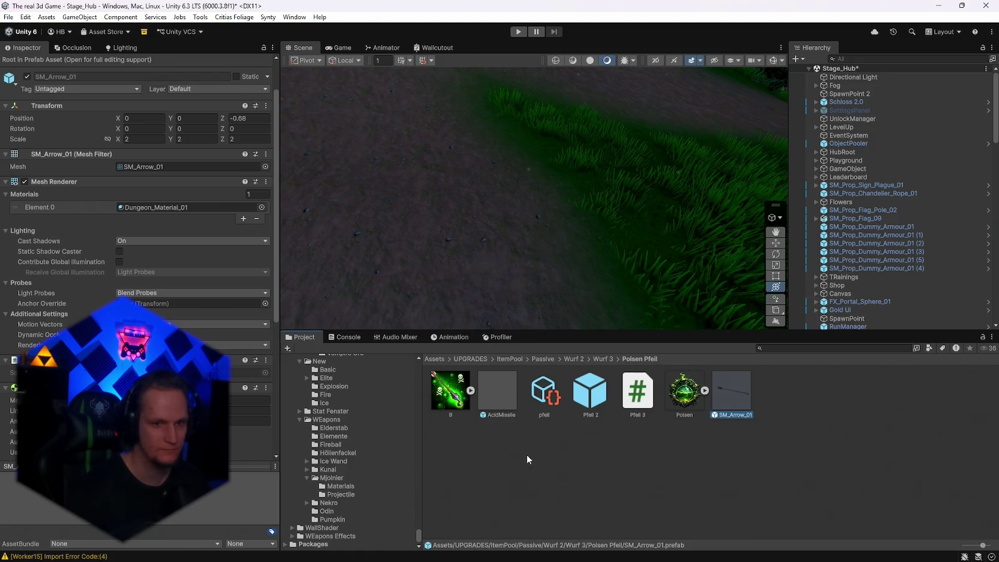
click(552, 398)
- Add a 36th empty slot to the ItemPool Main Pool's Upgrades list, then select the Fire Arrow data
scroll(138, 283, up, 10)
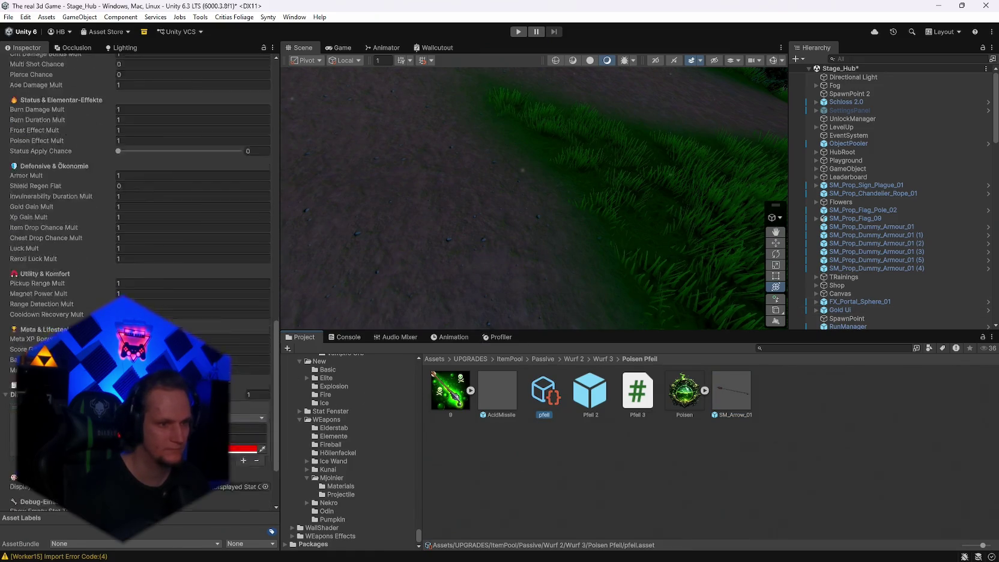
scroll(138, 240, up, 5)
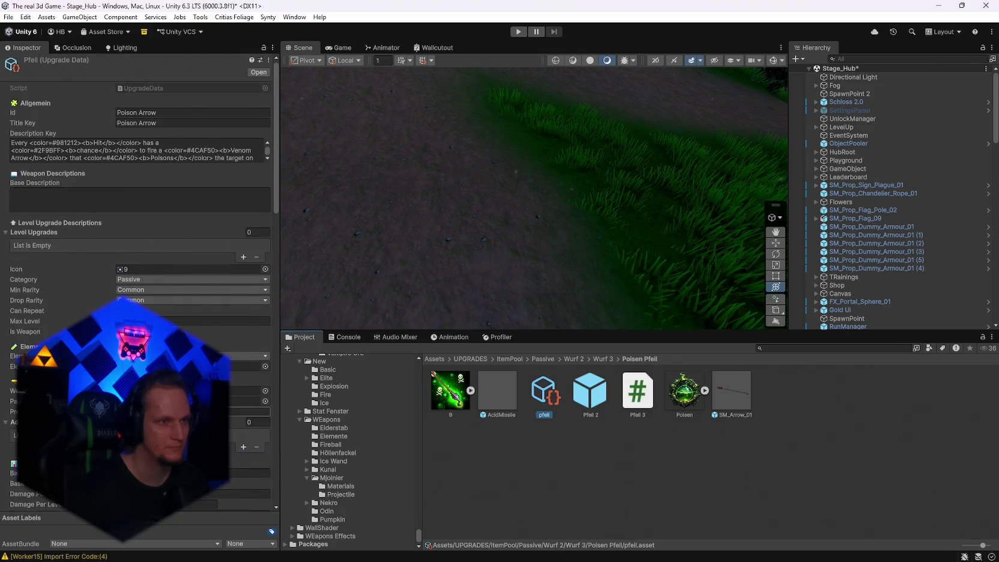
scroll(356, 516, up, 10)
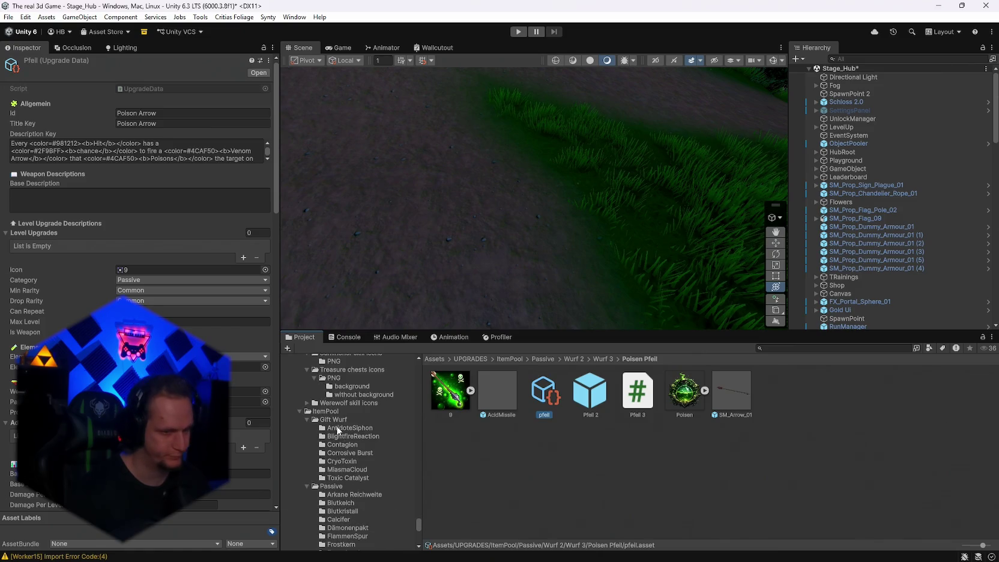
click(327, 411)
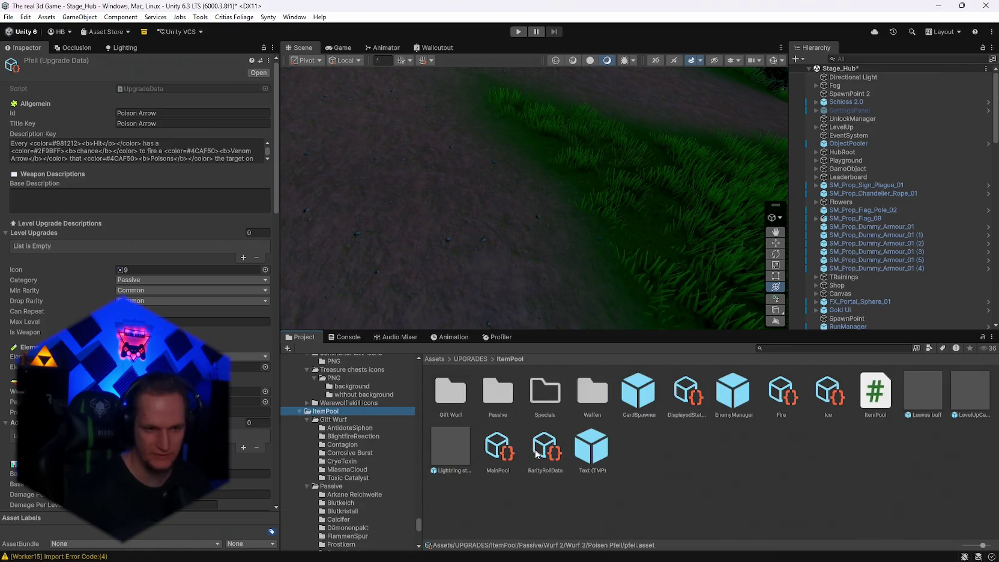
click(499, 459)
scroll(351, 489, down, 10)
scroll(353, 489, down, 4)
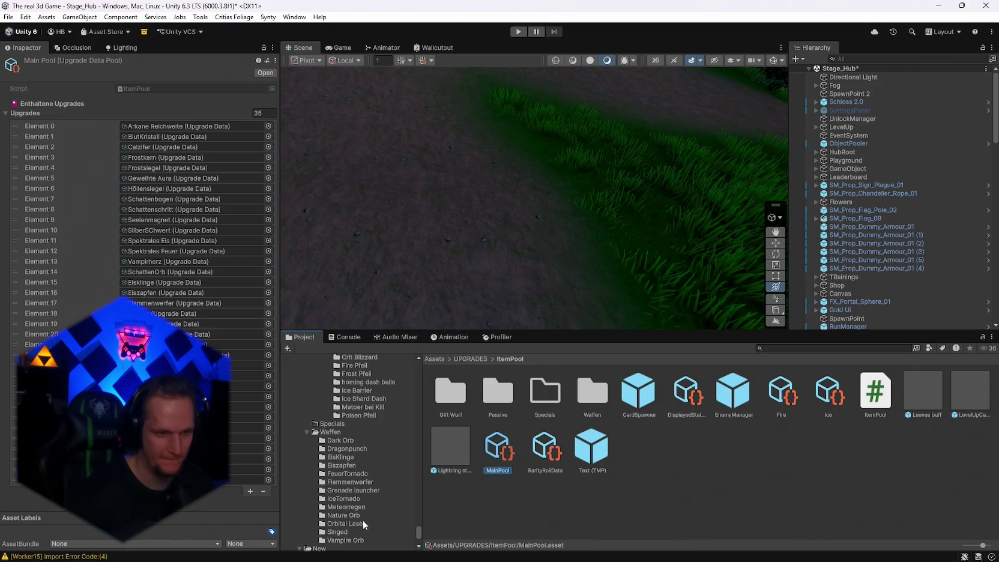
scroll(364, 523, up, 4)
click(355, 428)
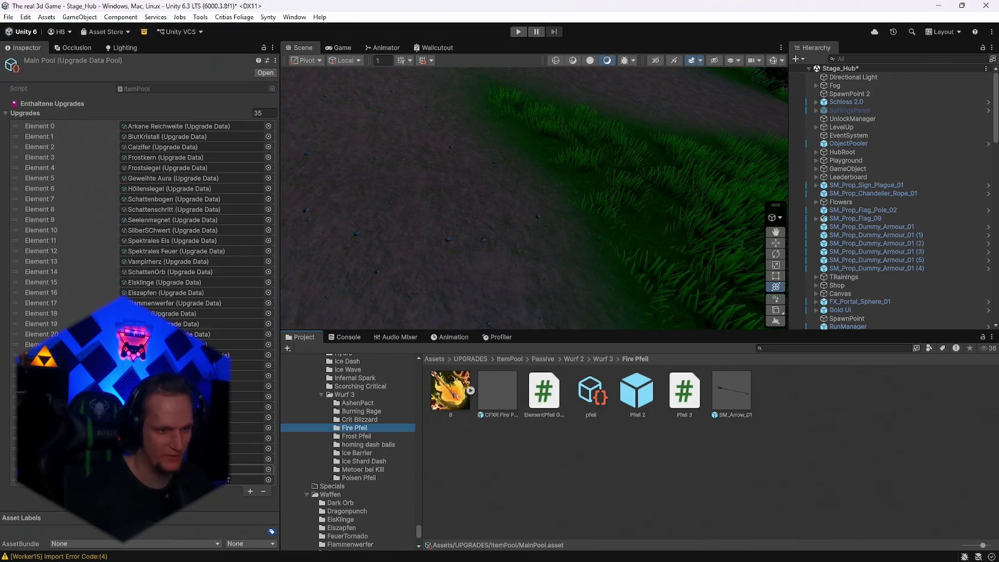
click(250, 491)
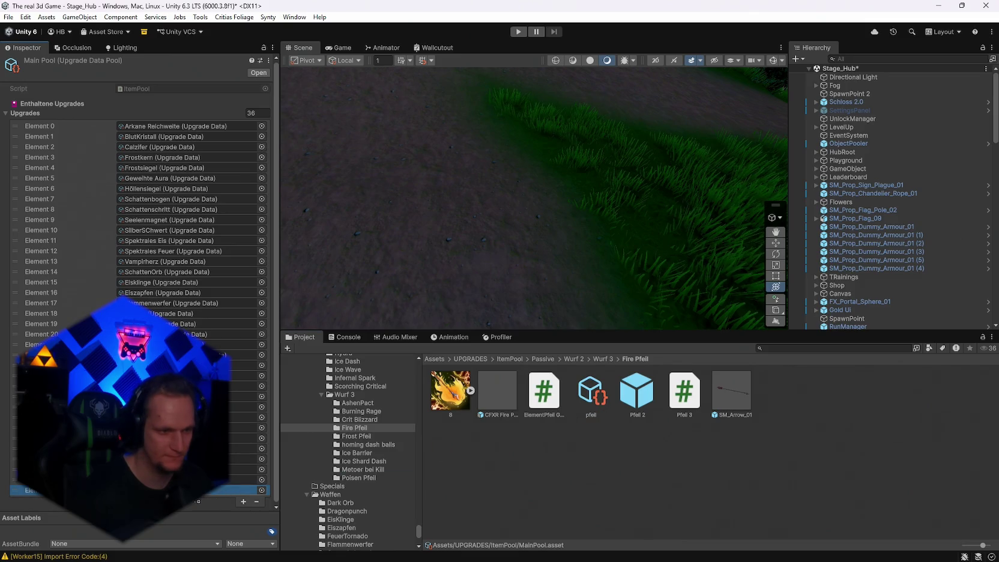
click(592, 401)
- Rename the fire arrow asset to Fire Arrow
right_click(592, 401)
click(646, 139)
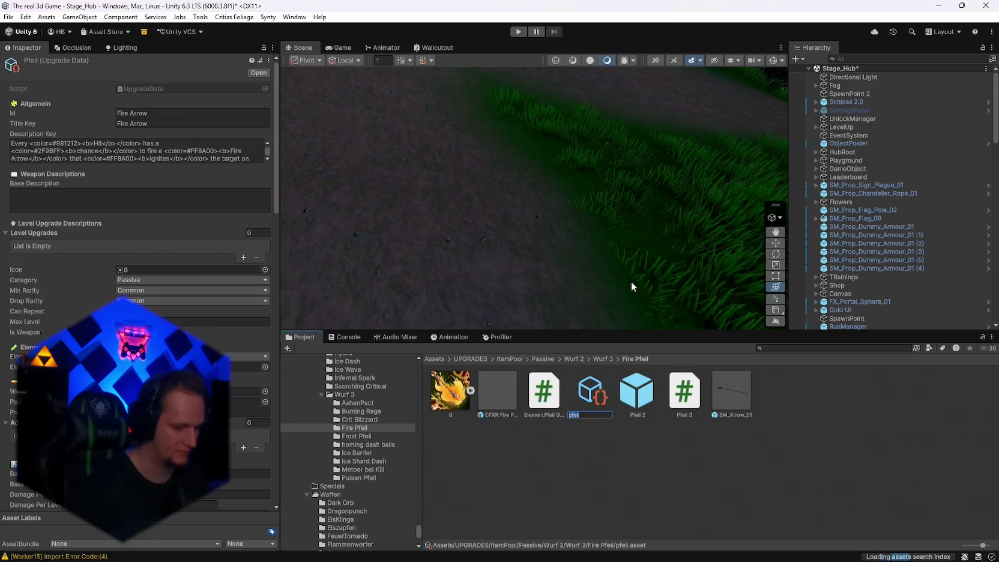
text(Fire Arrow)
key(Return)
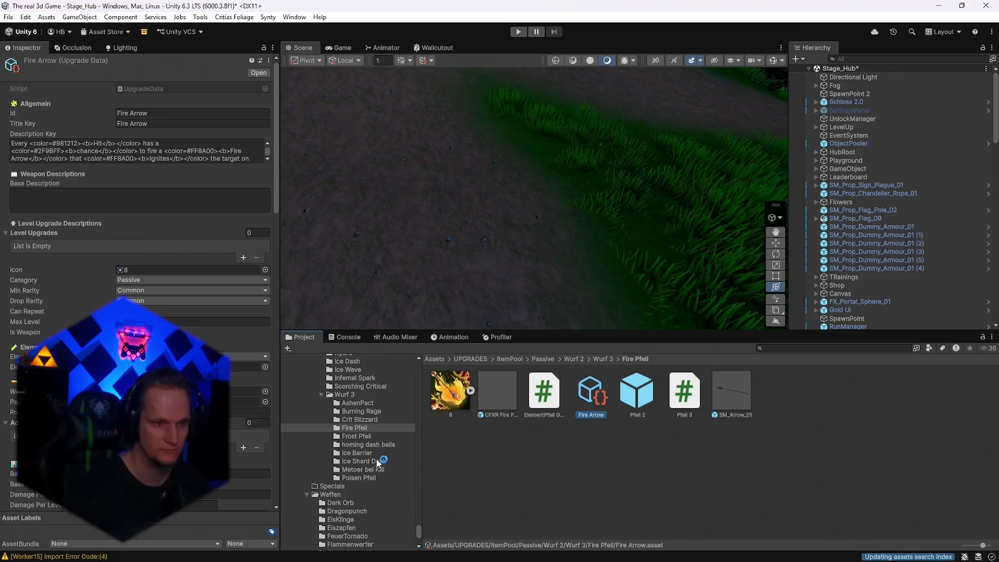
- Rename the upgrade data in the Frost Pfeil folder to Frost Arrow, fixing the misnamed asset
click(360, 436)
right_click(585, 399)
click(625, 136)
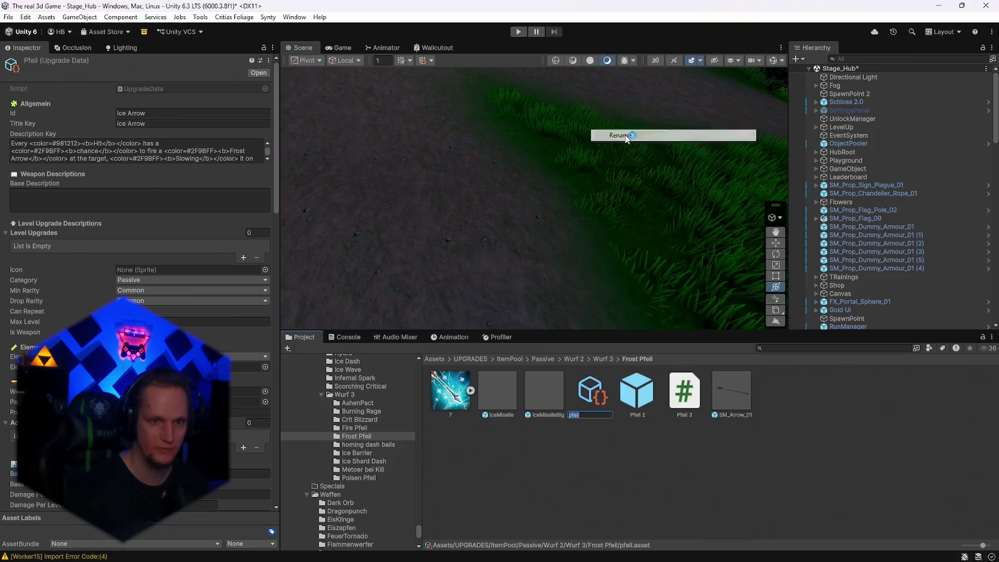
text(Fire Arrow)
key(Return)
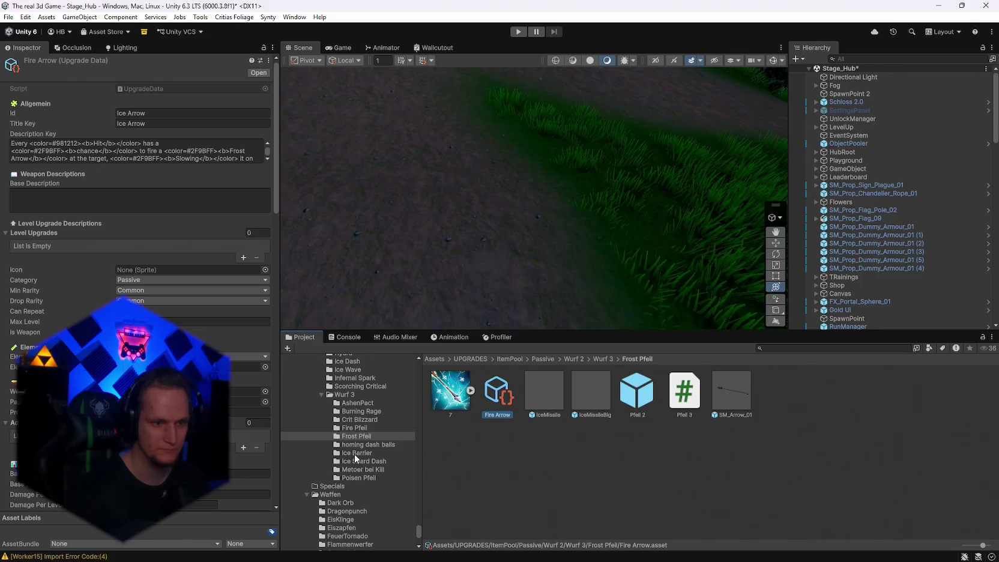
right_click(497, 401)
click(528, 140)
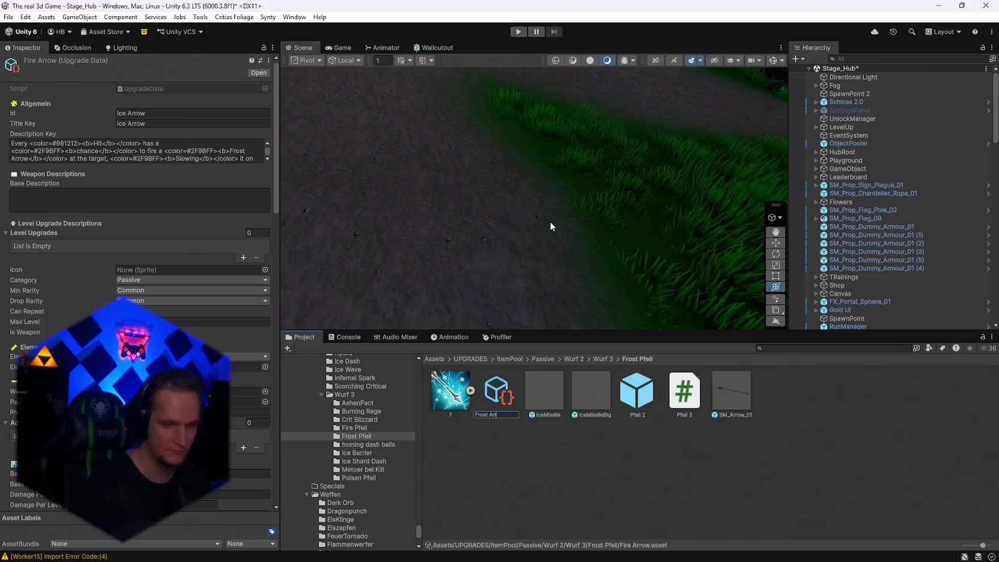
text(Frost Arrow)
key(Return)
- Rename the Frost Pfeil folder's Pfeil 2 prefab to Frost Arrow
right_click(639, 413)
click(671, 146)
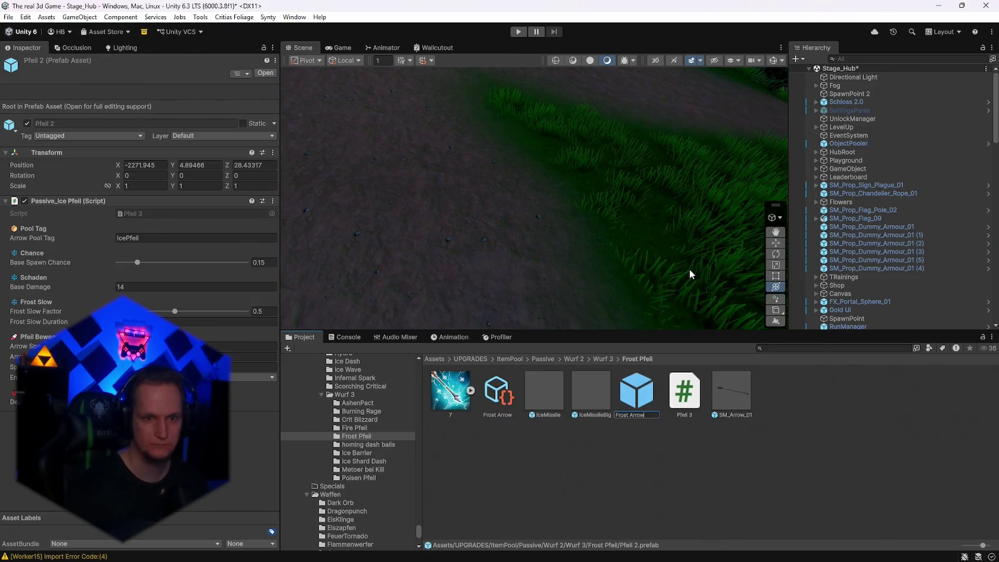
key(ctrl+v)
key(Return)
- Rename the upgrade data in the Poisen Pfeil folder to Poisen Arrow
click(359, 478)
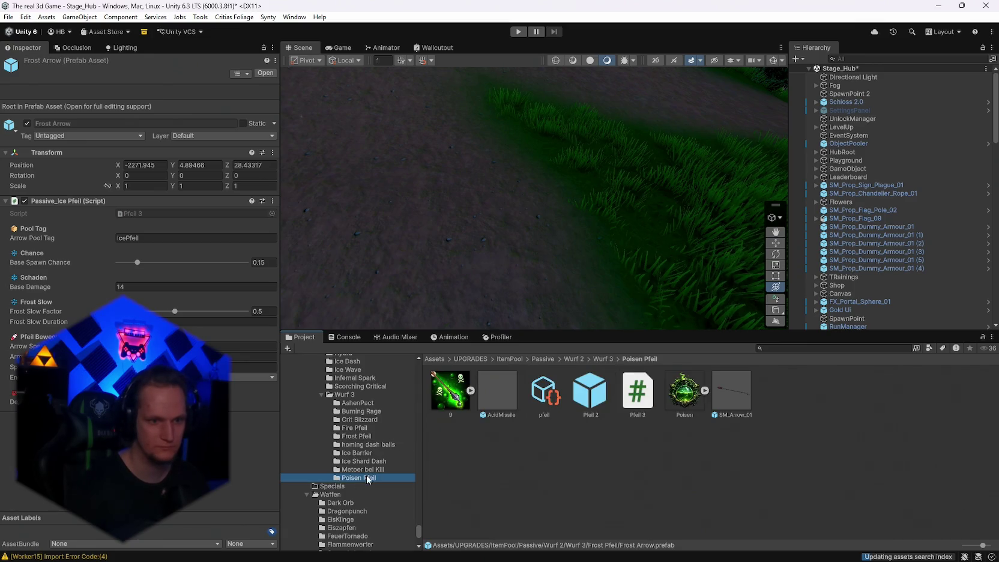
right_click(545, 391)
click(579, 139)
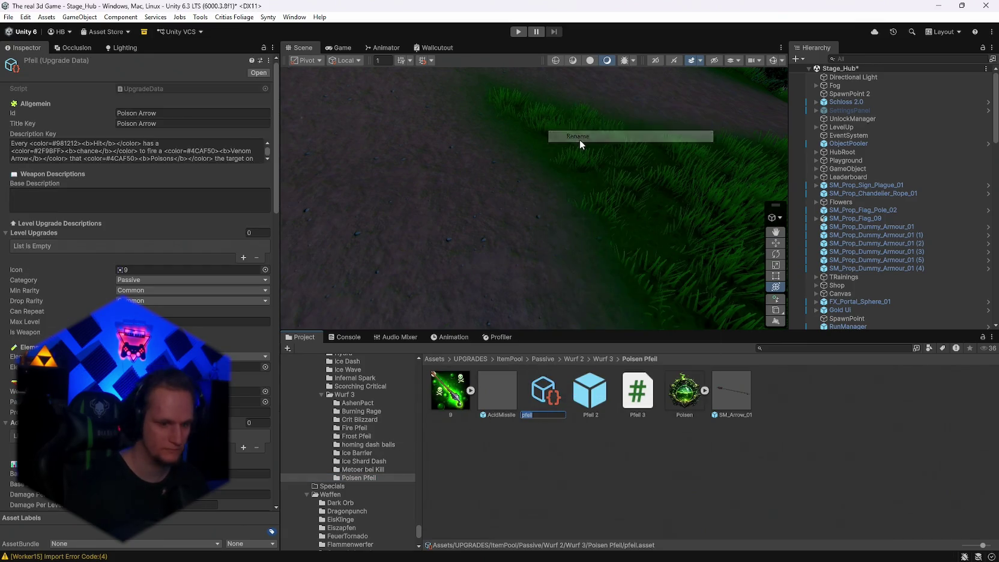
text(Po)
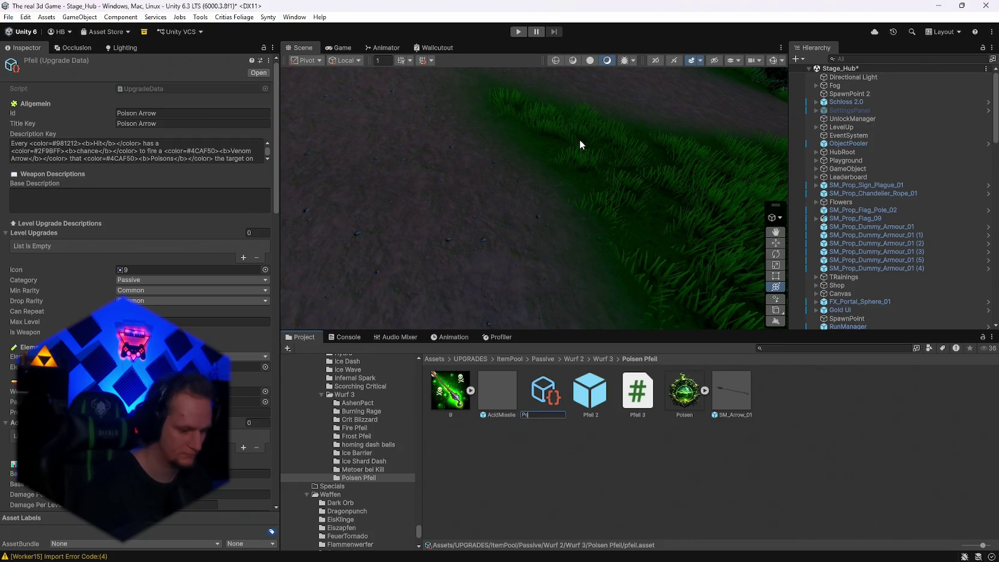
text(isen Arrow)
key(Return)
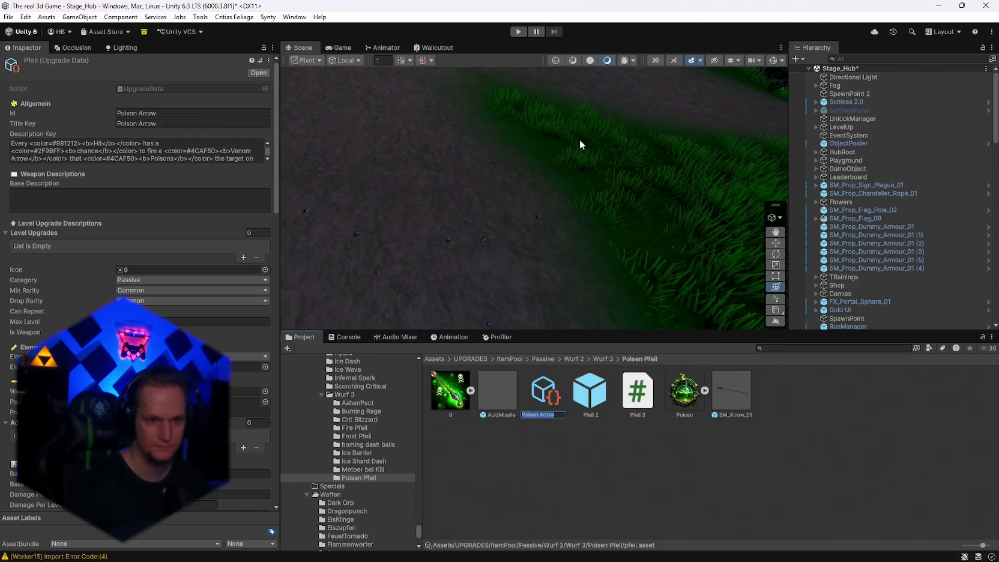
- Rename the Poisen Pfeil folder's Pfeil 2 prefab to Poisen Arrow
right_click(552, 398)
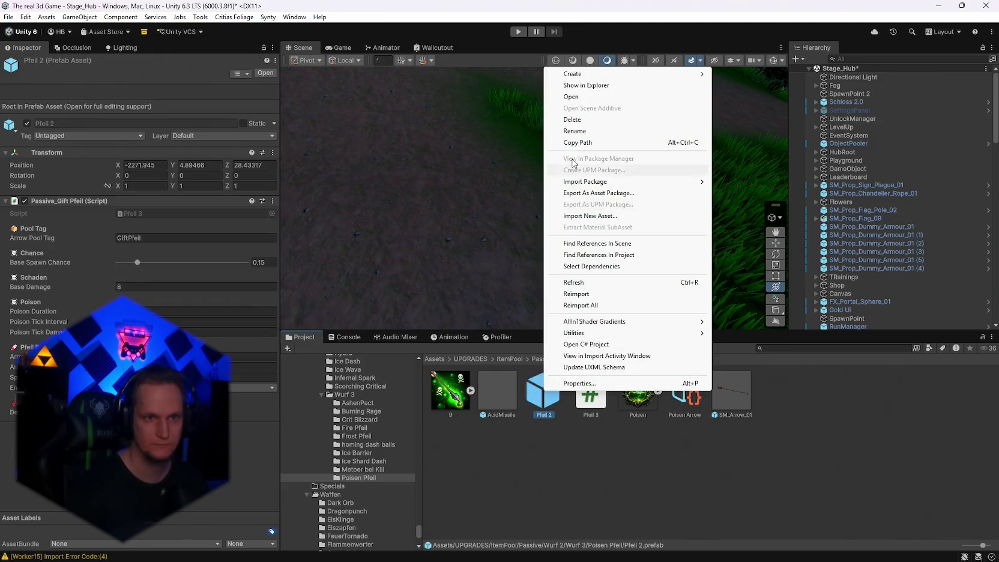
click(576, 128)
text(Poisen Arrow)
key(Return)
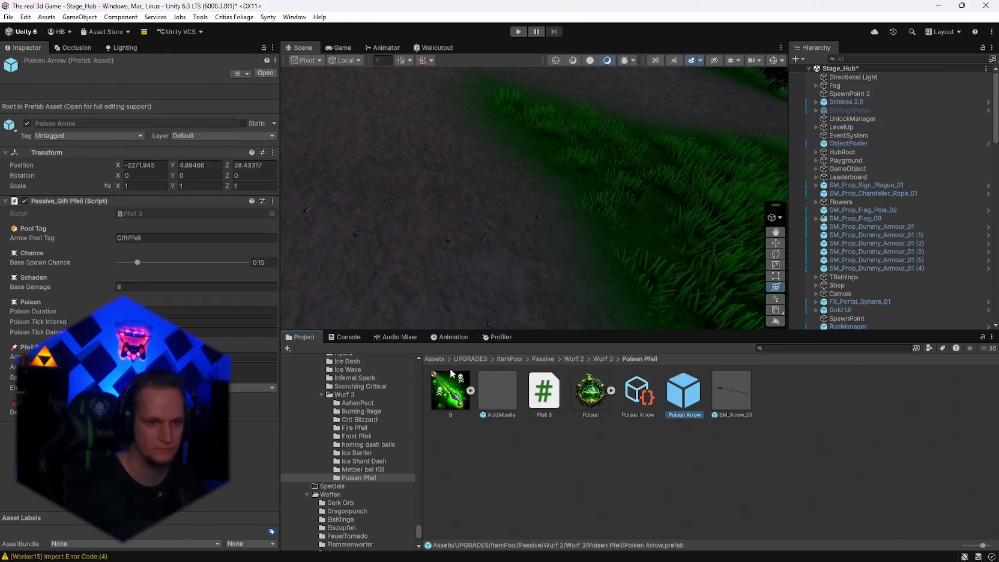
scroll(380, 484, up, 5)
scroll(380, 484, up, 5)
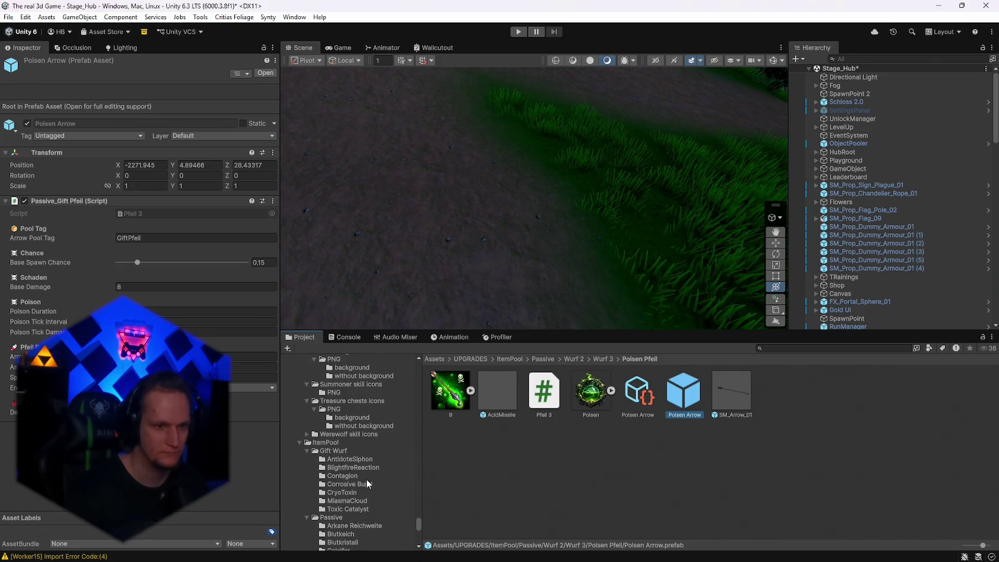
- Drag Frost Arrow and Poisen Arrow into new MainPool Upgrades slots, reaching 38 entries
click(325, 442)
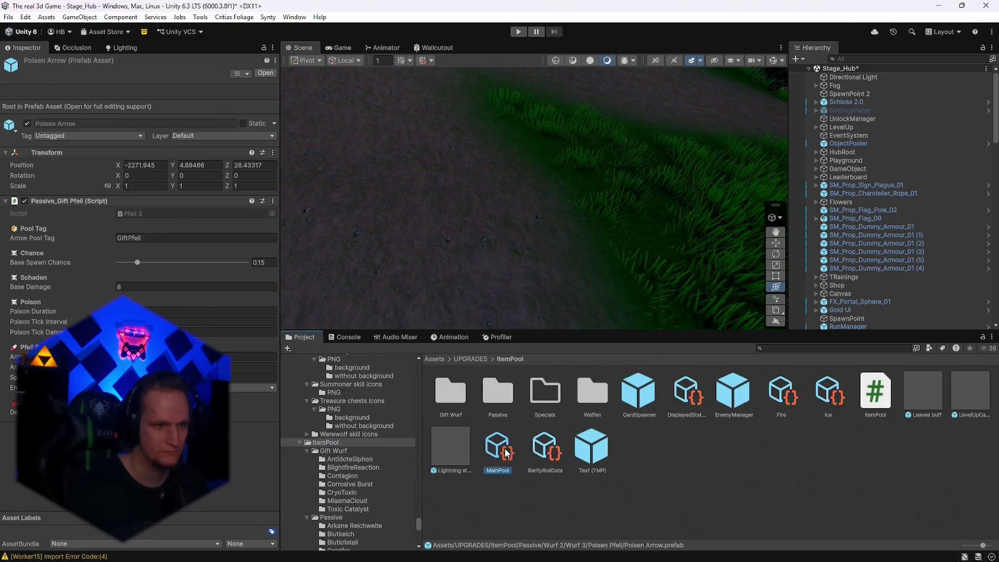
click(498, 448)
scroll(377, 492, down, 10)
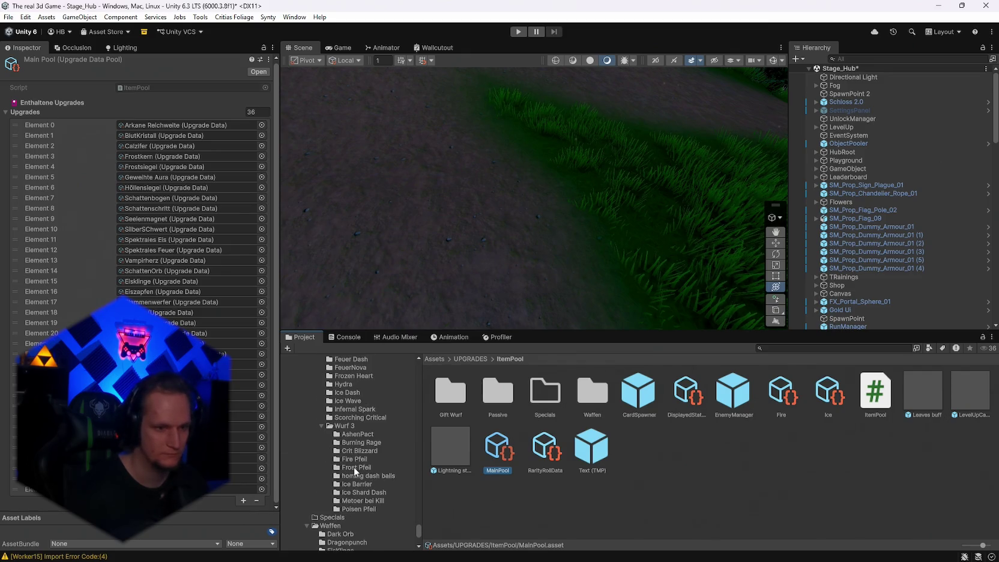
click(353, 467)
drag(498, 405, 240, 479)
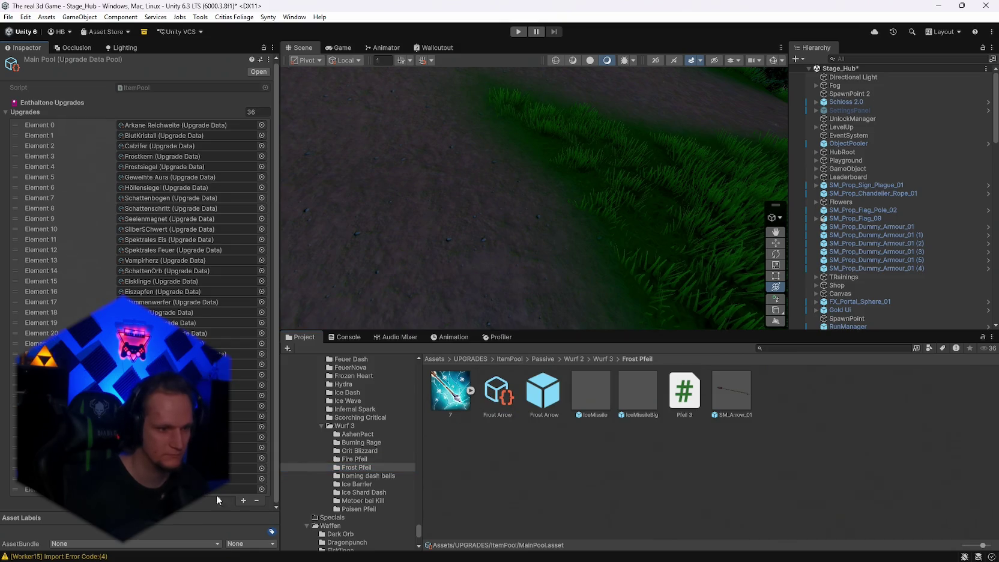
click(243, 500)
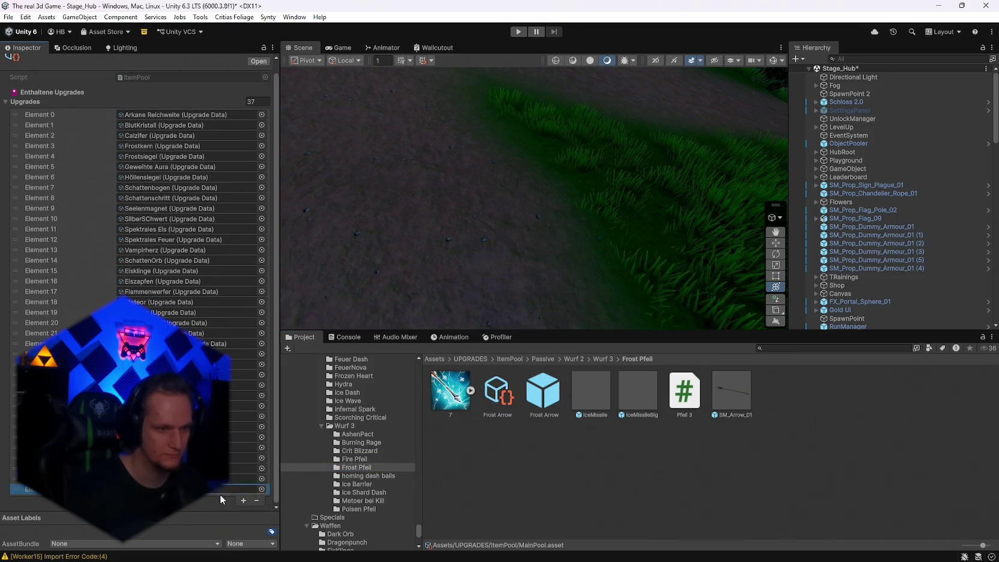
click(350, 509)
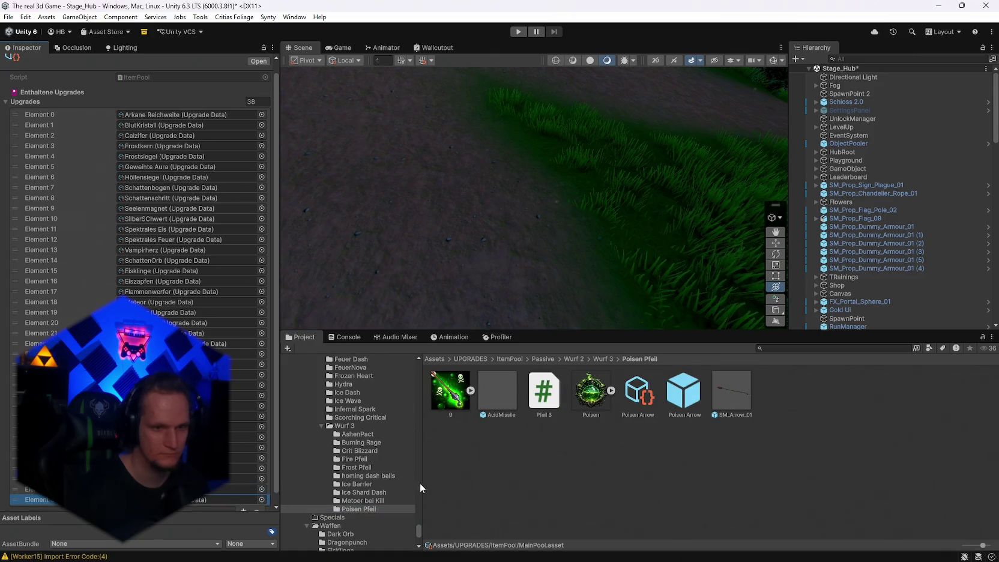
mouse_move(634, 411)
mouse_down()
mouse_move(190, 505)
mouse_move(198, 500)
mouse_up()
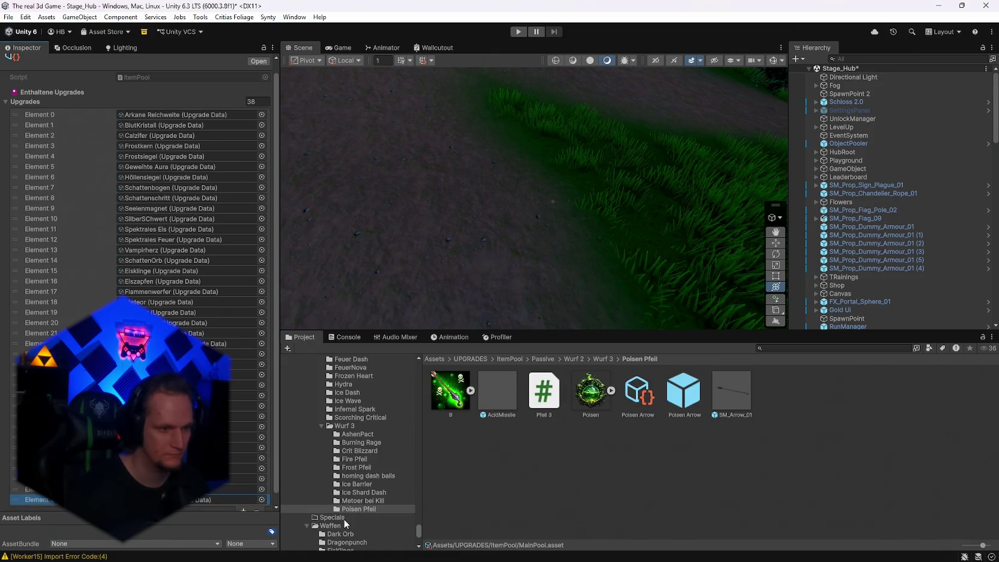
click(8, 17)
- Save the project via File > Save Project and start Play mode
click(24, 70)
click(8, 16)
click(27, 130)
click(518, 32)
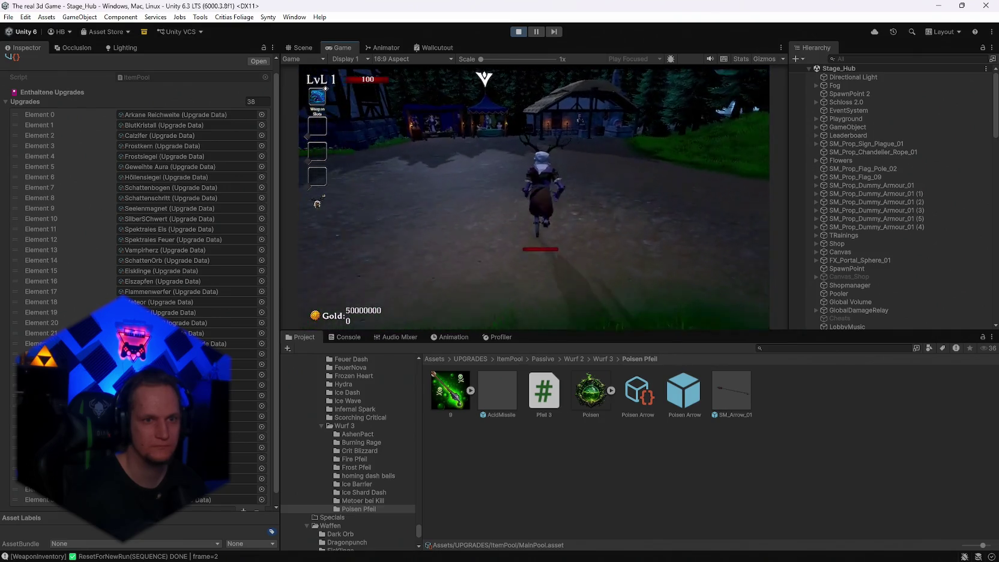
- Walk into the village and equip the Nightbloom skin in the Skin Shop
key(w)
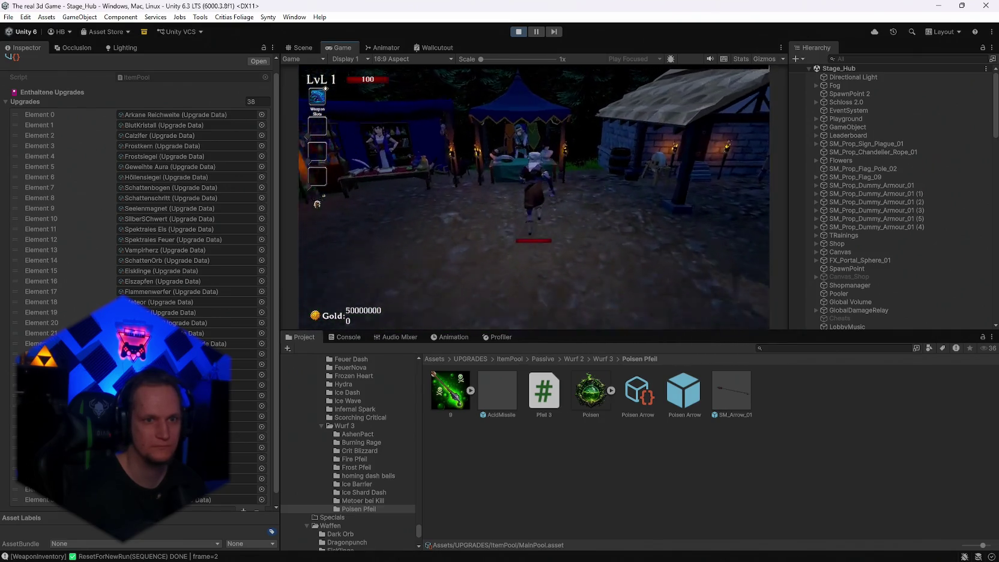
scroll(559, 163, down, 2)
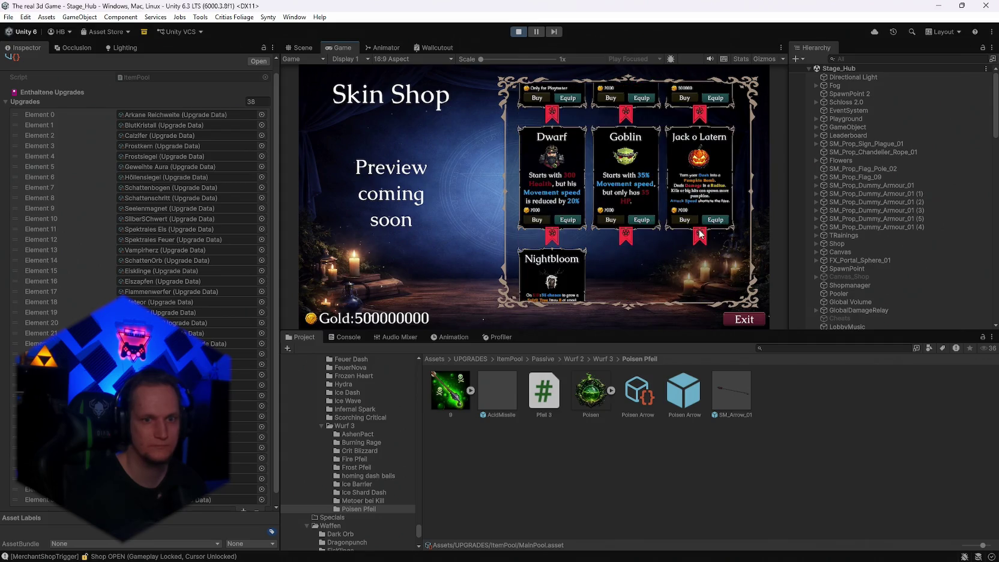
scroll(600, 210, down, 1)
click(567, 297)
click(755, 315)
- Exit the Skin Shop, pause the game and maximize the Game view
key(w)
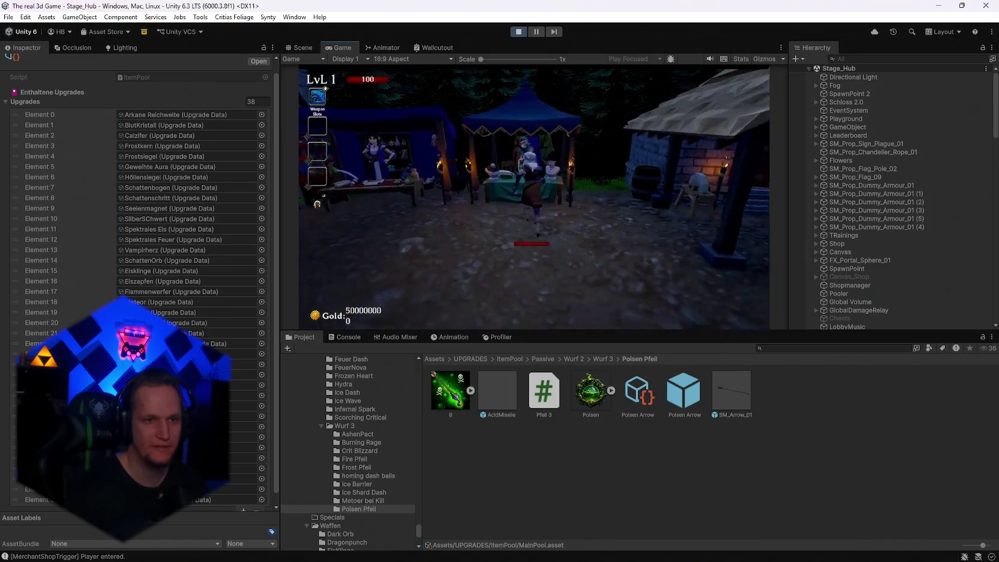
scroll(644, 255, up, 2)
scroll(667, 251, down, 2)
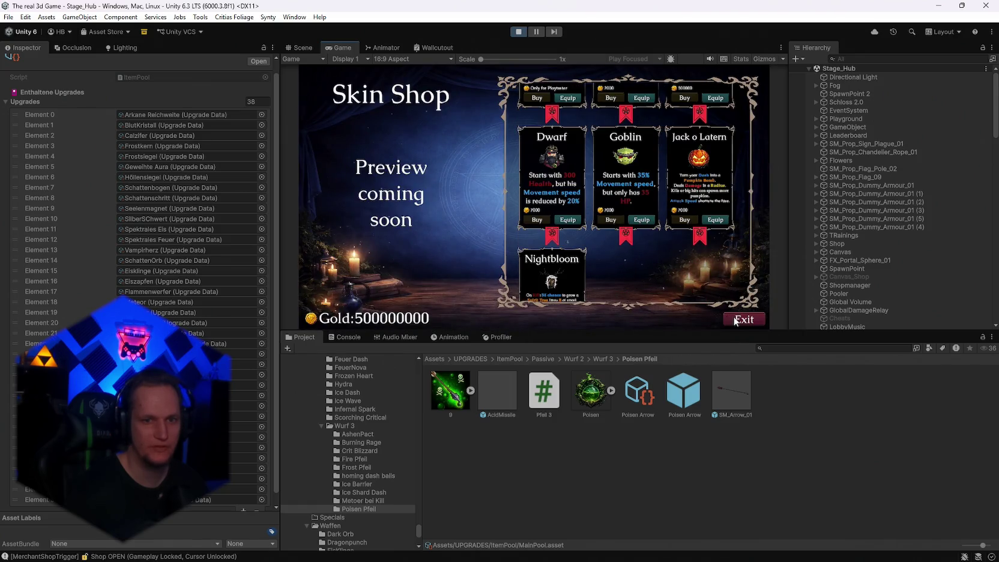
click(733, 316)
key(w)
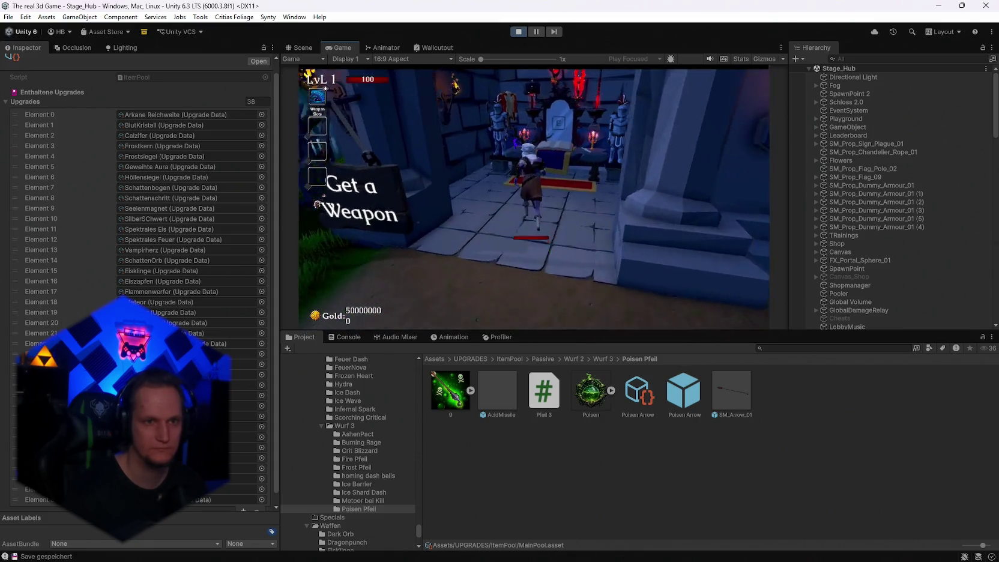
key(Escape)
double_click(341, 47)
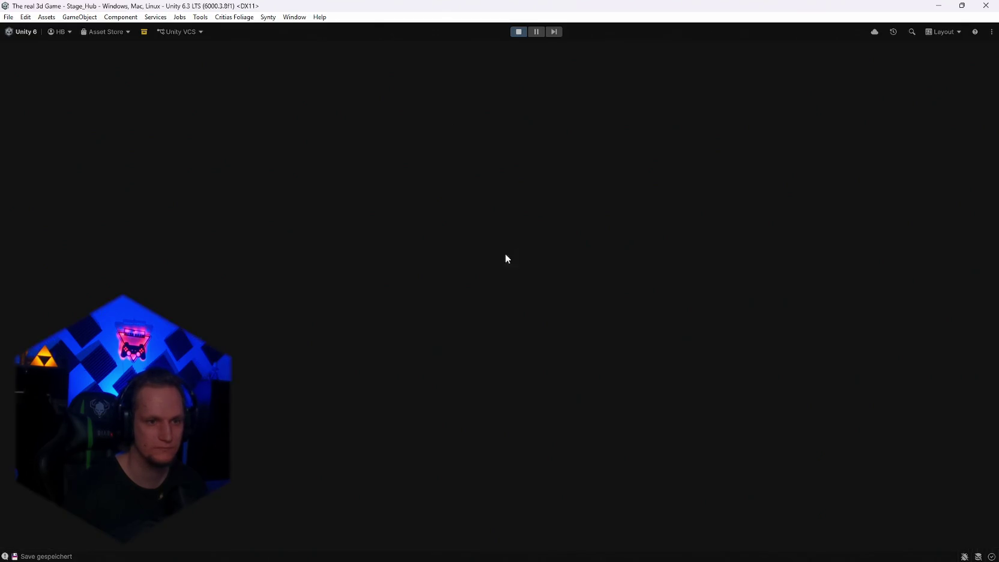
- Resume the game and choose Mjolnir as the weapon in the upgrade book
click(487, 278)
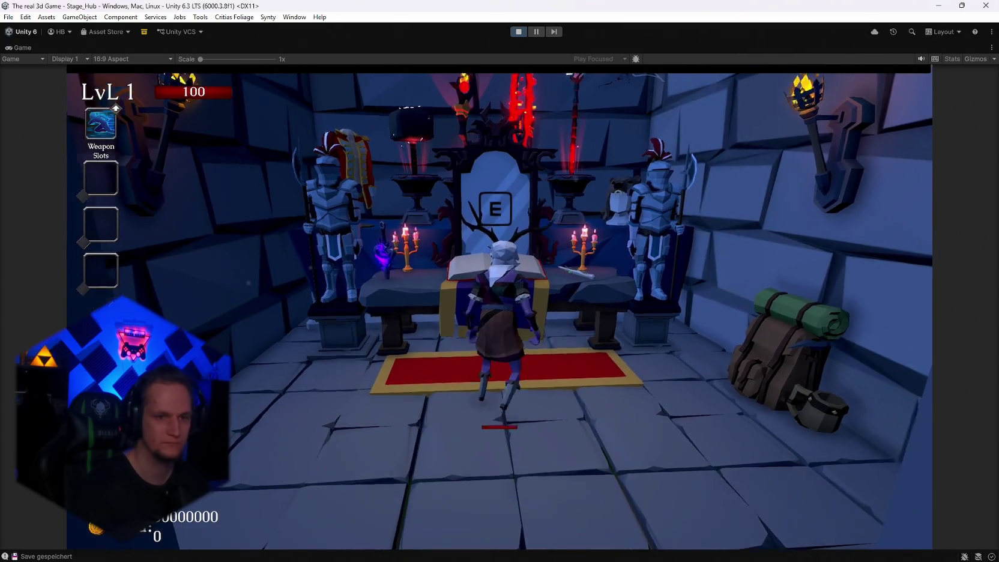
key(e)
click(386, 204)
key(e)
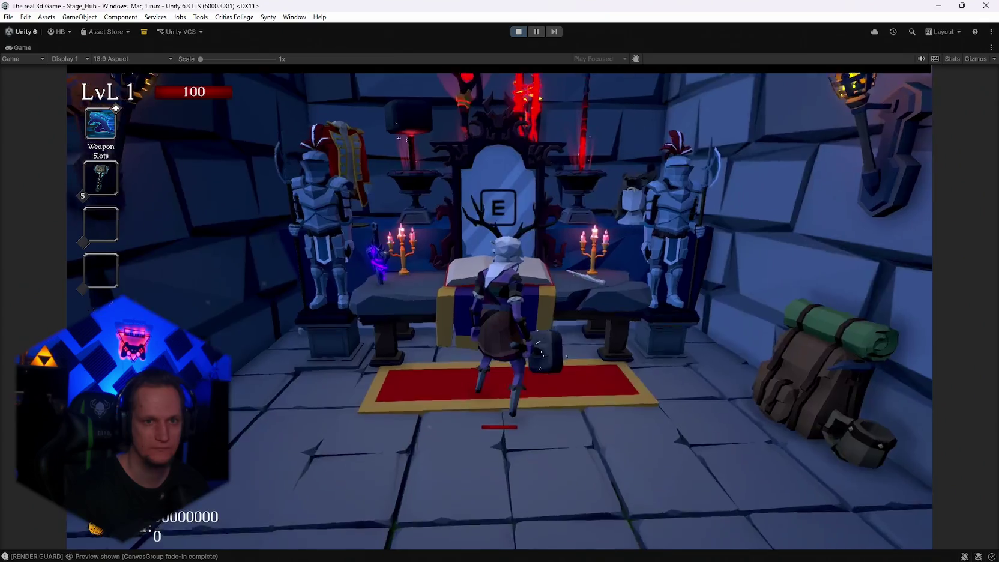
- Walk to the arena, reroll the upgrade cards and pick Fire Arrow
key(w)
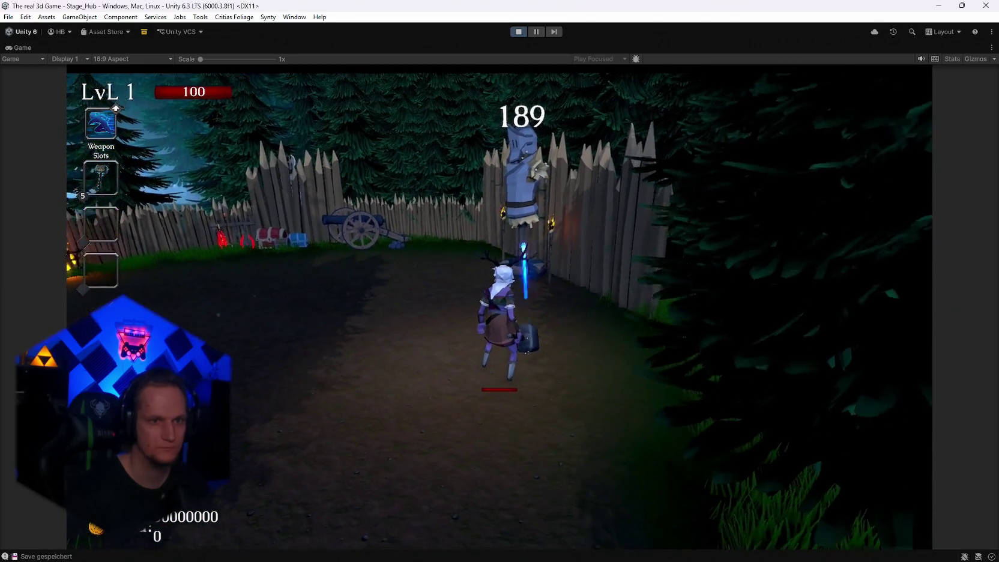
key(r)
key(r)
key(r)
key(r)
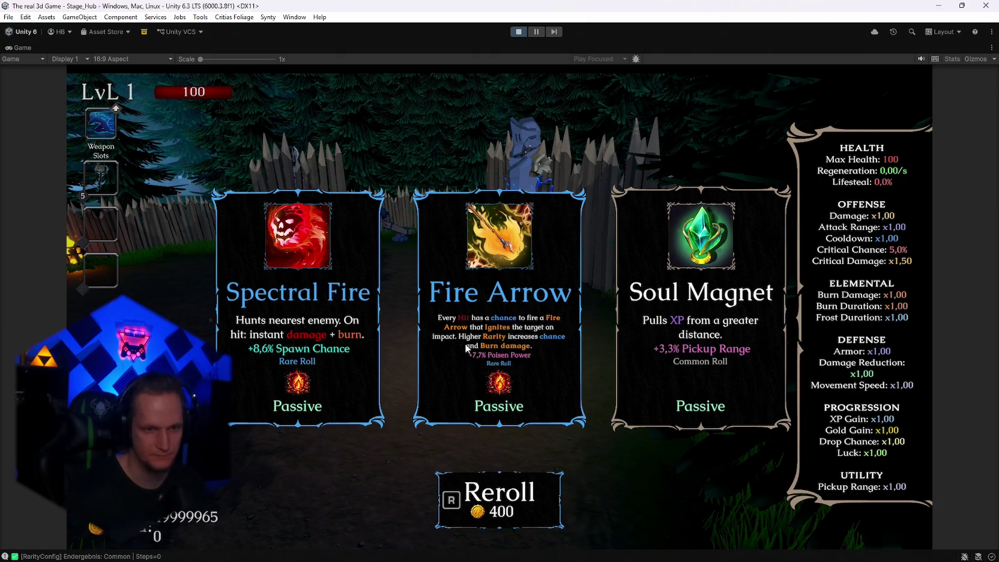
click(530, 359)
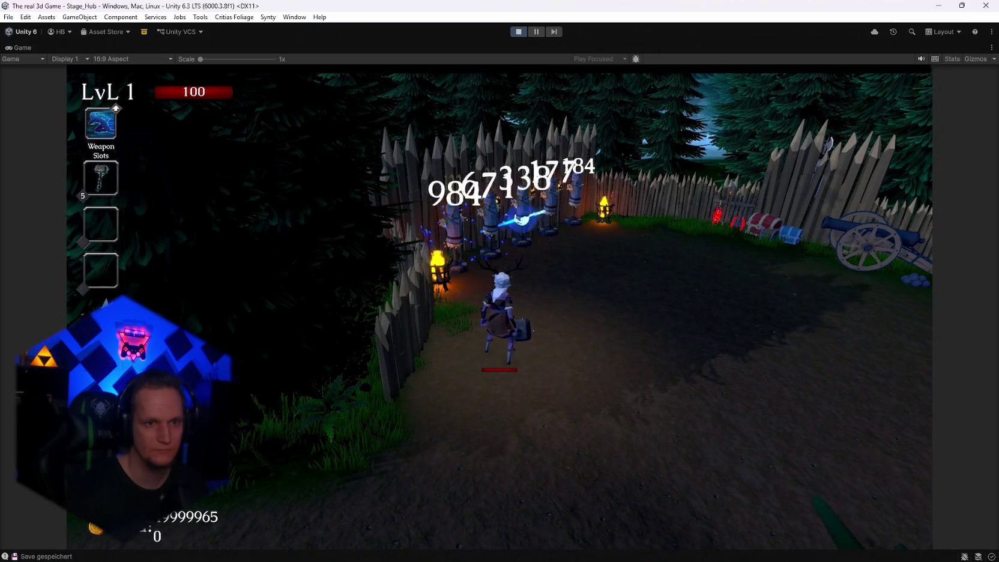
key(w)
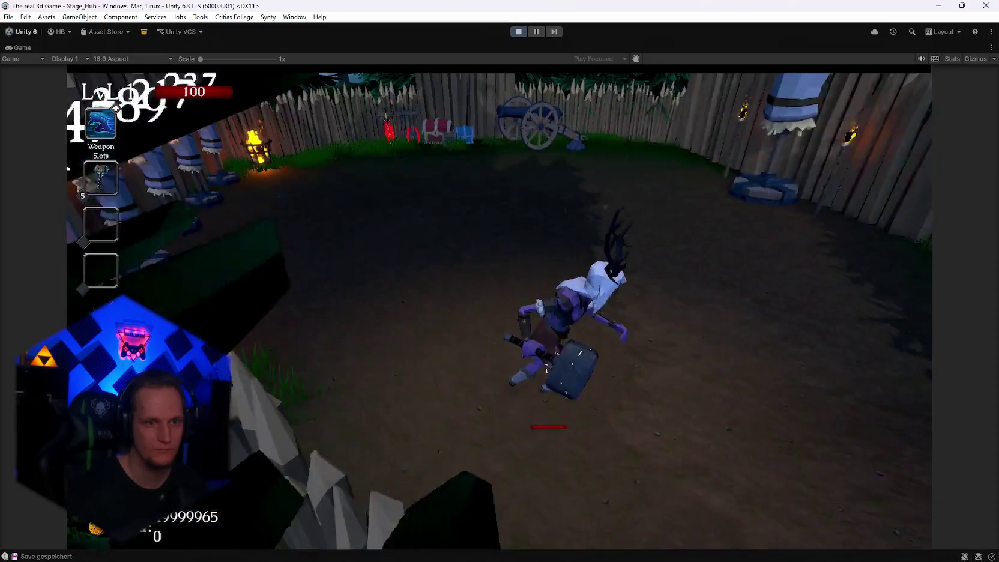
- Reroll the upgrade cards three times and pick Fire Arrow
key(r)
key(r)
key(r)
key(r)
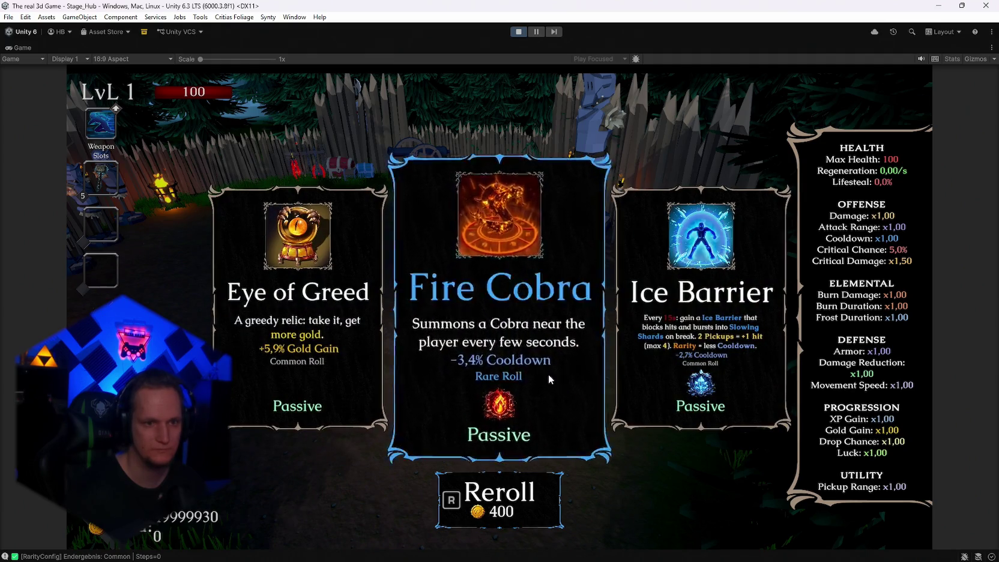
key(r)
key(r)
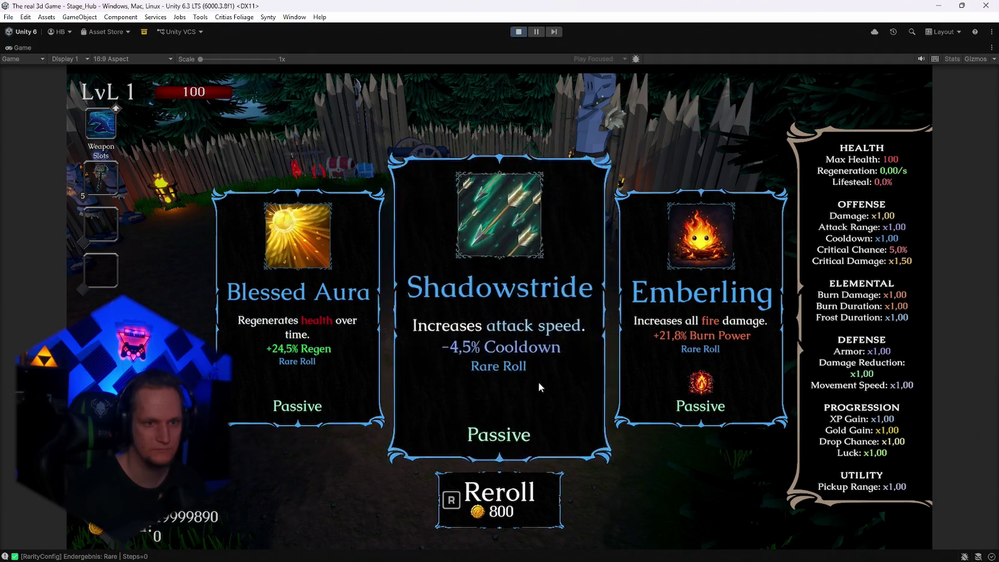
key(r)
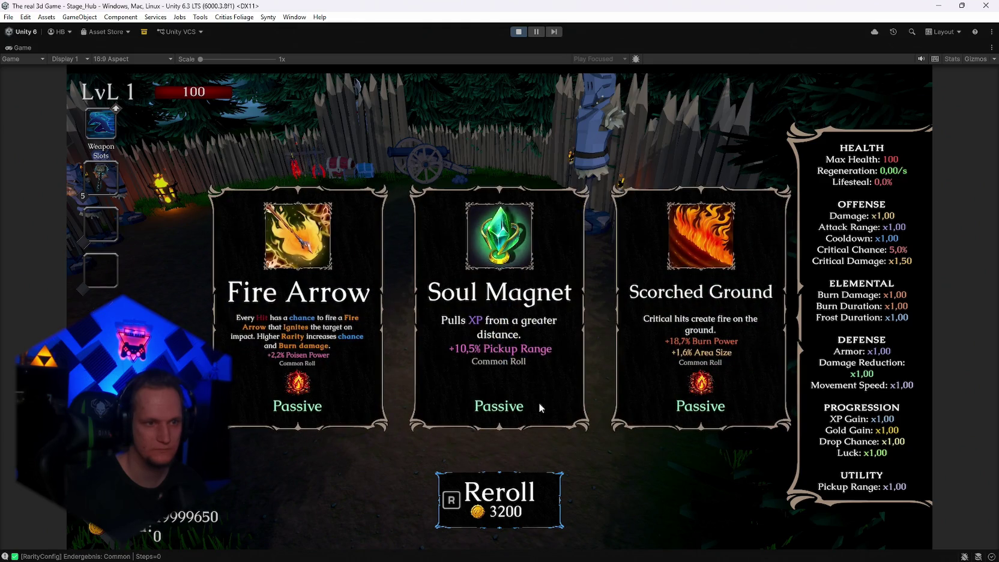
click(317, 350)
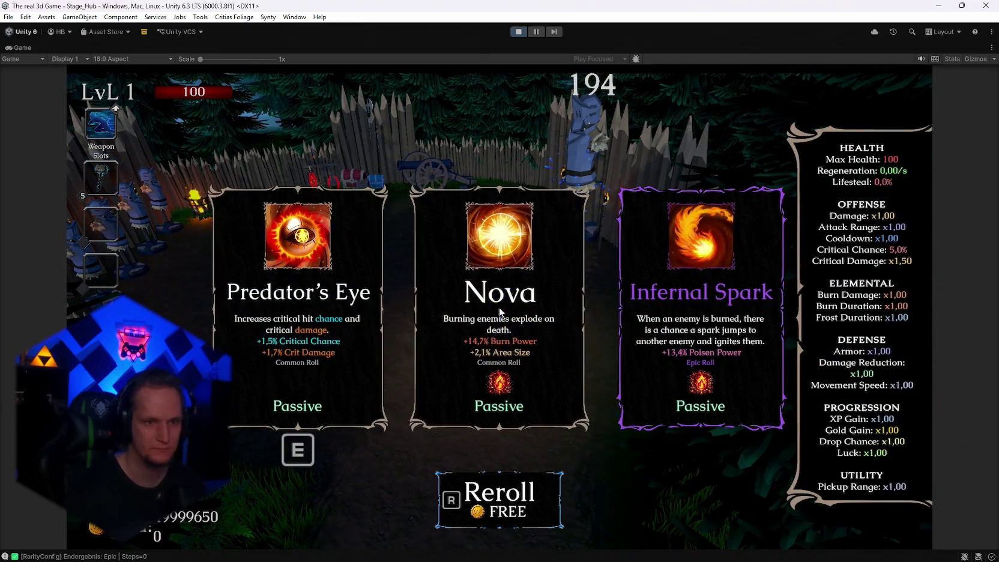
- Reroll again, pick Spectral Fire, attack the blue dummy and pause
key(r)
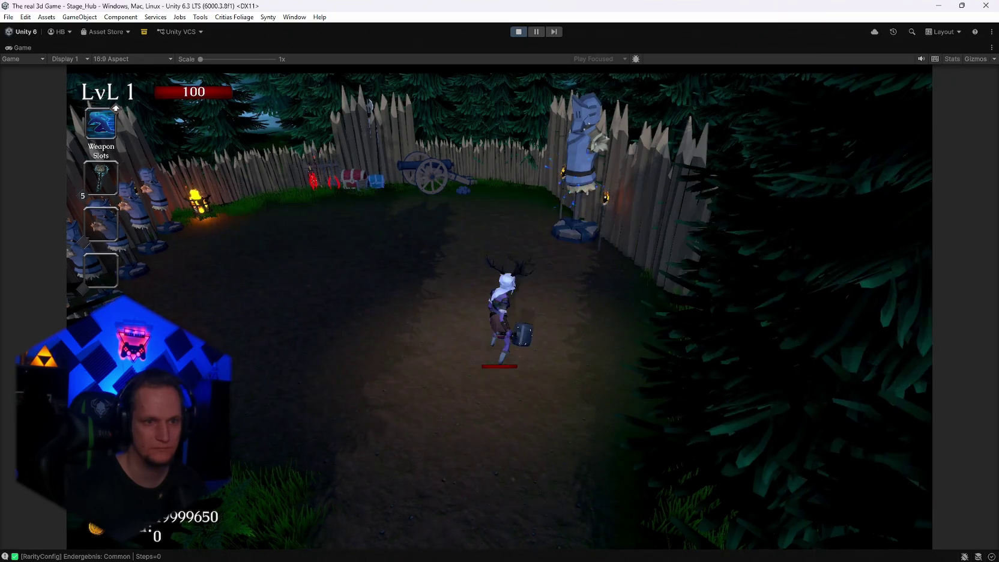
click(297, 324)
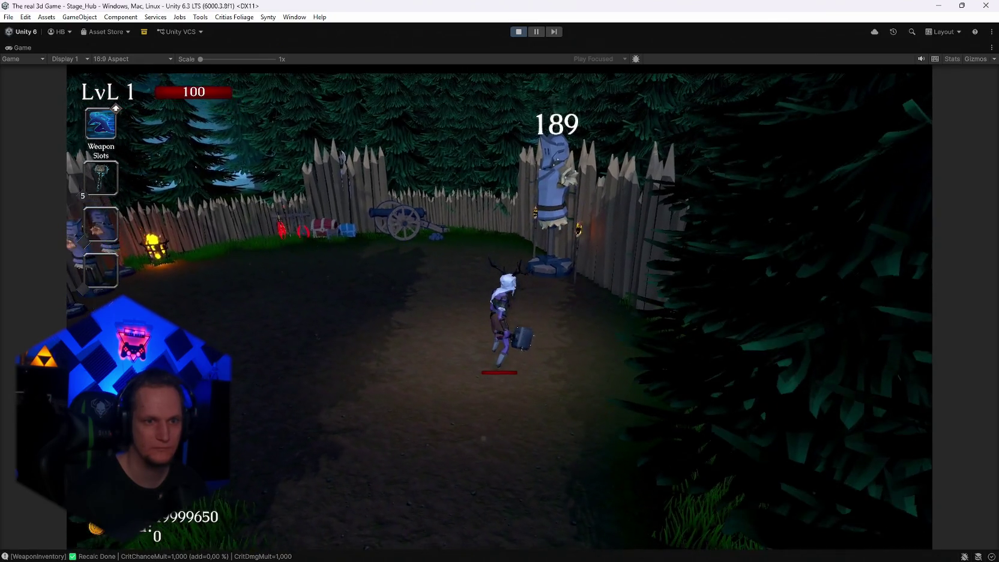
key(w)
key(w)
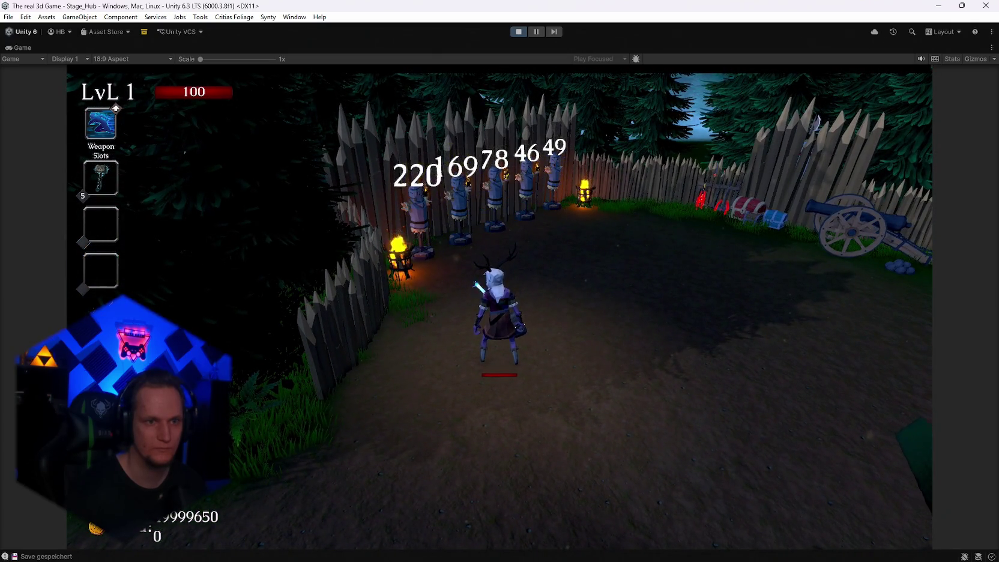
key(Escape)
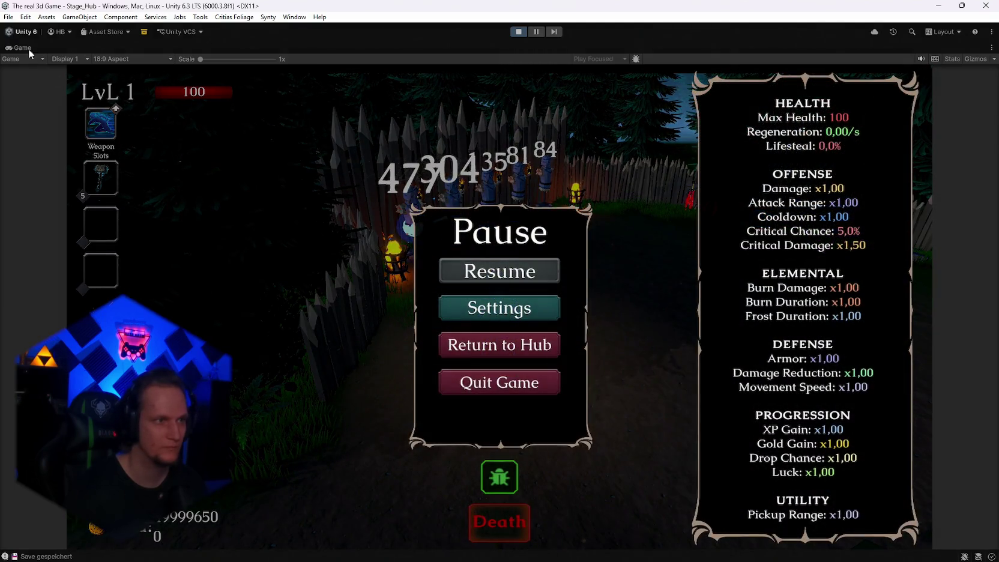
- Restore the editor layout to check the Console, then maximize the Game view and resume
double_click(29, 50)
click(343, 338)
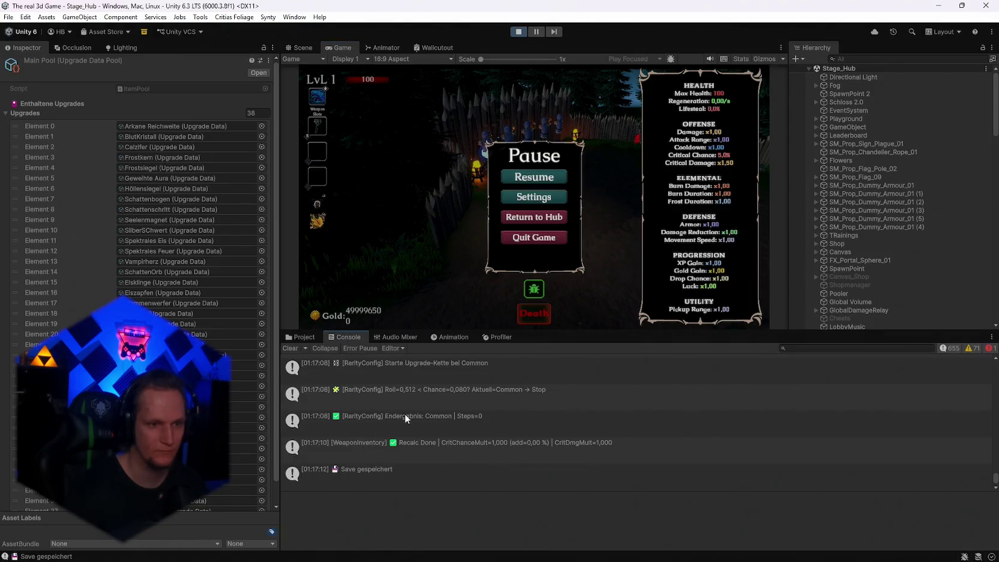
double_click(304, 337)
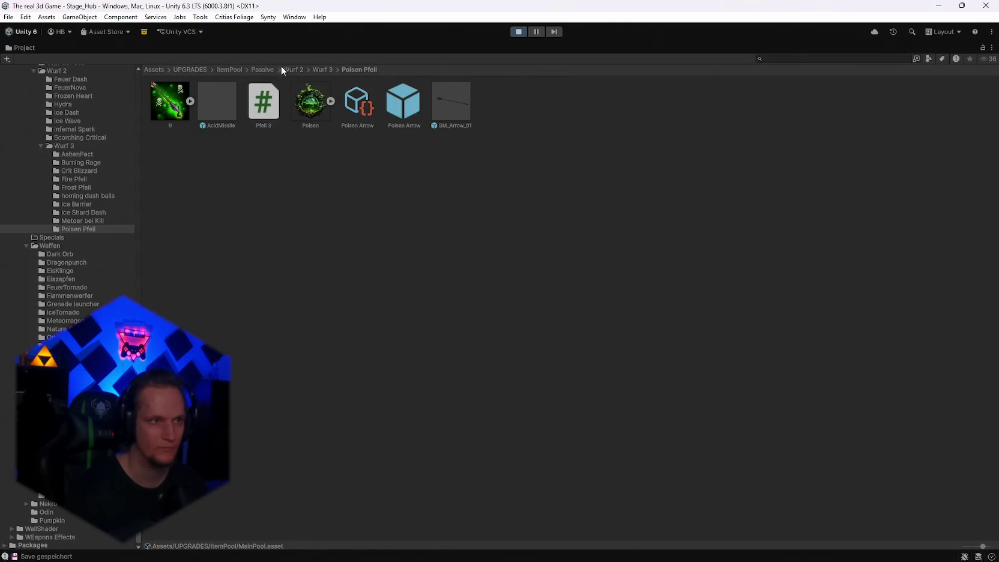
double_click(22, 47)
double_click(330, 49)
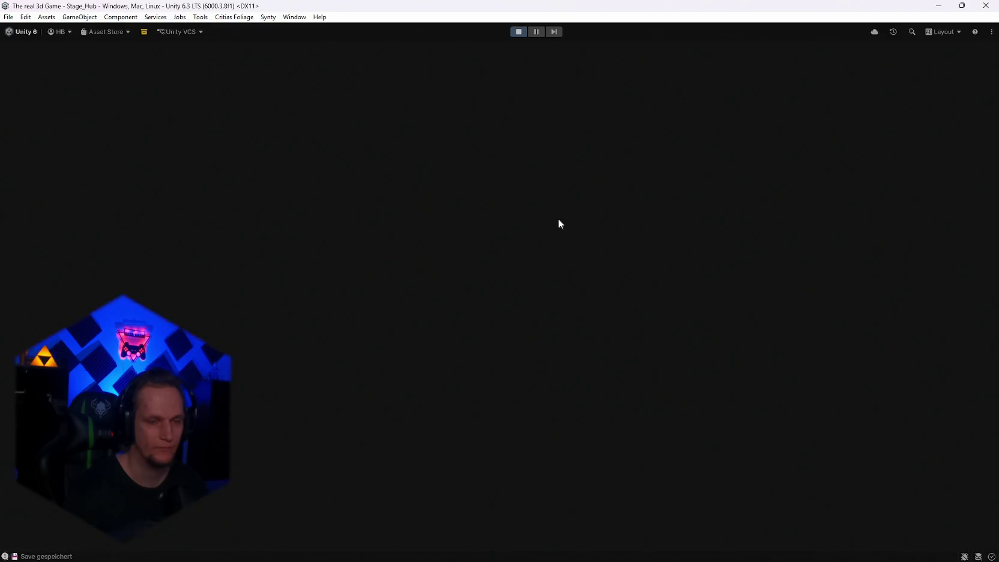
key(Escape)
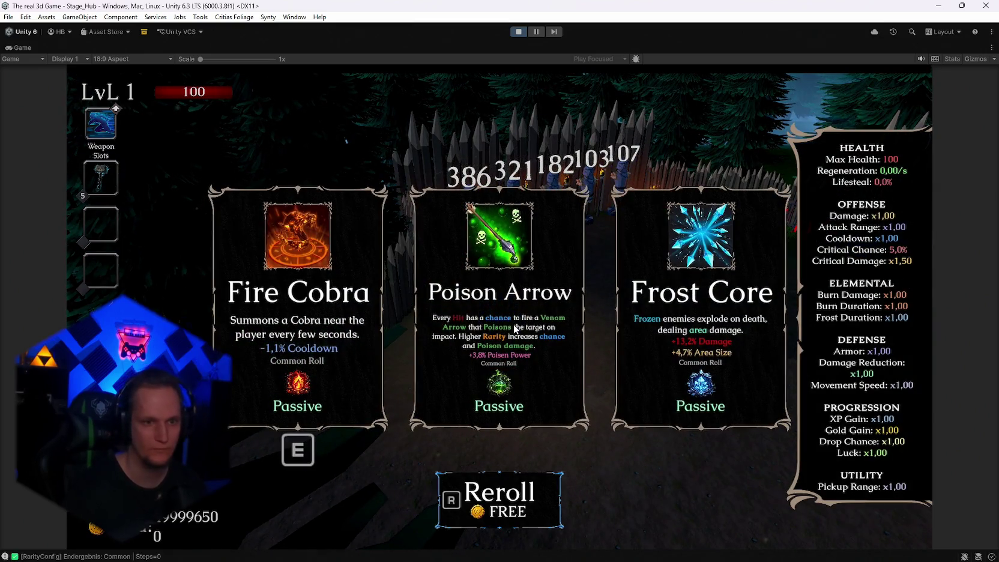
- Open the level-up cards, reroll ten times, pick Poison Arrow, then pause
key(e)
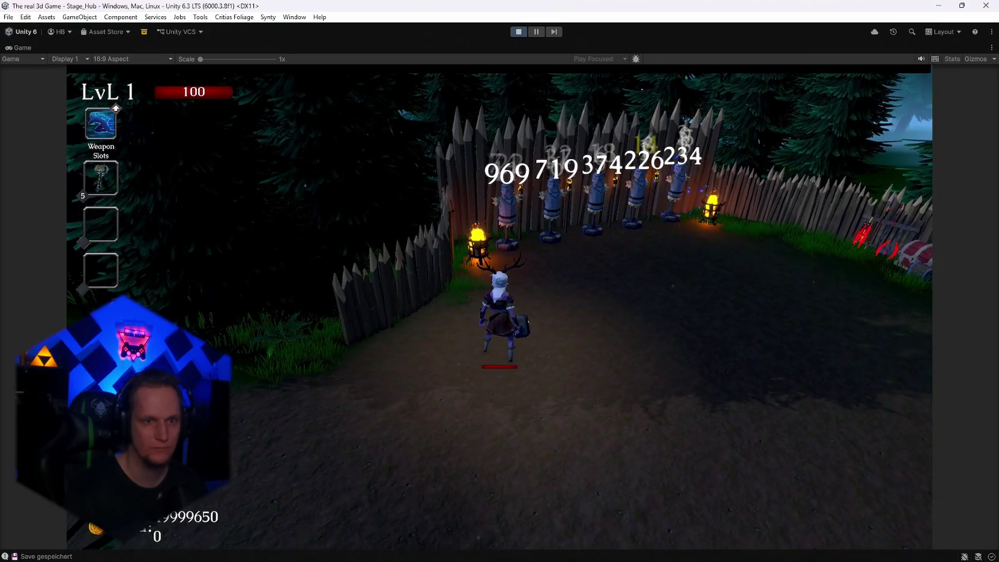
key(r)
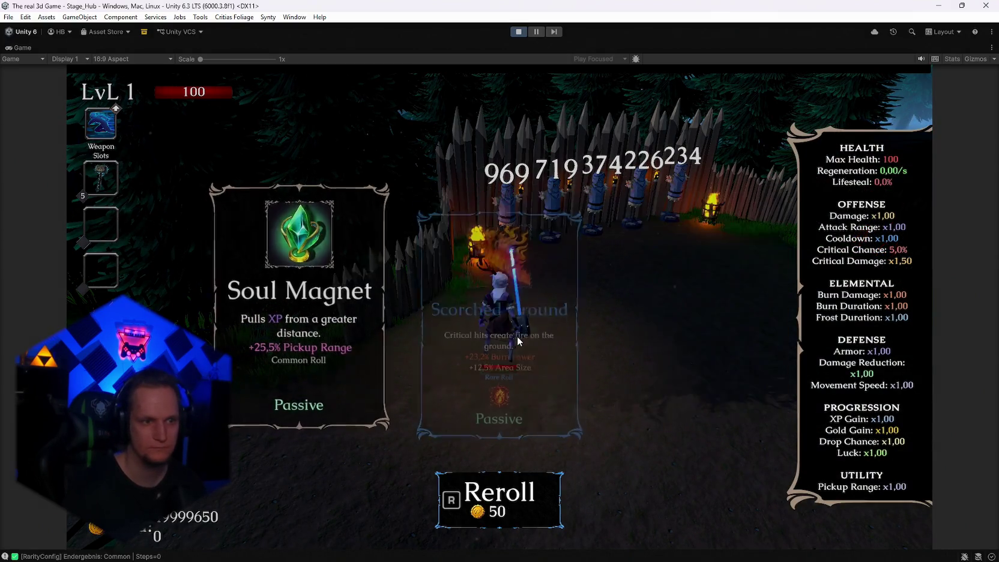
key(r)
key(r)
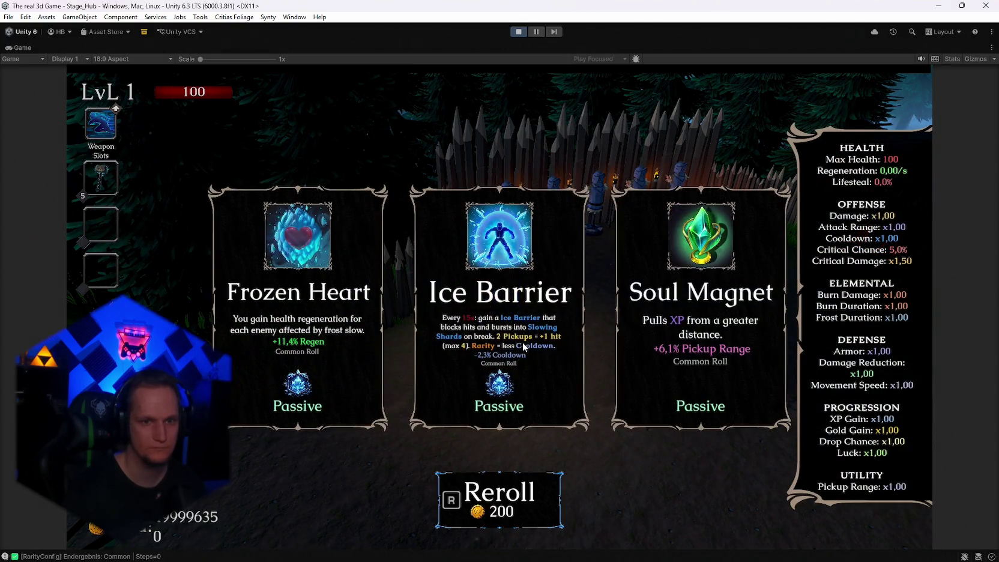
key(r)
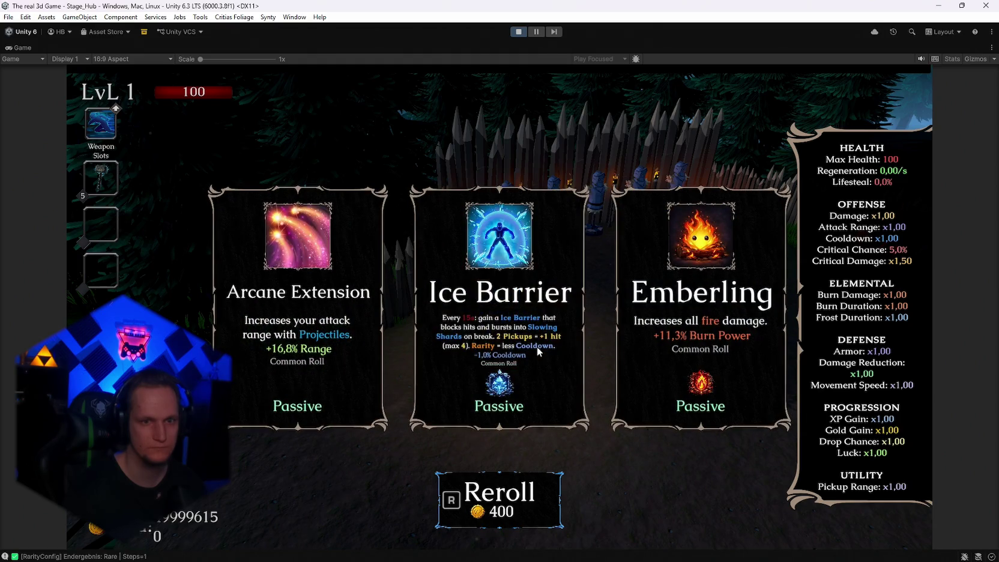
key(r)
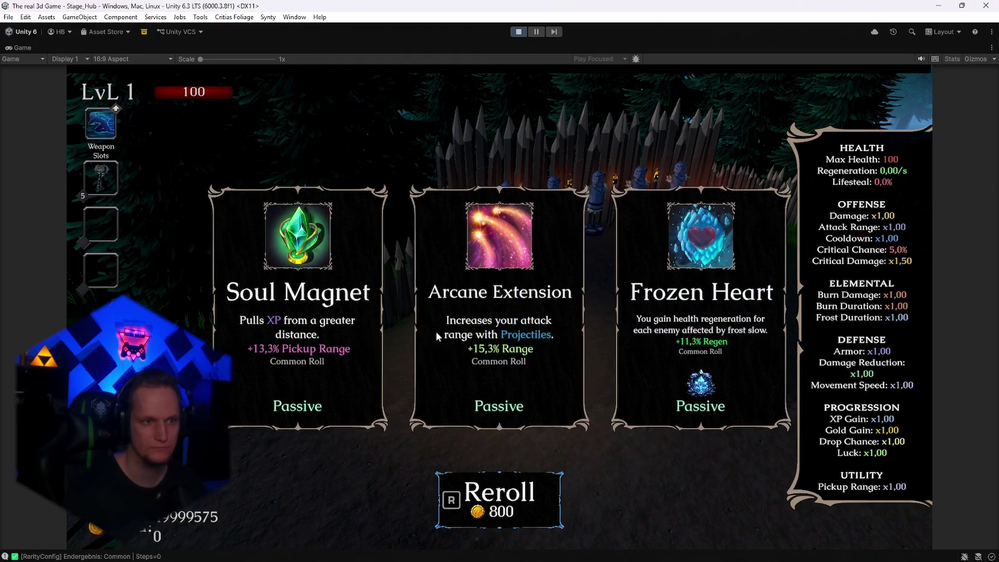
key(r)
key(r)
key(r)
key(r)
key(r)
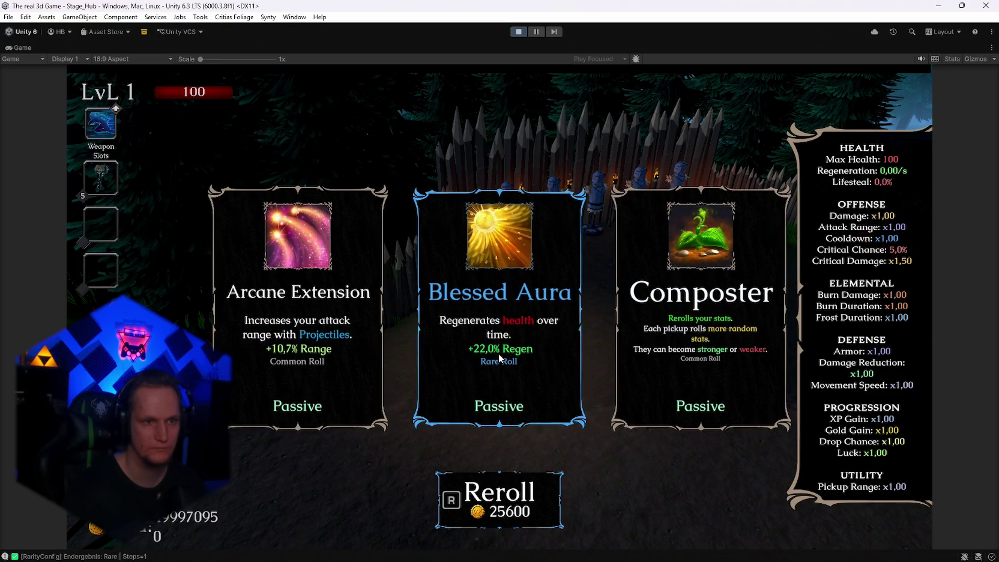
key(r)
key(r)
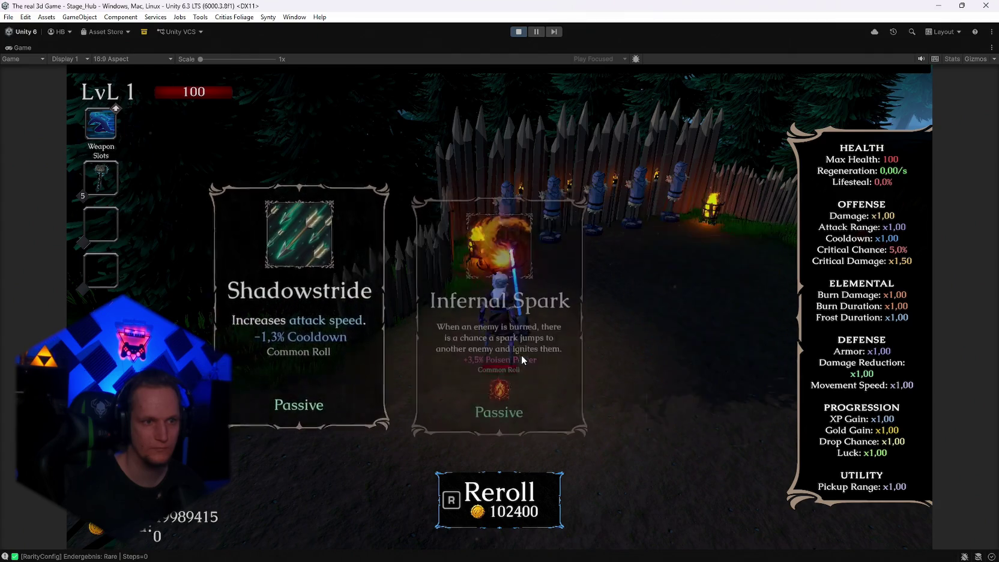
key(r)
key(r)
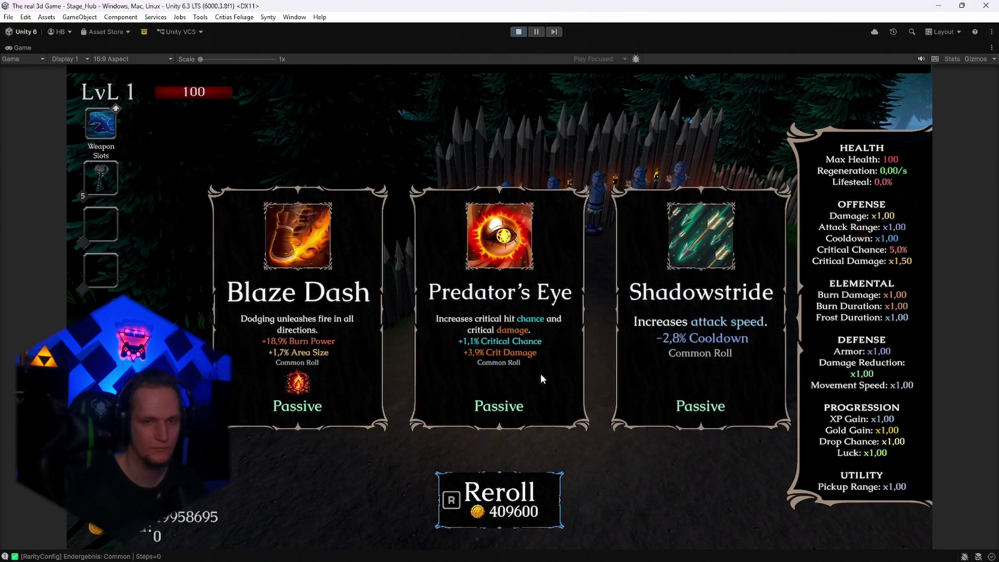
key(r)
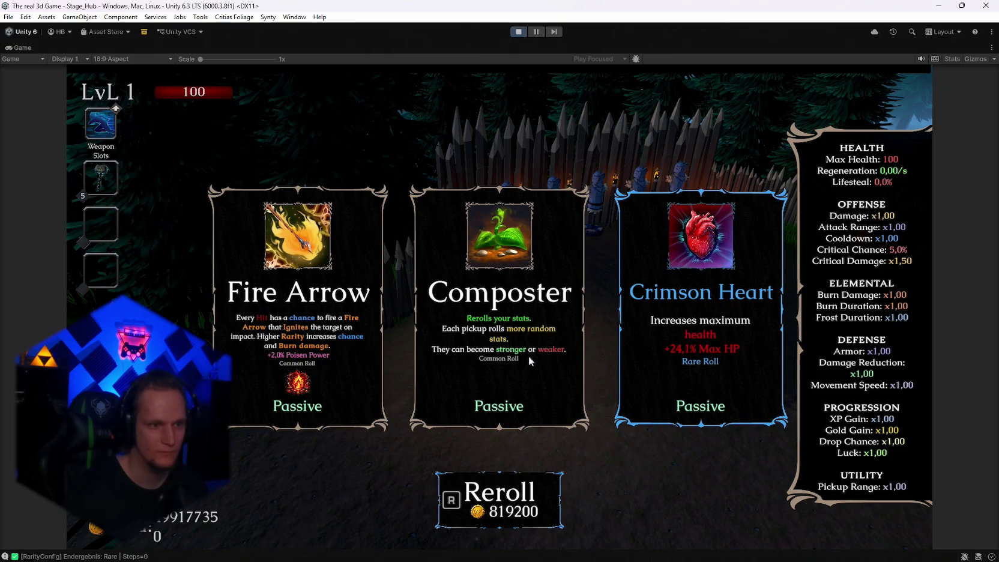
key(r)
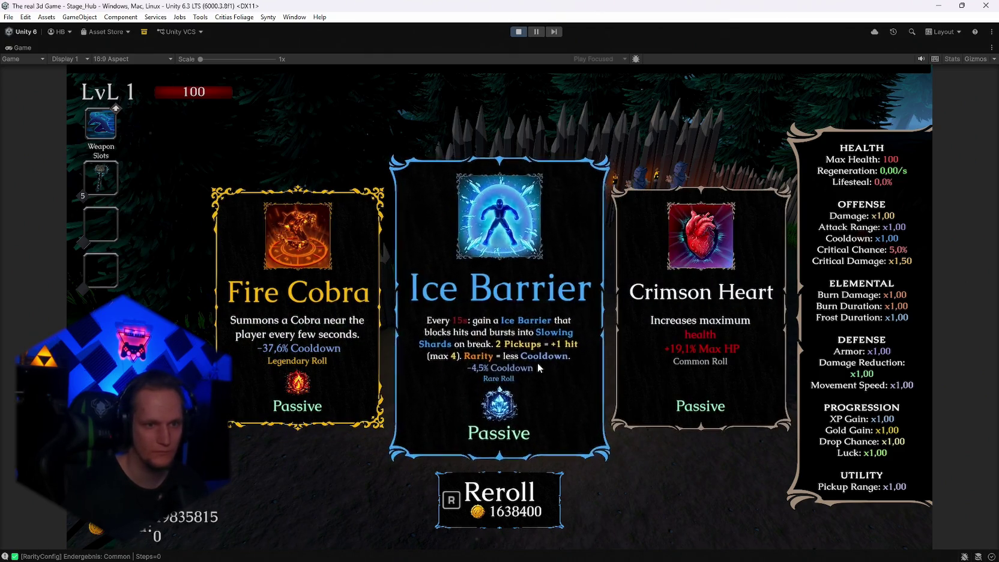
key(r)
key(r)
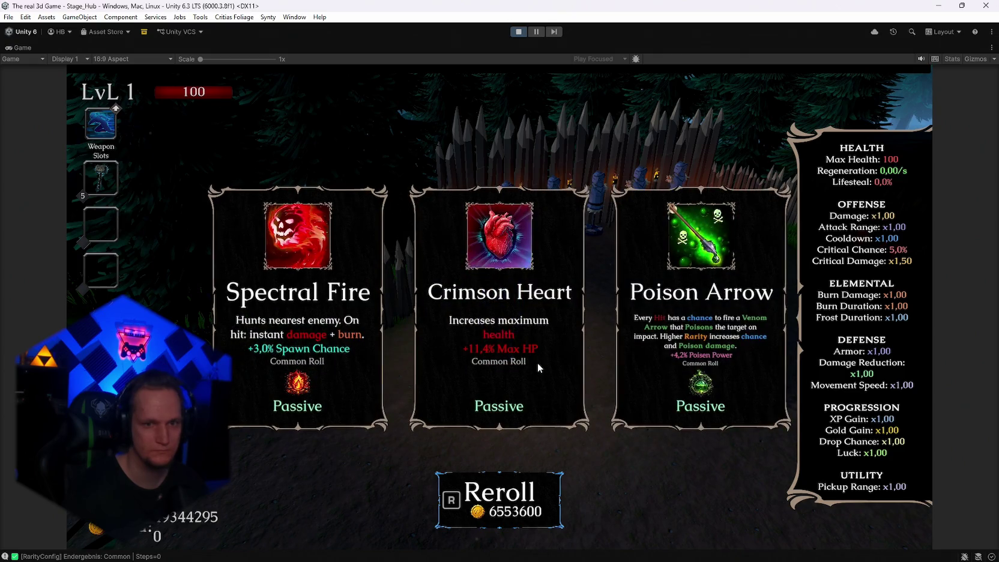
click(536, 363)
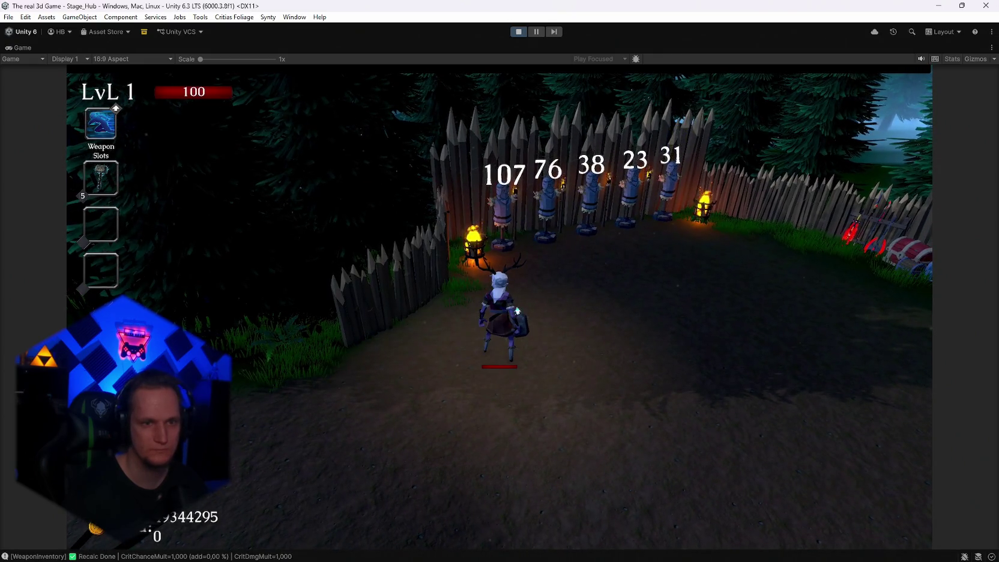
key(Escape)
- Restore the editor, select Poisen Arrow(Clone) in the Hierarchy and set Base Spawn Chance to 1
double_click(25, 51)
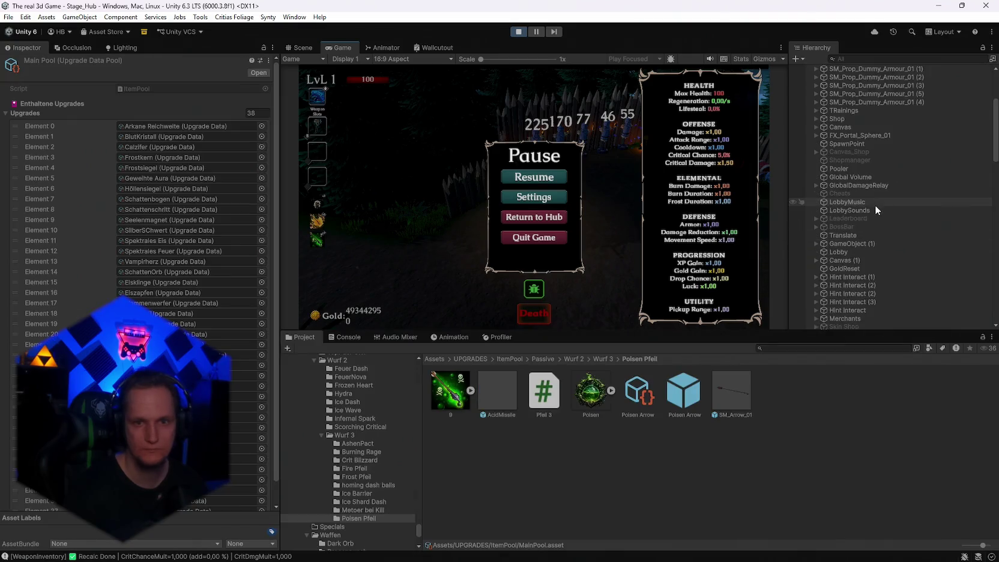
drag(668, 331, 668, 373)
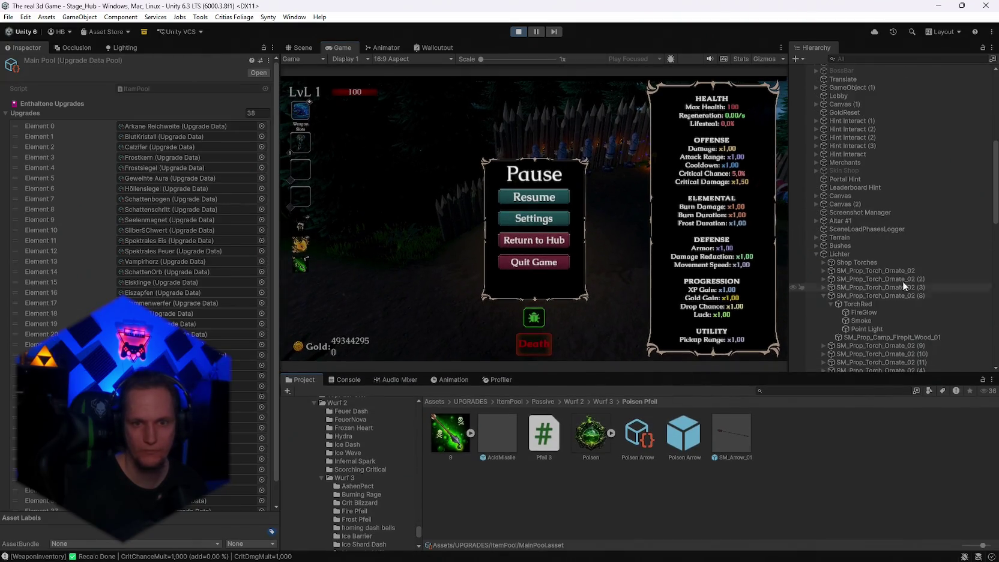
scroll(906, 278, down, 10)
click(849, 360)
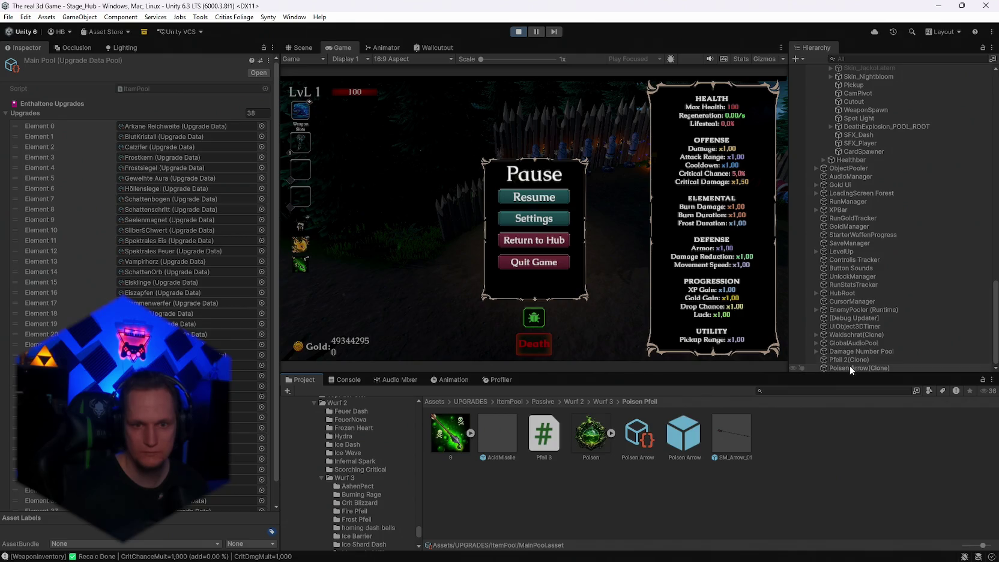
click(849, 368)
click(847, 360)
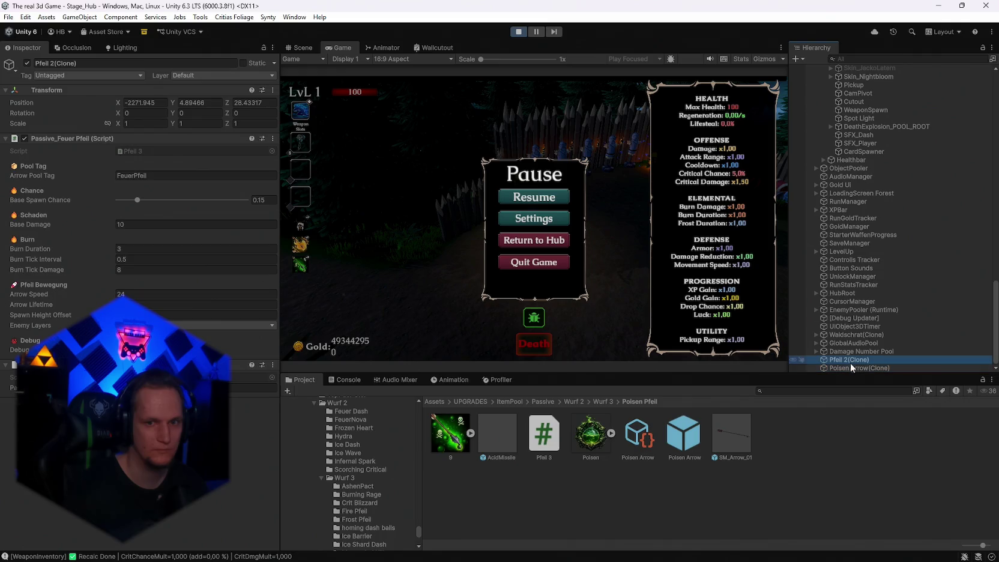
click(845, 368)
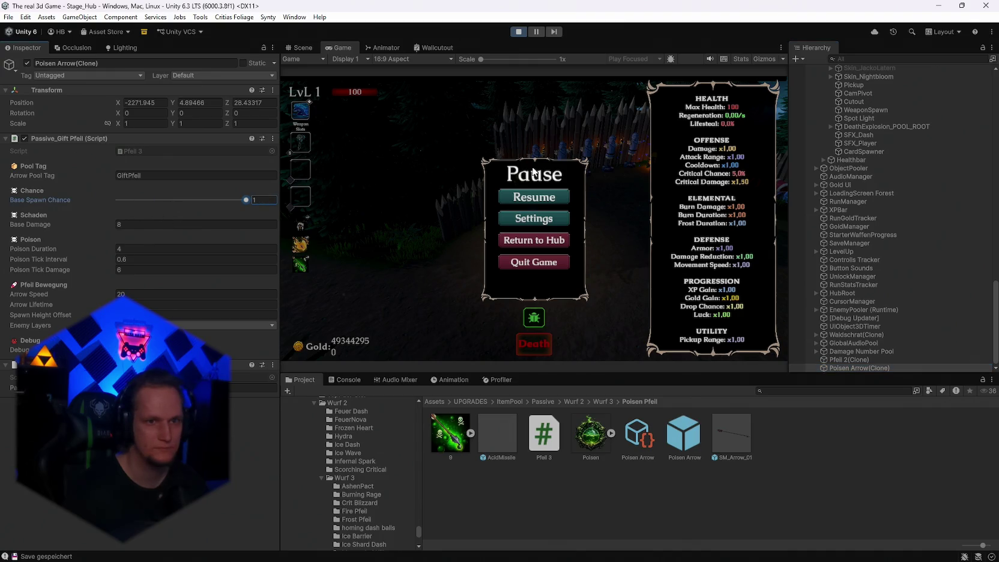
click(534, 197)
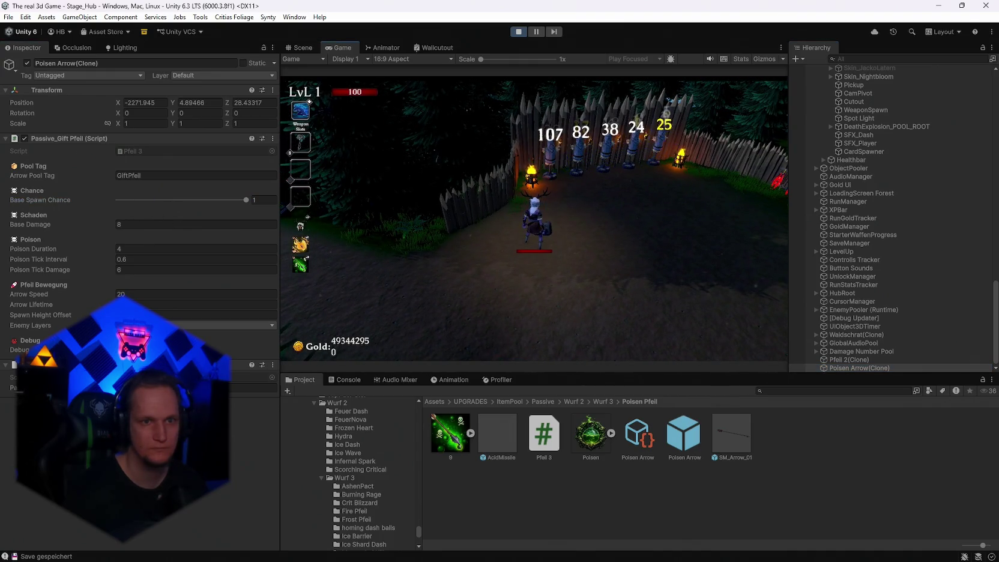
key(Escape)
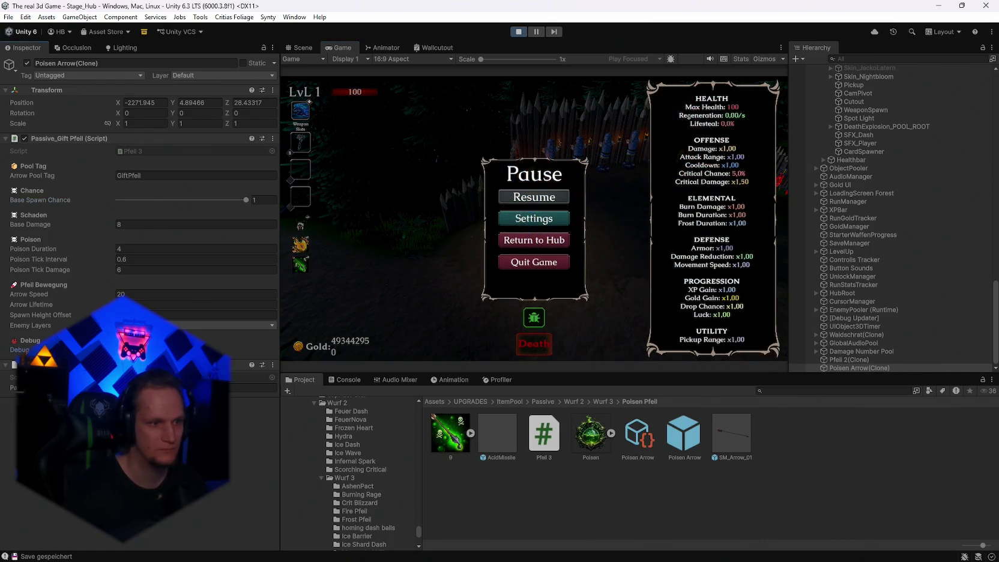
click(513, 202)
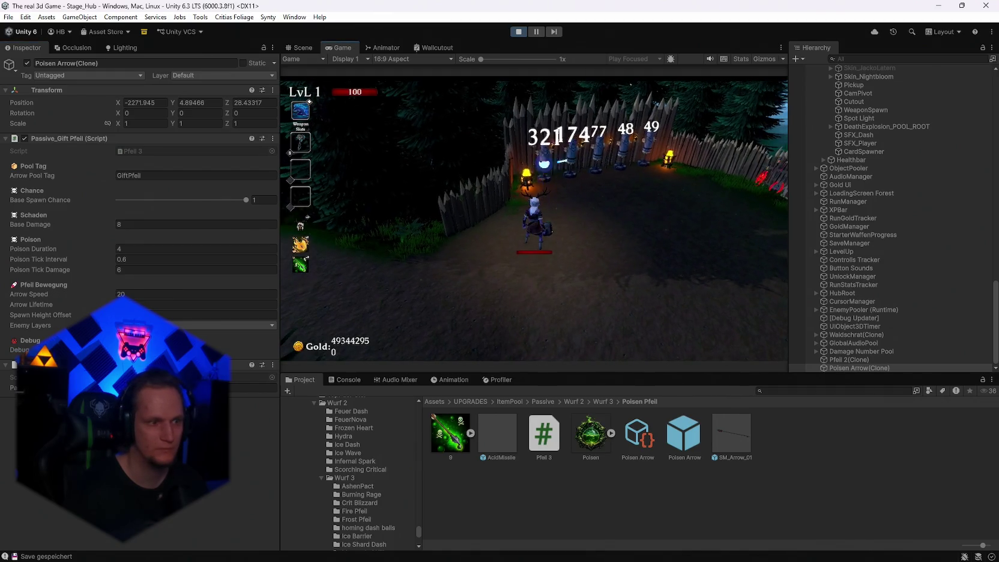
key(Escape)
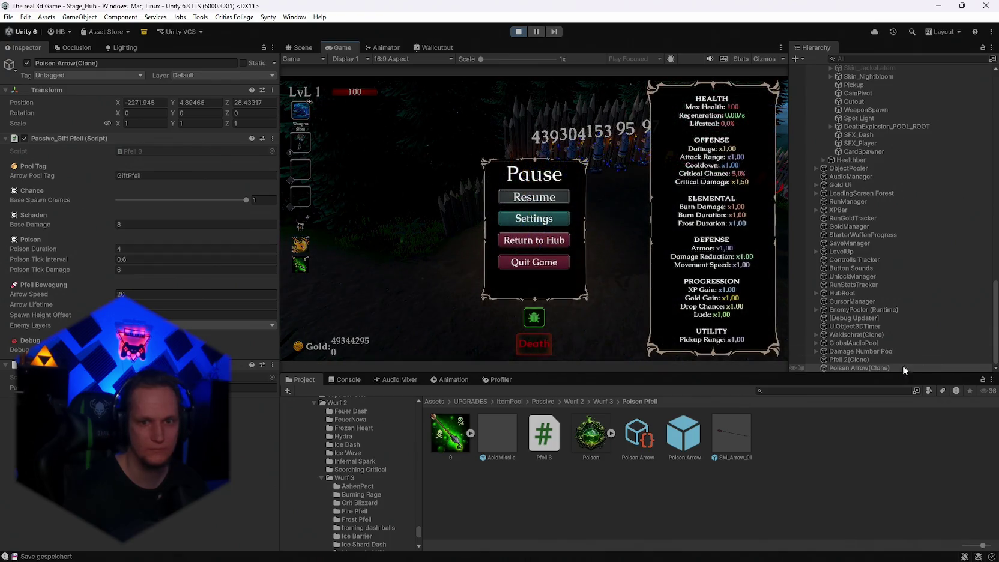